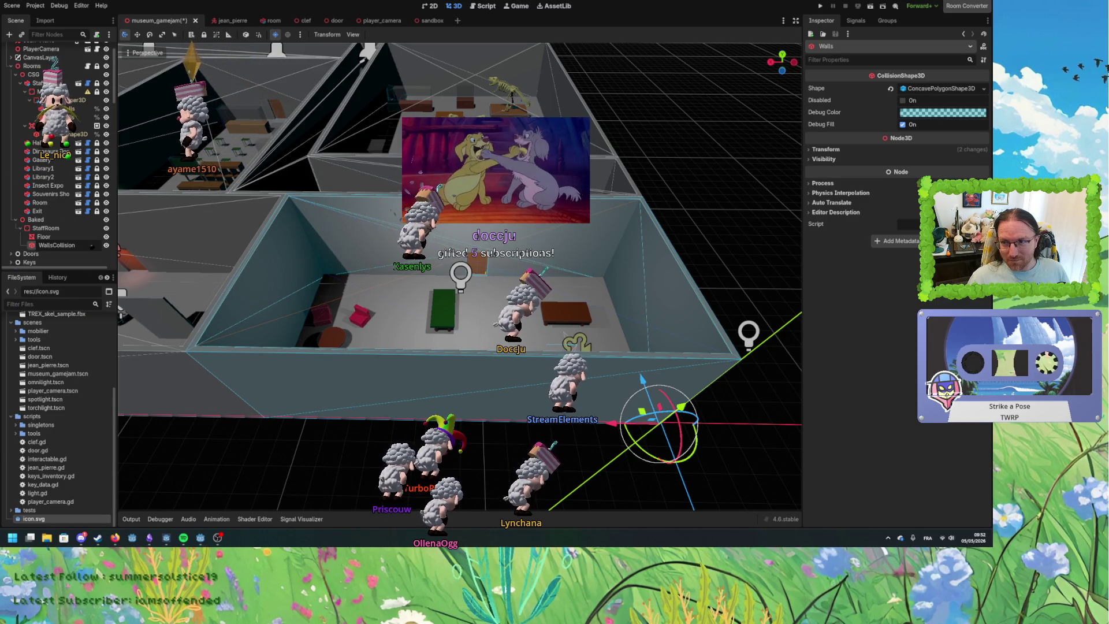
Rename the CollisionShape3D under Baked > StaffRoom to WallsCollision, then look over the staff room.
key("Return")
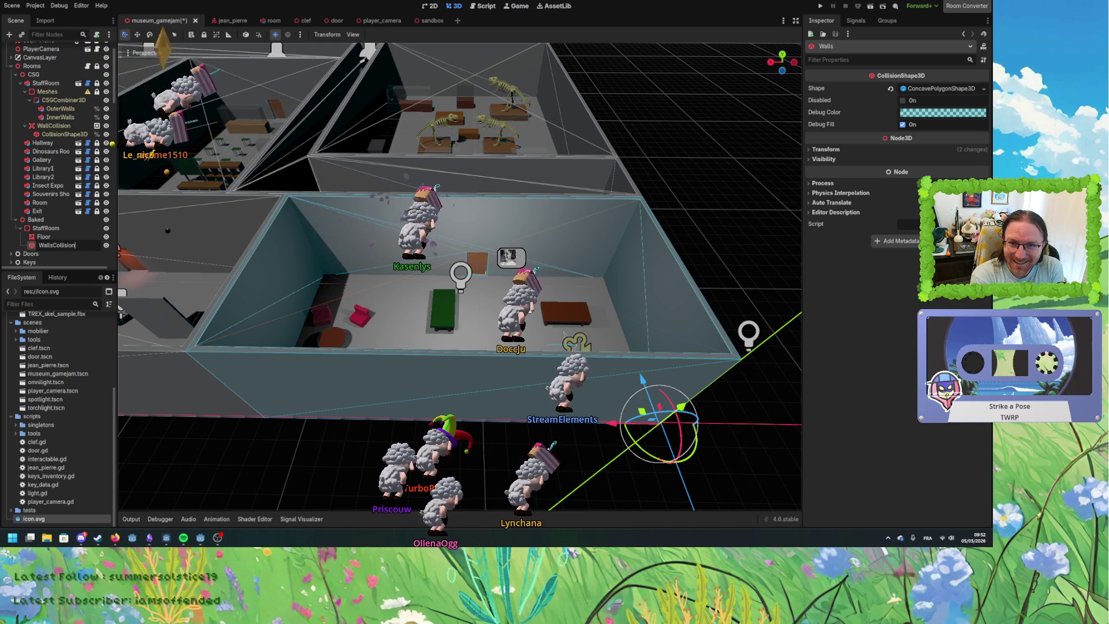
key("Return")
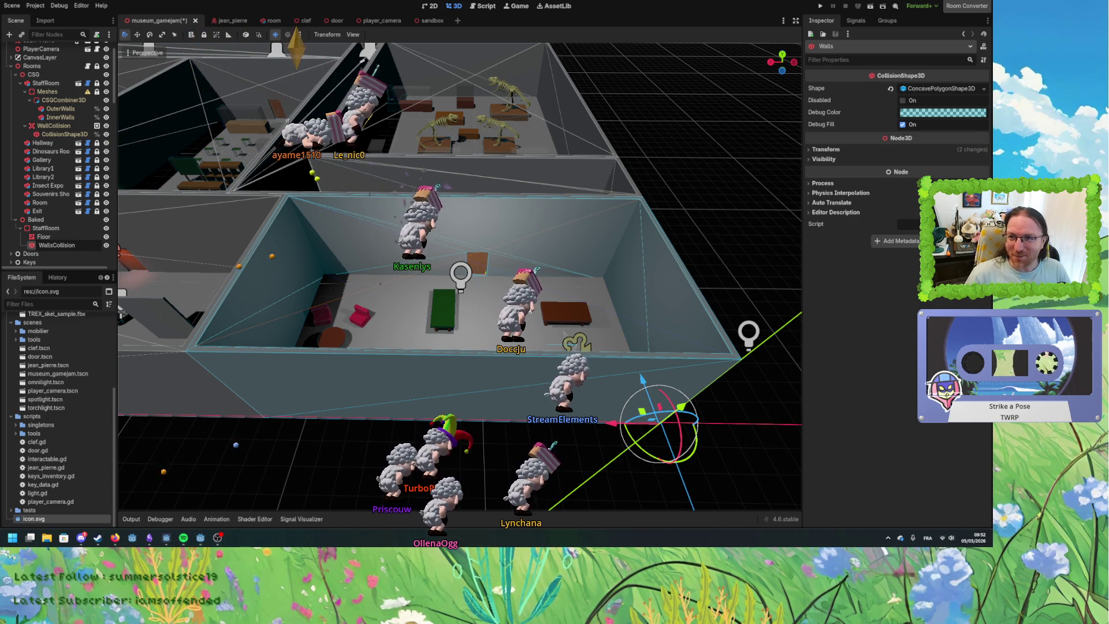
left_click(75, 245)
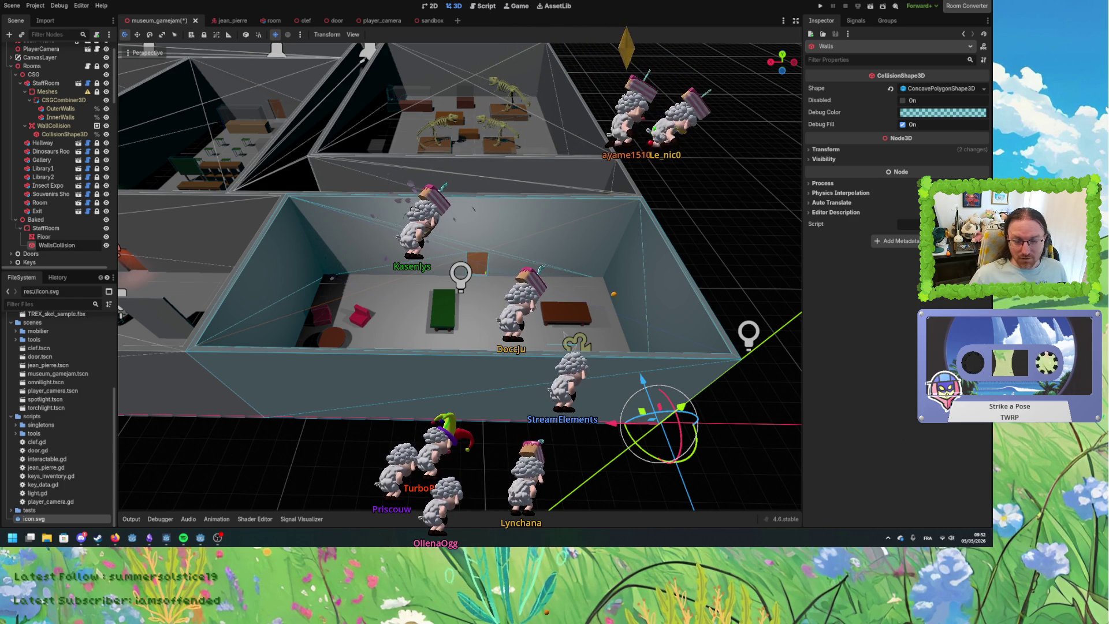
key("Return")
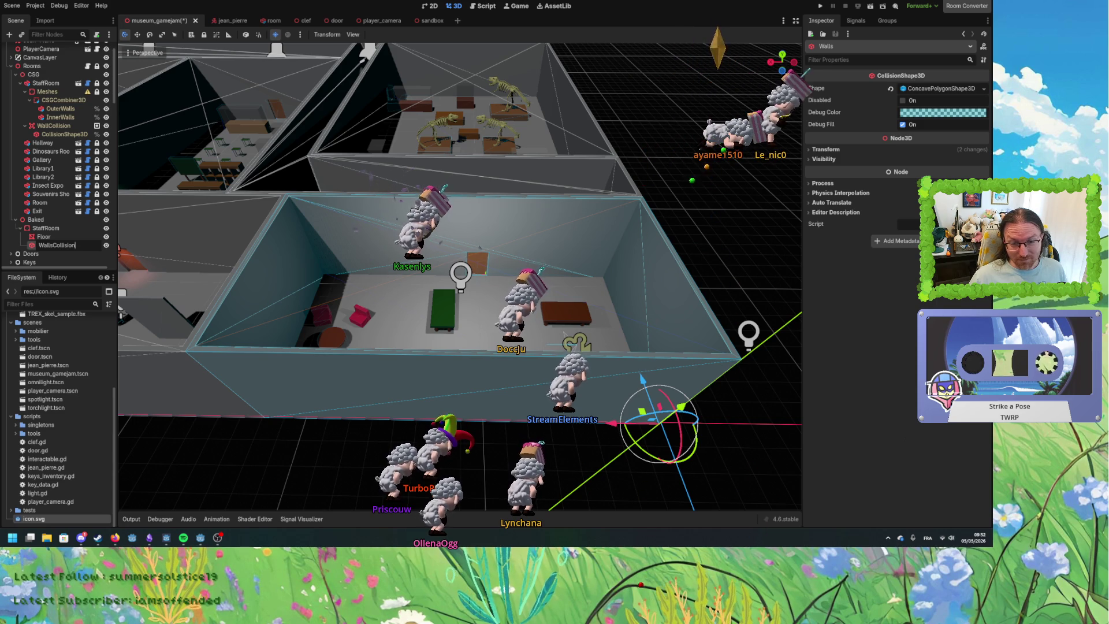
key("Return")
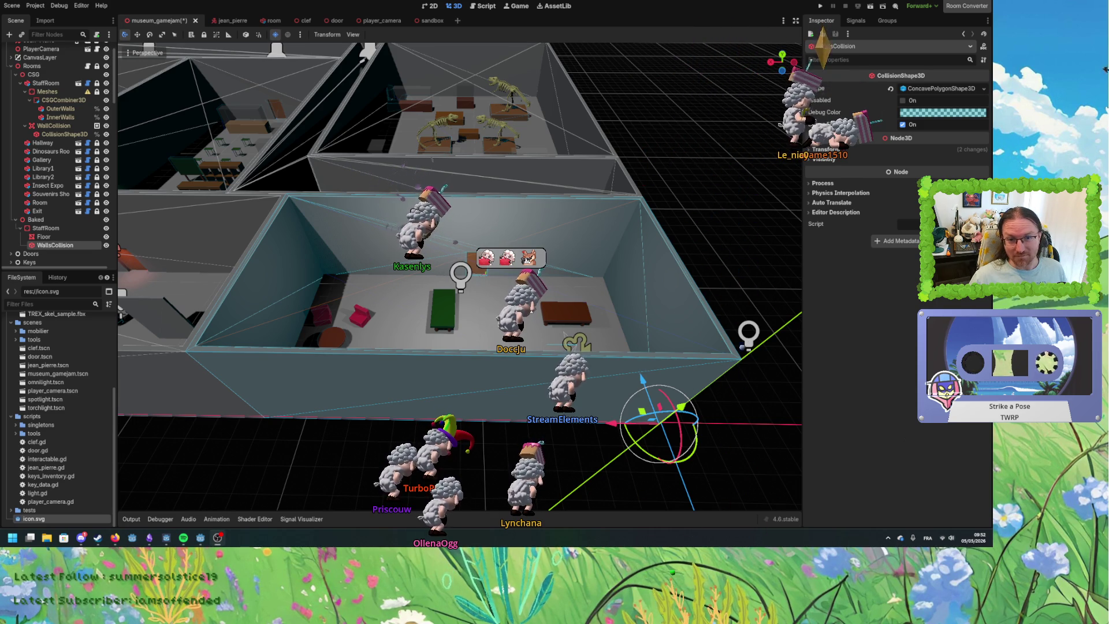
left_click_drag(701, 430, 624, 368)
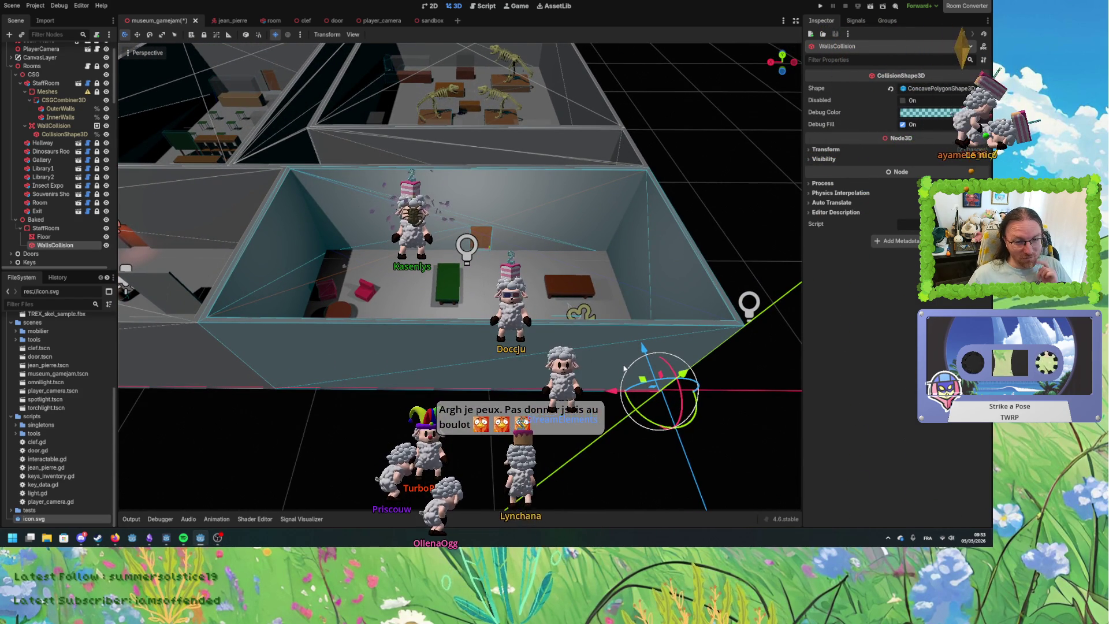
scroll(579, 352, "up", 3)
mouse_move(579, 352)
left_mouse_down()
mouse_move(563, 326)
mouse_move(564, 346)
left_mouse_up()
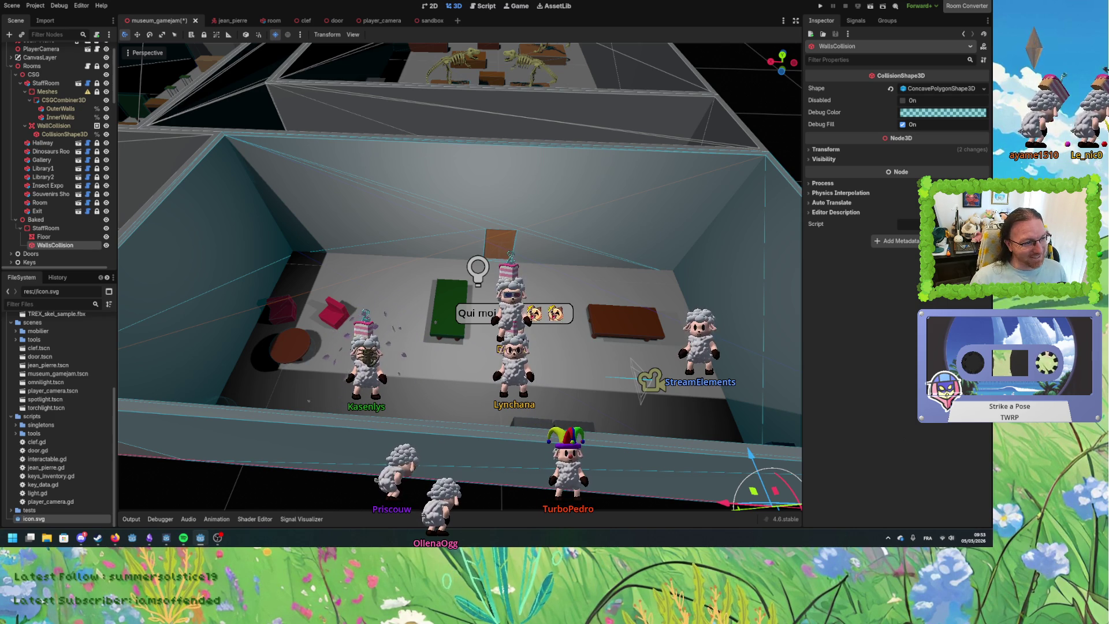
Create a sibling collision shape for the baked StaffRoom Floor and rename it FloorCollision.
left_click(44, 236)
left_click(52, 246)
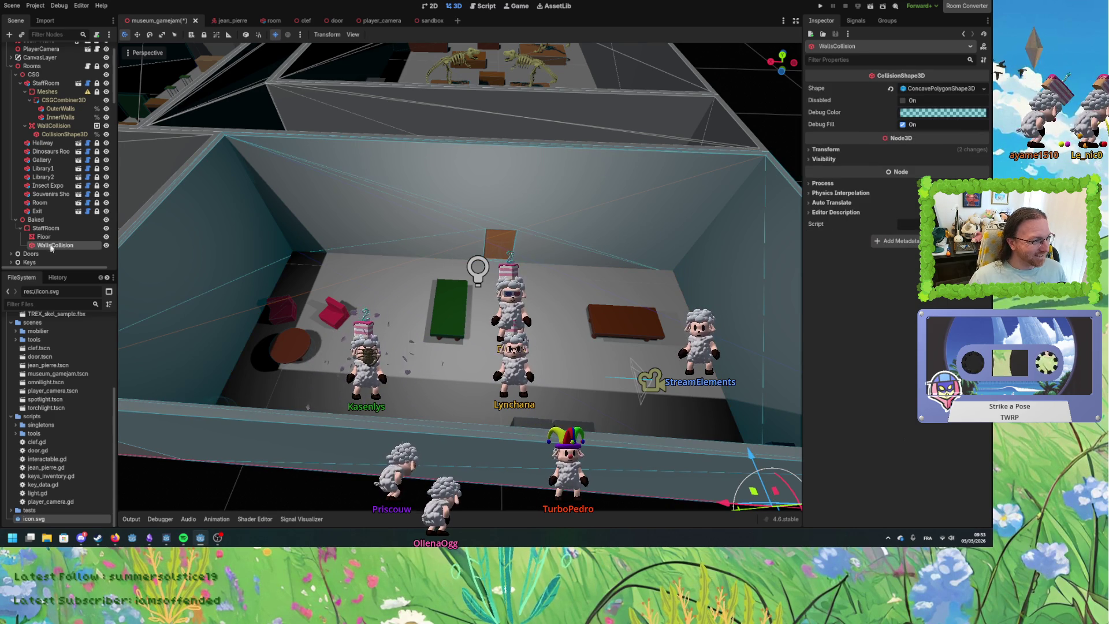
left_click(52, 238)
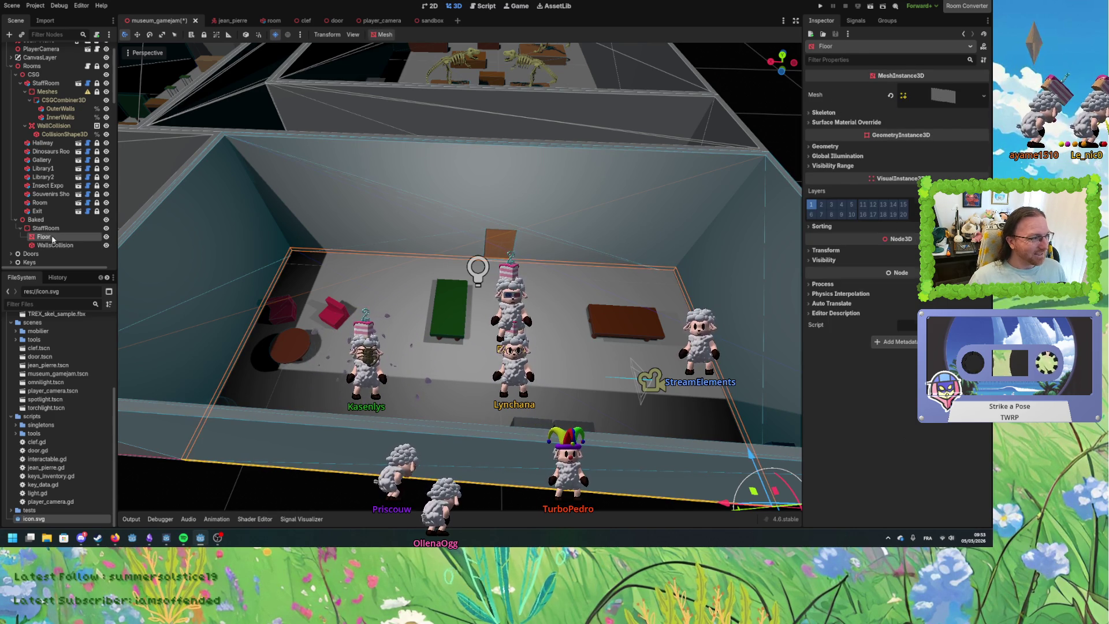
left_click(381, 35)
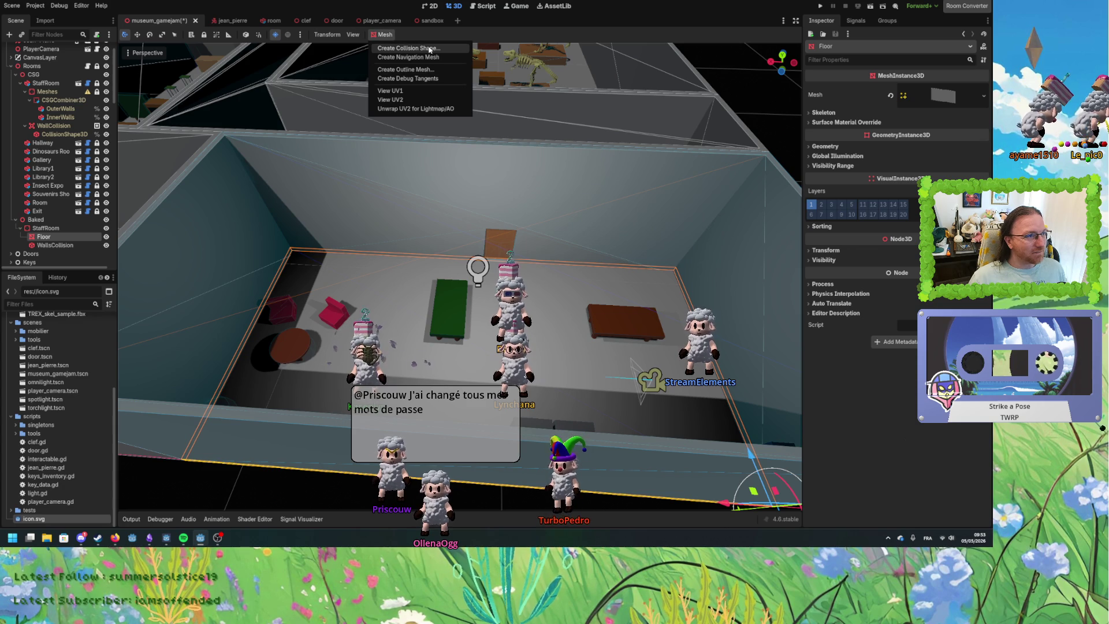
left_click(430, 50)
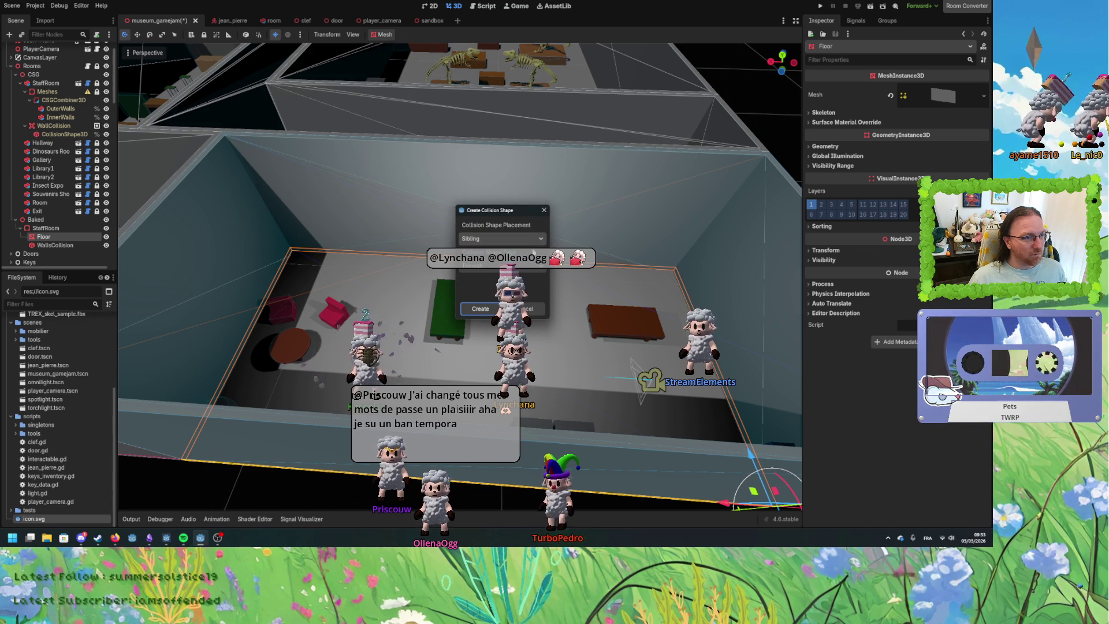
left_click(480, 309)
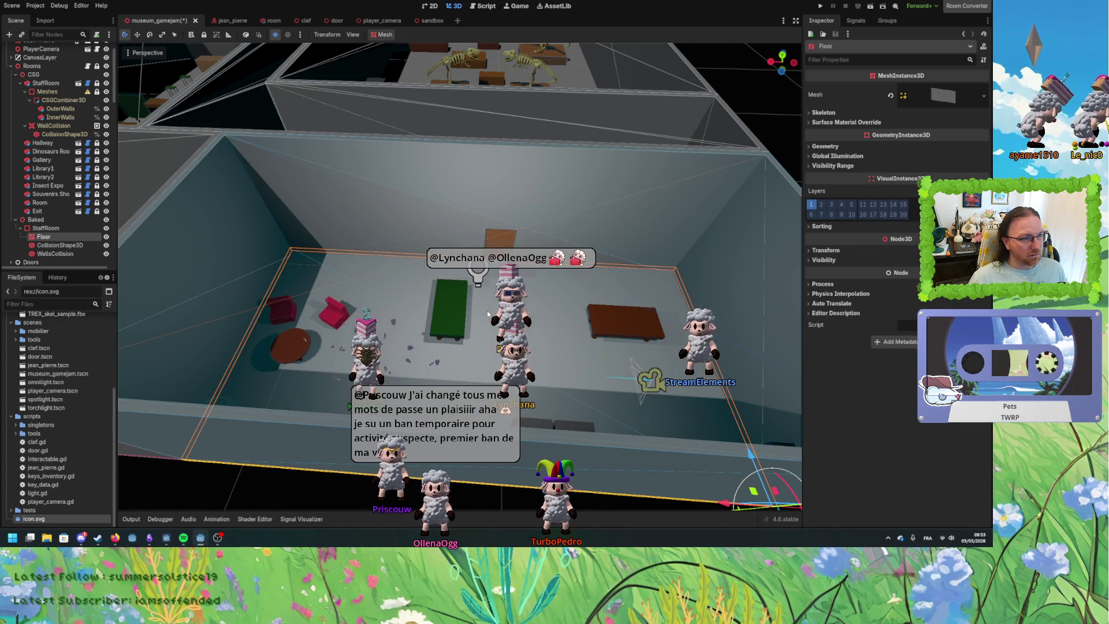
double_click(59, 246)
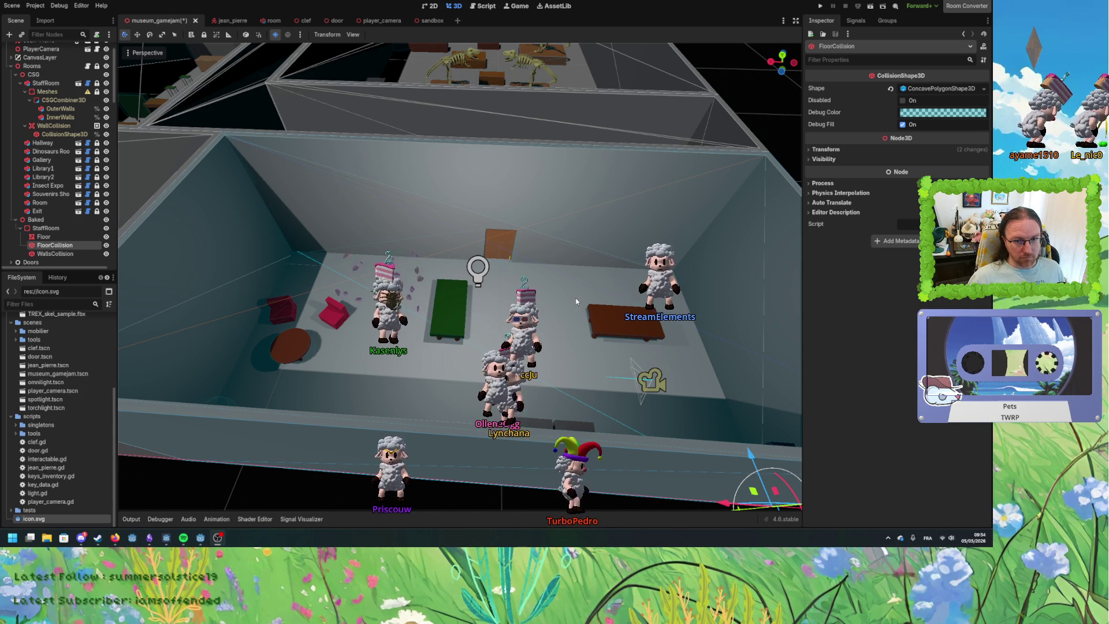
Bake the StaffRoom's CSGCombiner3D walls into a CSGBakedMeshInstance3D.
scroll(577, 301, "up", 2)
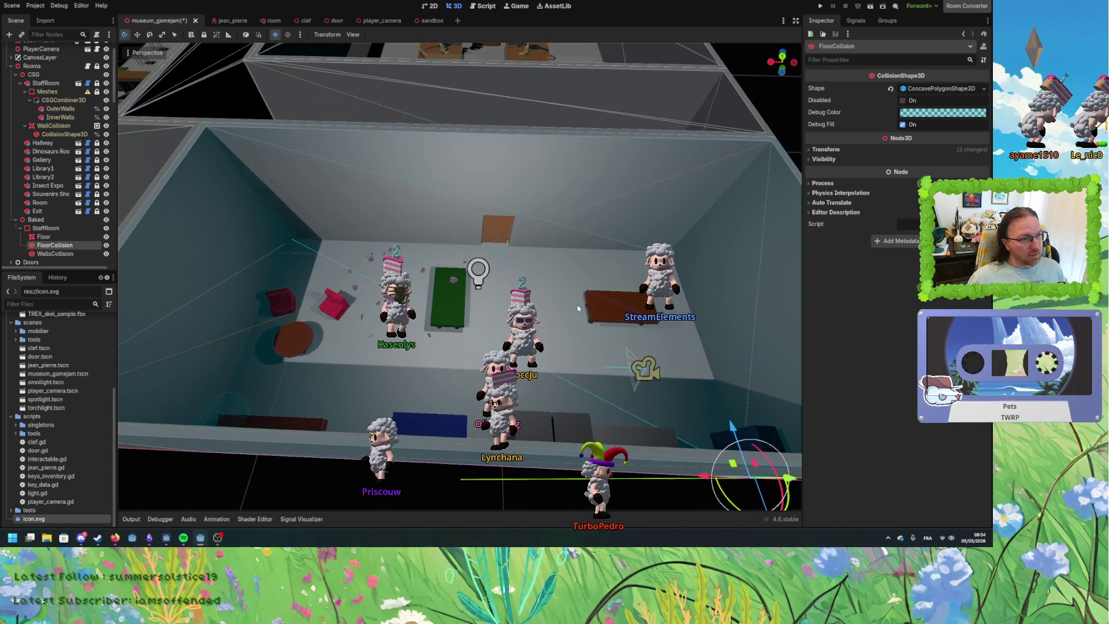
scroll(577, 305, "down", 3)
left_click(55, 254)
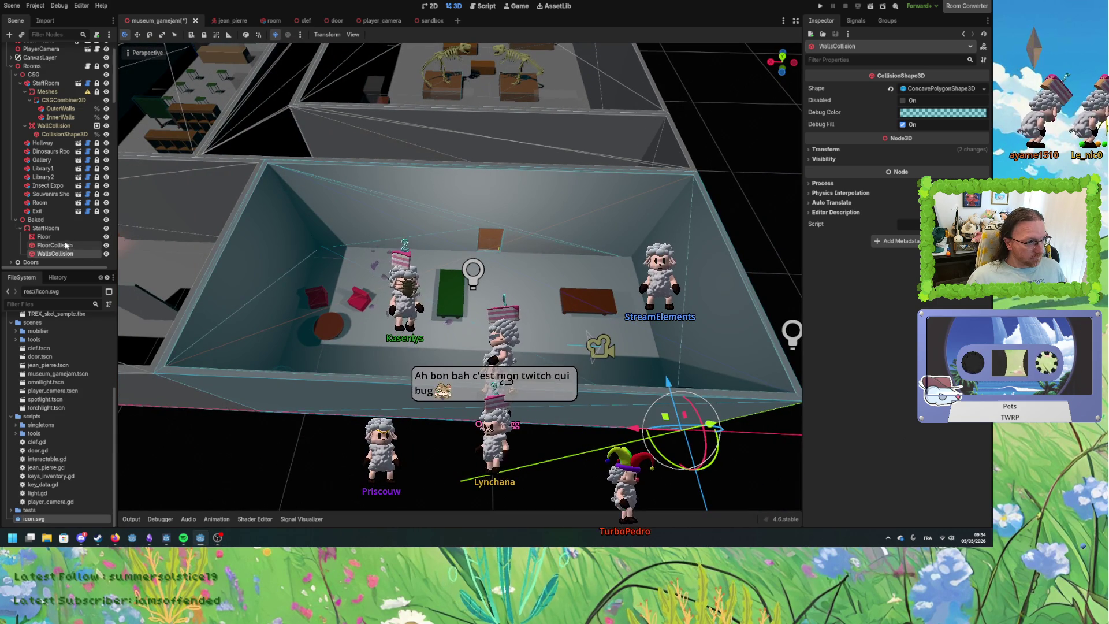
left_click(58, 236)
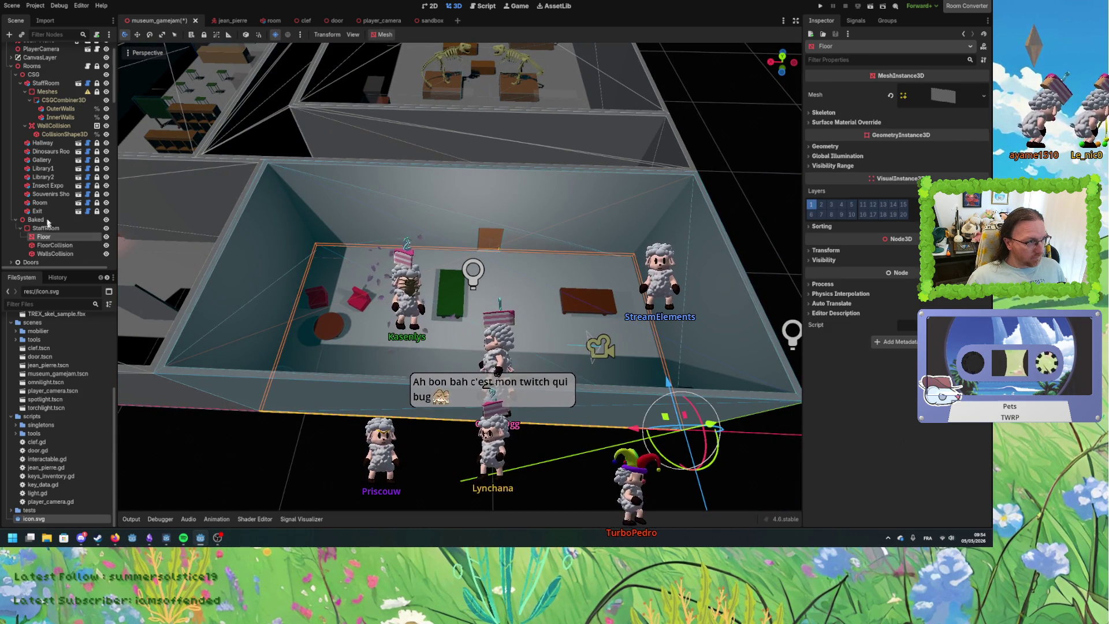
left_click(57, 100)
left_click(382, 35)
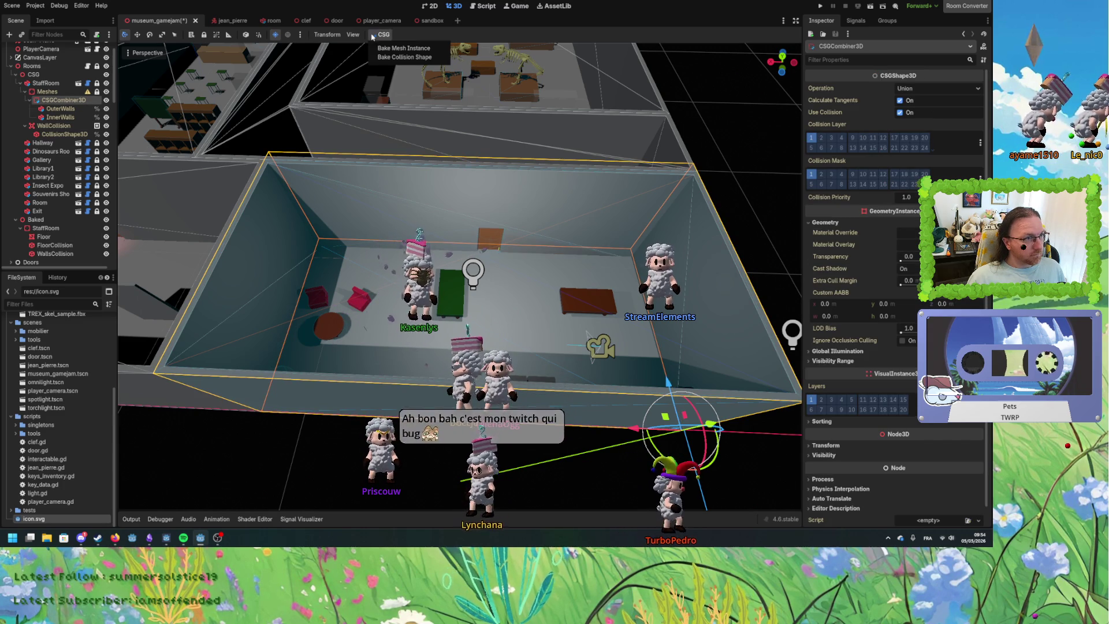
left_click(404, 48)
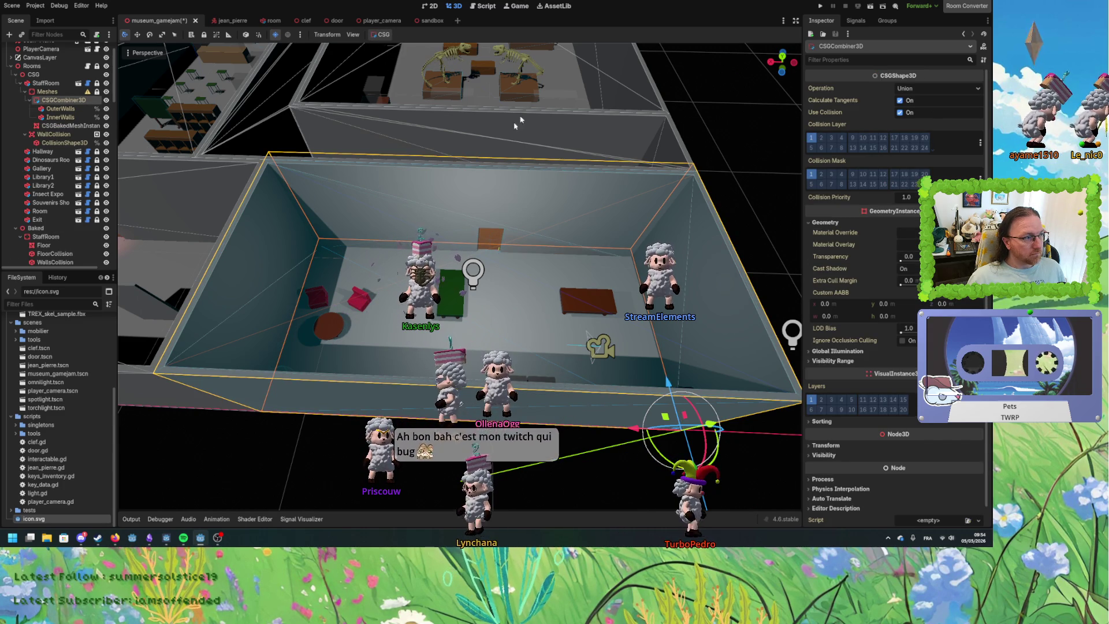
Move the baked wall mesh under Baked/StaffRoom and name it Walls.
left_click(71, 126)
left_click_drag(70, 126, 52, 226)
double_click(52, 226)
type("Walls")
key("Return")
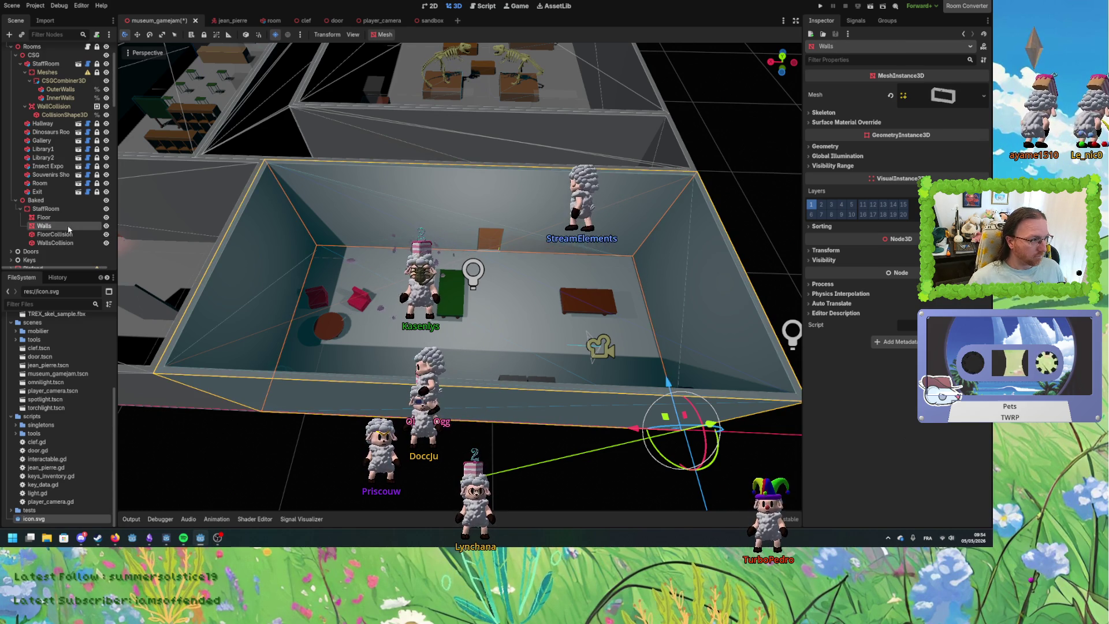
left_click(350, 266)
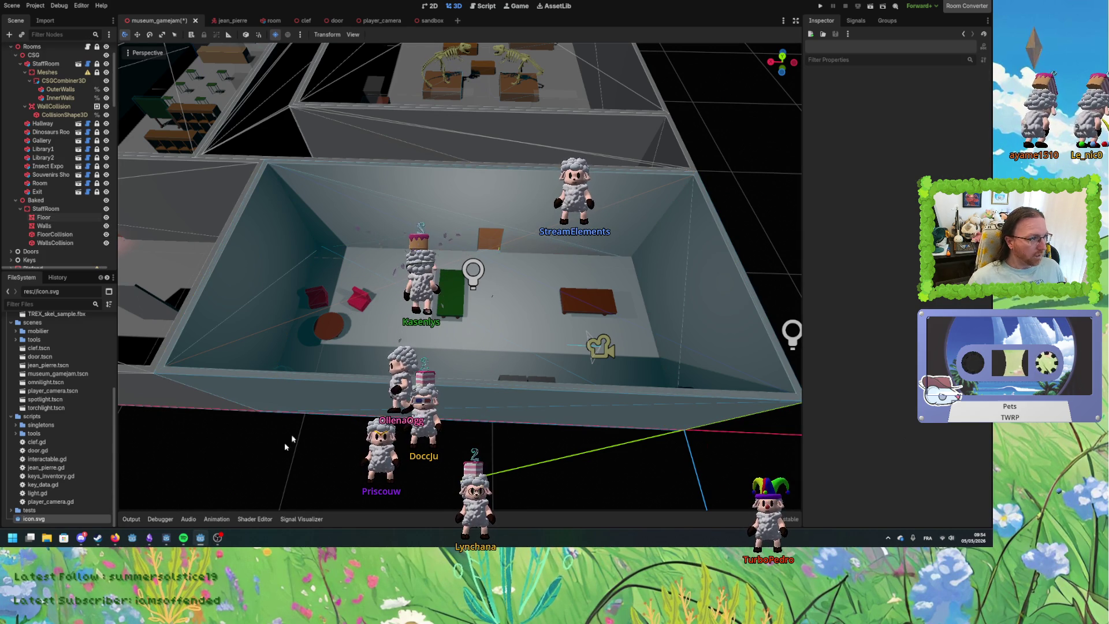
left_click(270, 416)
left_click_drag(270, 416, 501, 387)
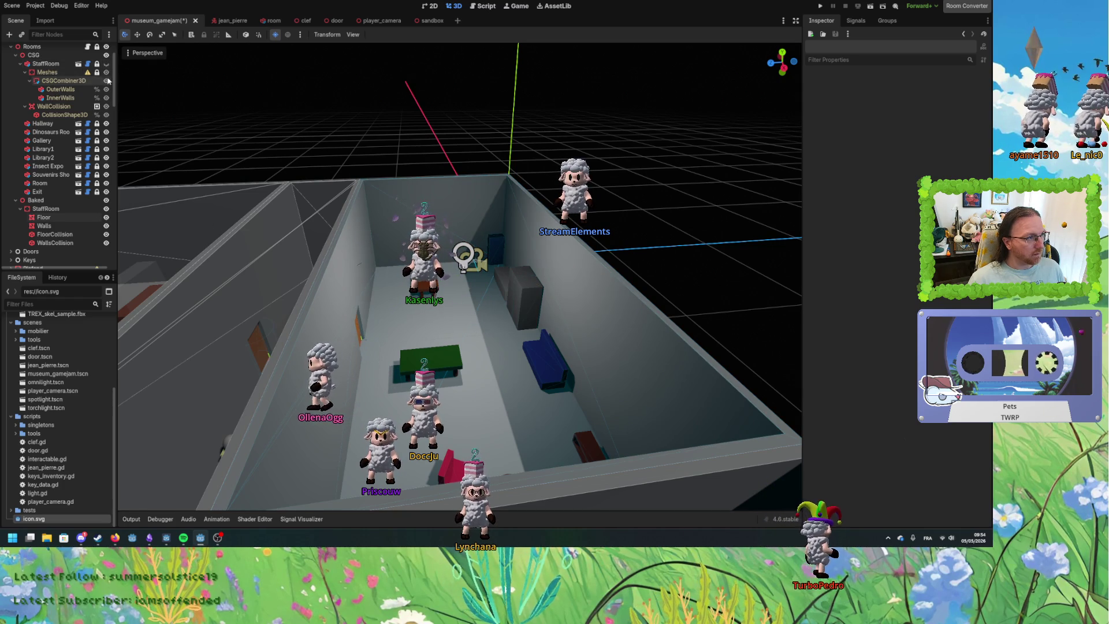
mouse_move(309, 137)
left_mouse_down()
mouse_move(457, 141)
mouse_move(462, 152)
mouse_move(408, 165)
mouse_move(397, 205)
left_mouse_up()
left_click(401, 224)
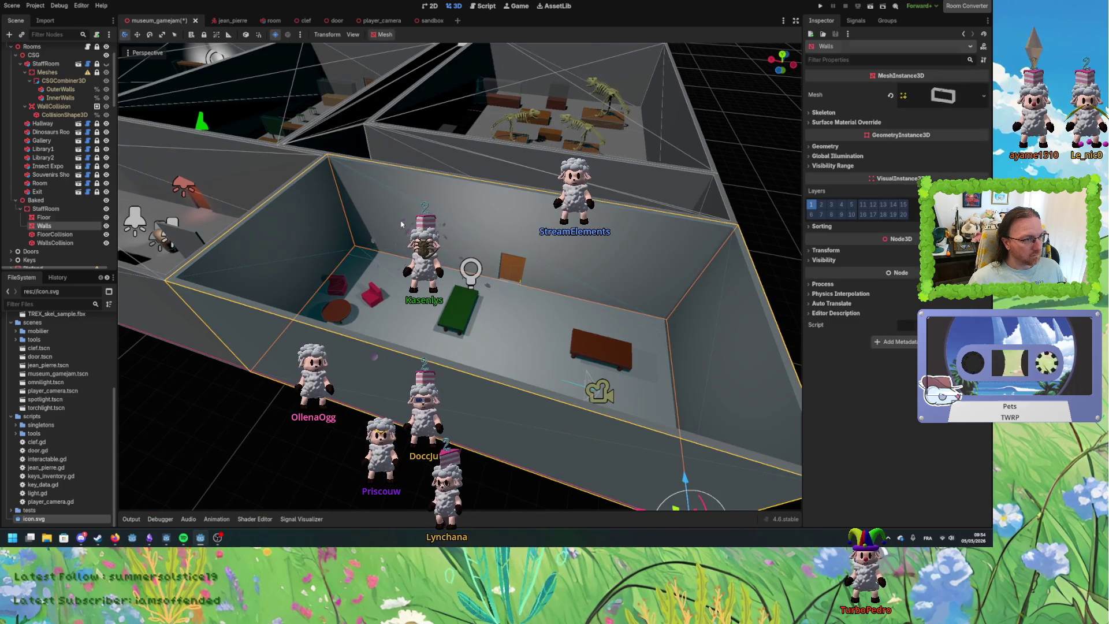
left_click(248, 429)
mouse_move(248, 429)
left_mouse_down()
mouse_move(131, 390)
mouse_move(490, 364)
mouse_move(349, 364)
mouse_move(455, 329)
mouse_move(450, 376)
left_mouse_up()
scroll(451, 364, "up", 3)
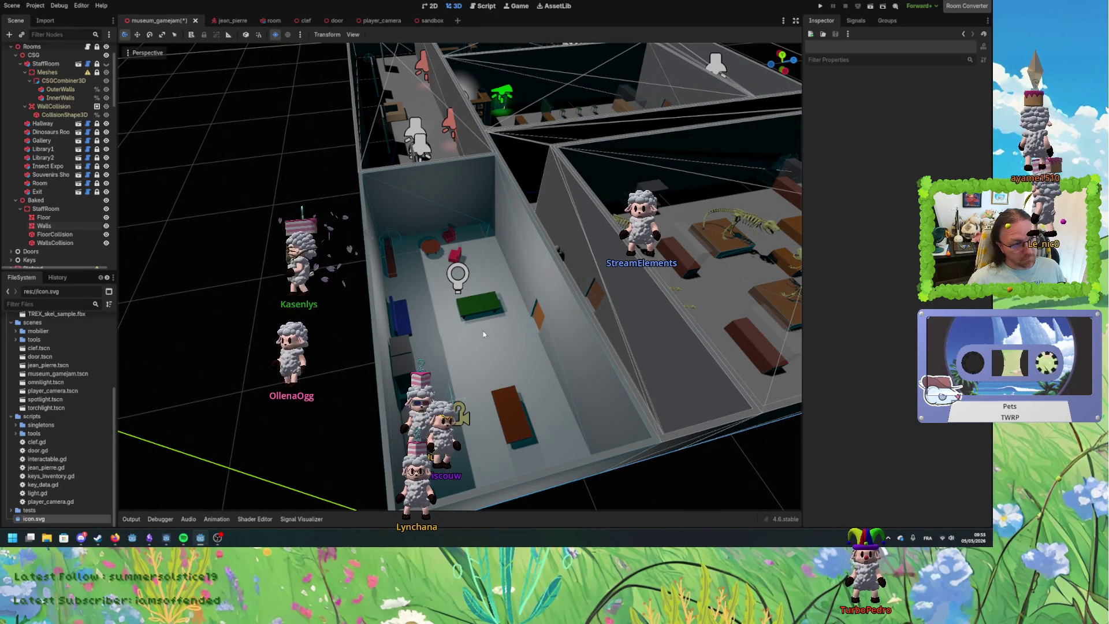
scroll(476, 336, "up", 4)
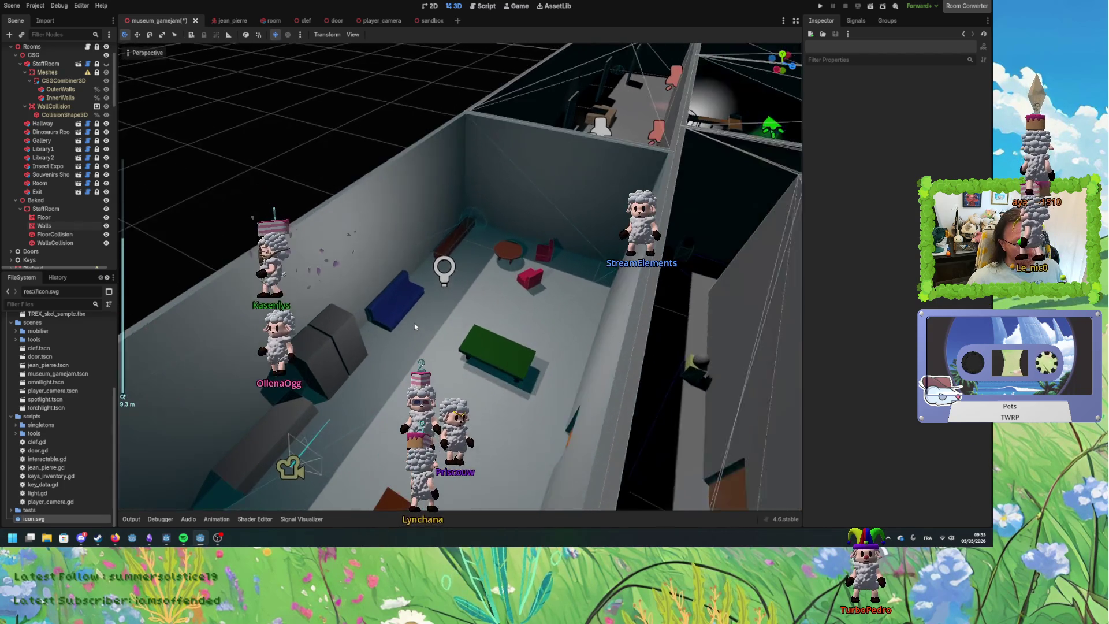
mouse_move(474, 334)
left_mouse_down()
mouse_move(582, 339)
mouse_move(596, 328)
mouse_move(560, 397)
mouse_move(656, 371)
mouse_move(539, 362)
mouse_move(555, 363)
mouse_move(561, 385)
mouse_move(367, 415)
mouse_move(382, 411)
left_mouse_up()
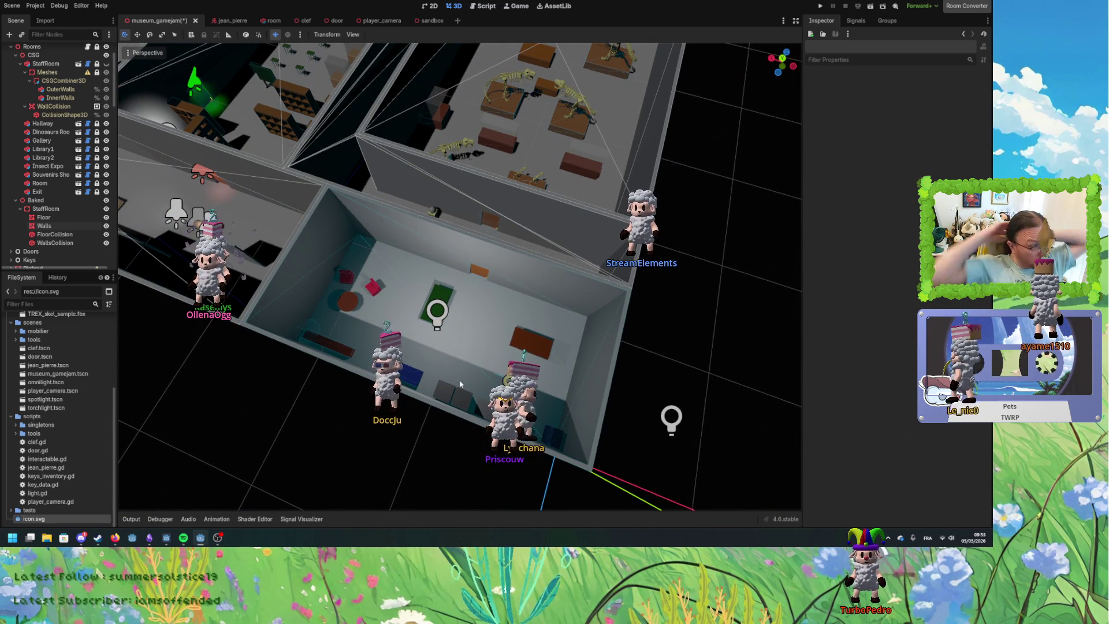
Add a new StaticBody3D child under the Baked group.
left_click(20, 209)
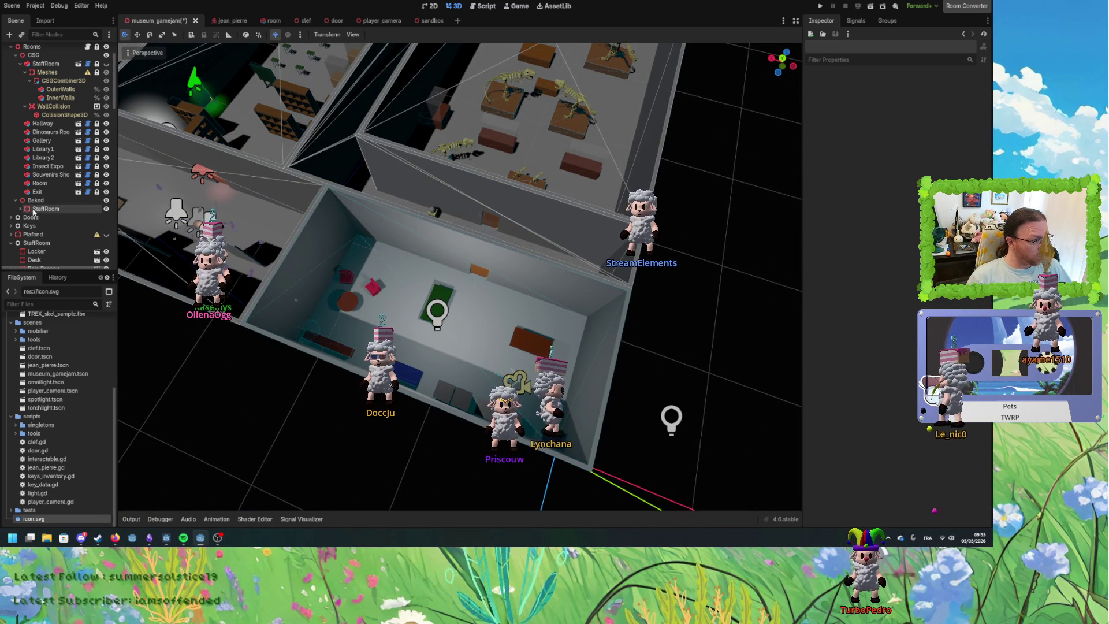
left_click(29, 201)
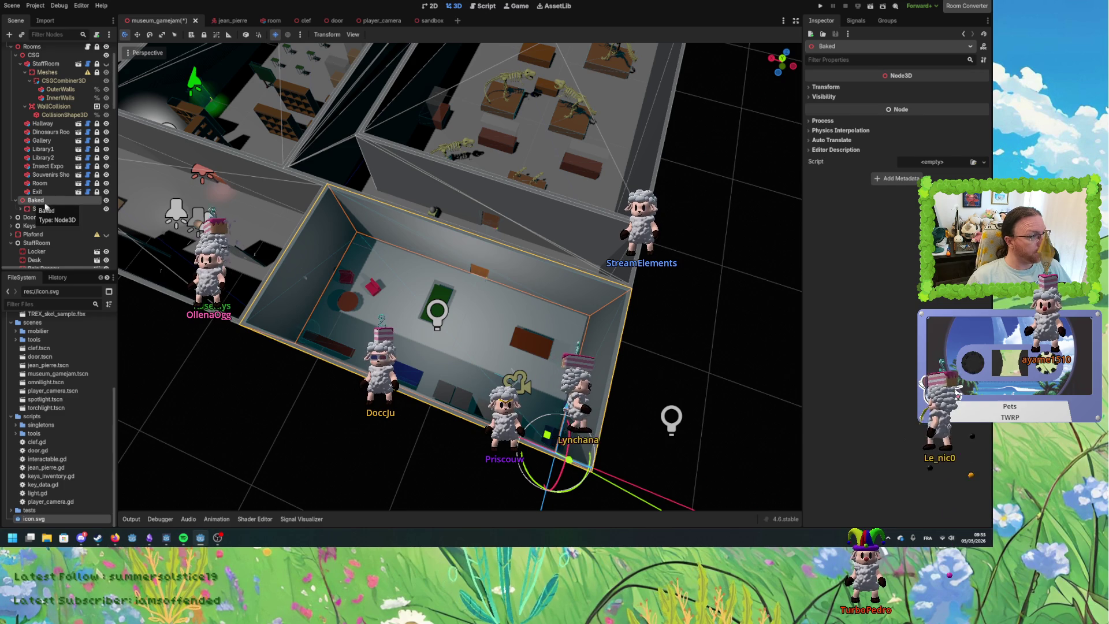
right_click(49, 204)
left_click(81, 207)
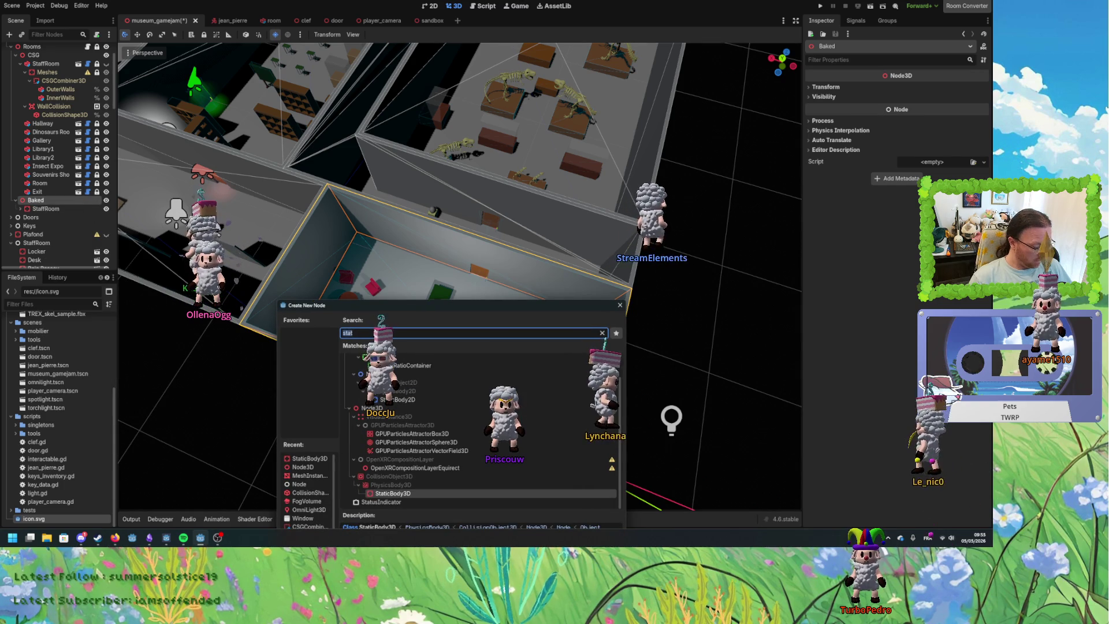
key("Return")
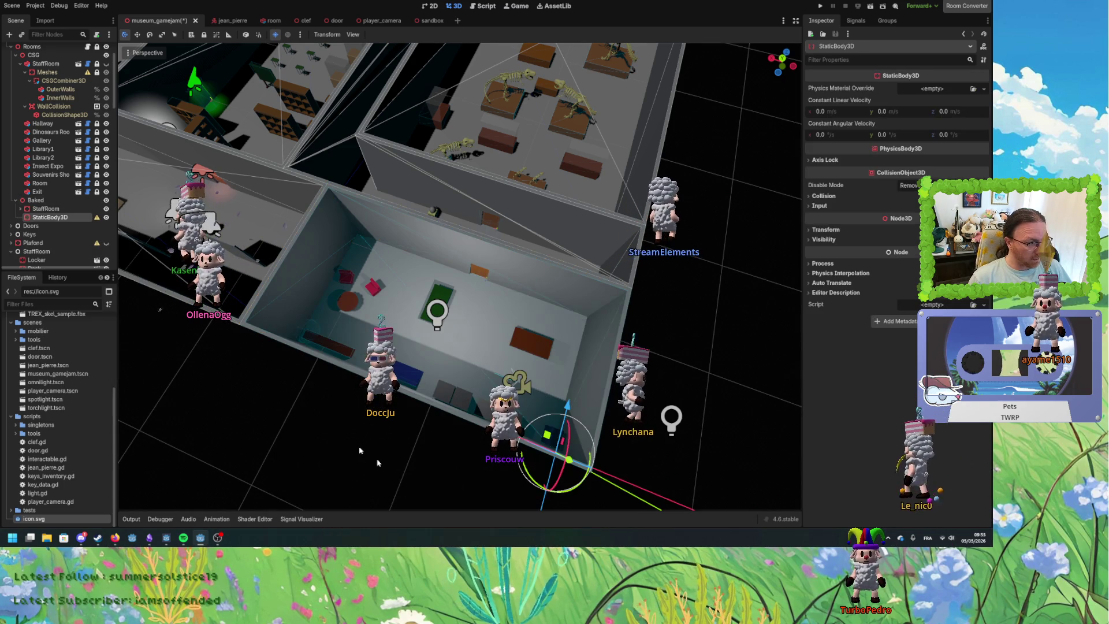
scroll(35, 150, "up", 1)
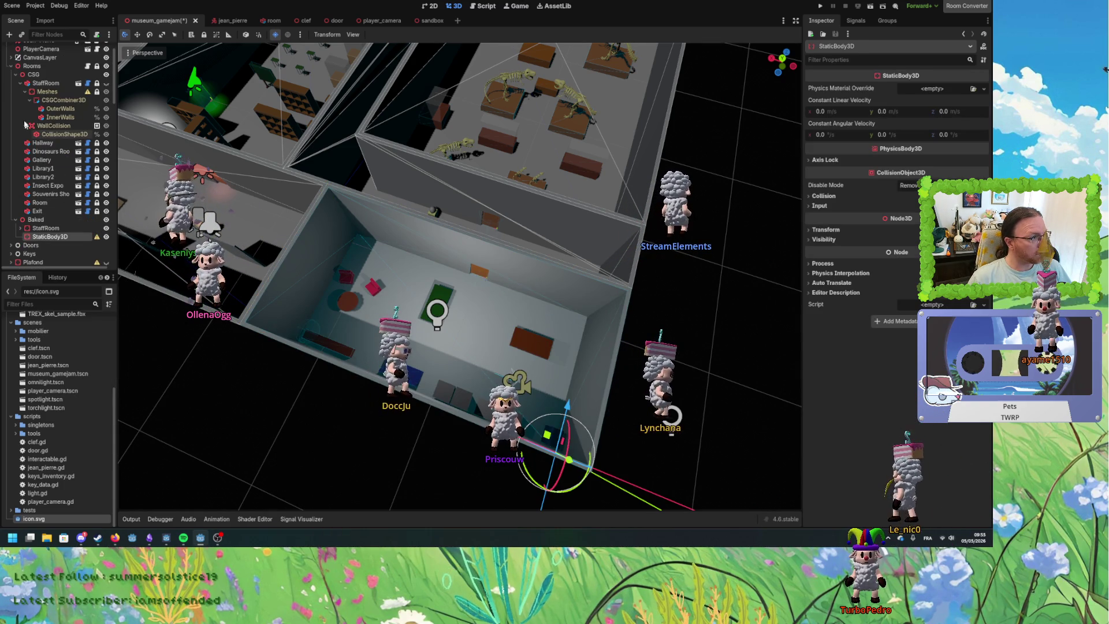
Inspect the Hallway, the new StaticBody3D, and the baked StaffRoom's collision layers.
left_click(21, 84)
left_click(46, 91)
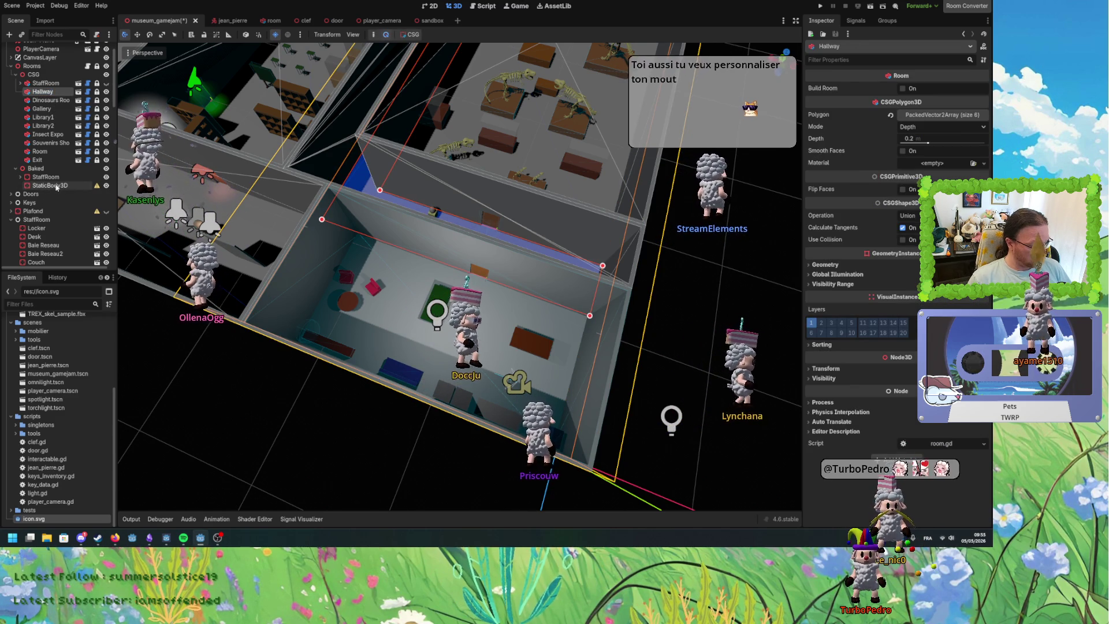
left_click(54, 178)
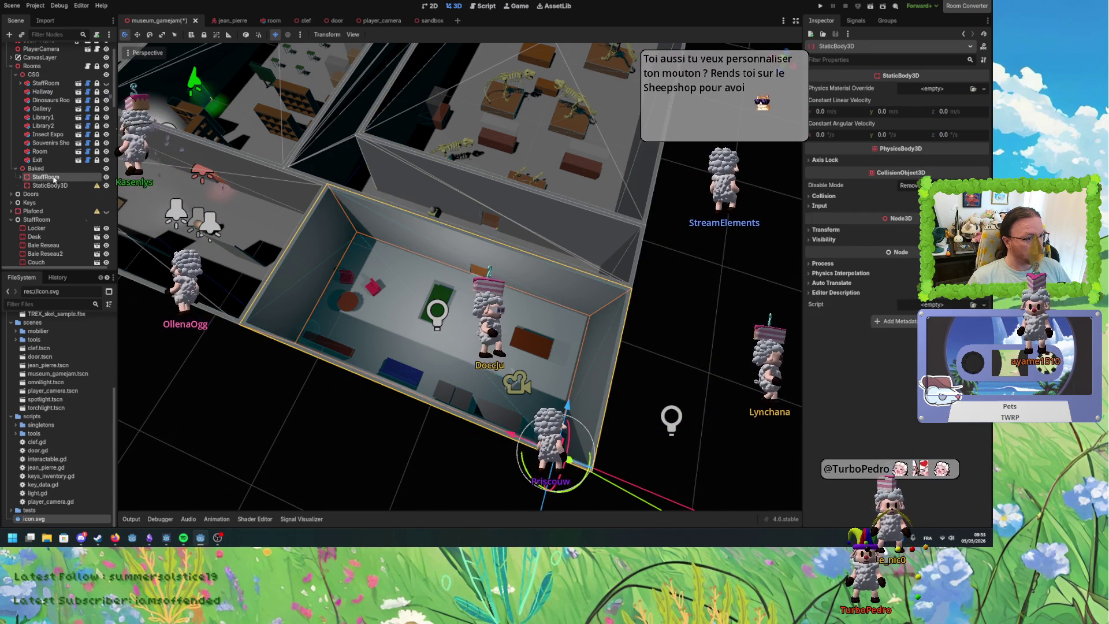
left_click(55, 183)
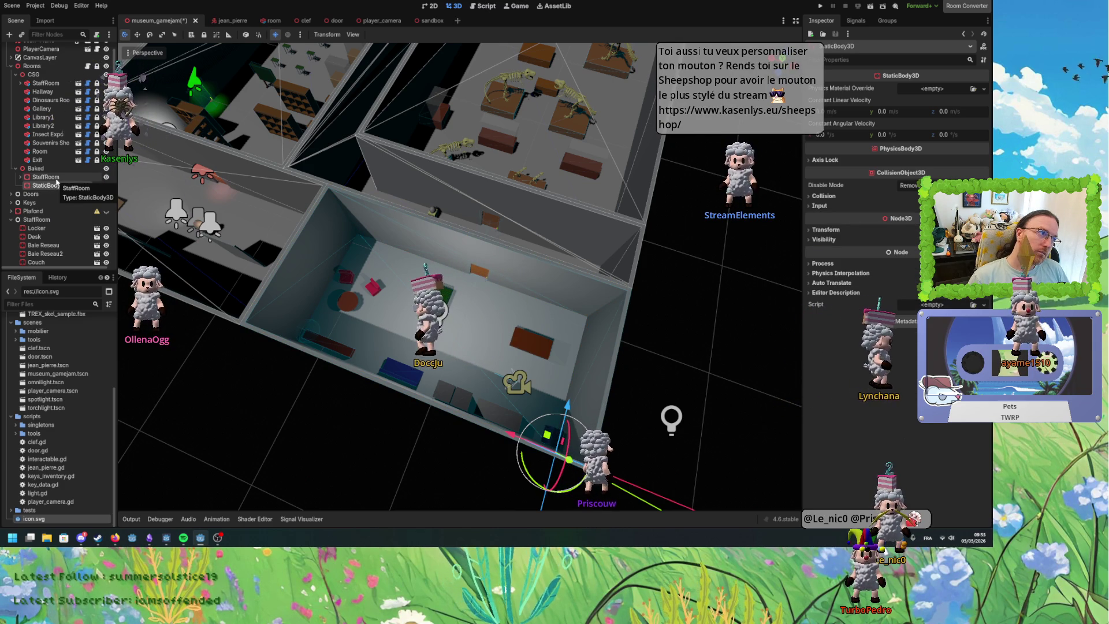
left_click(52, 177)
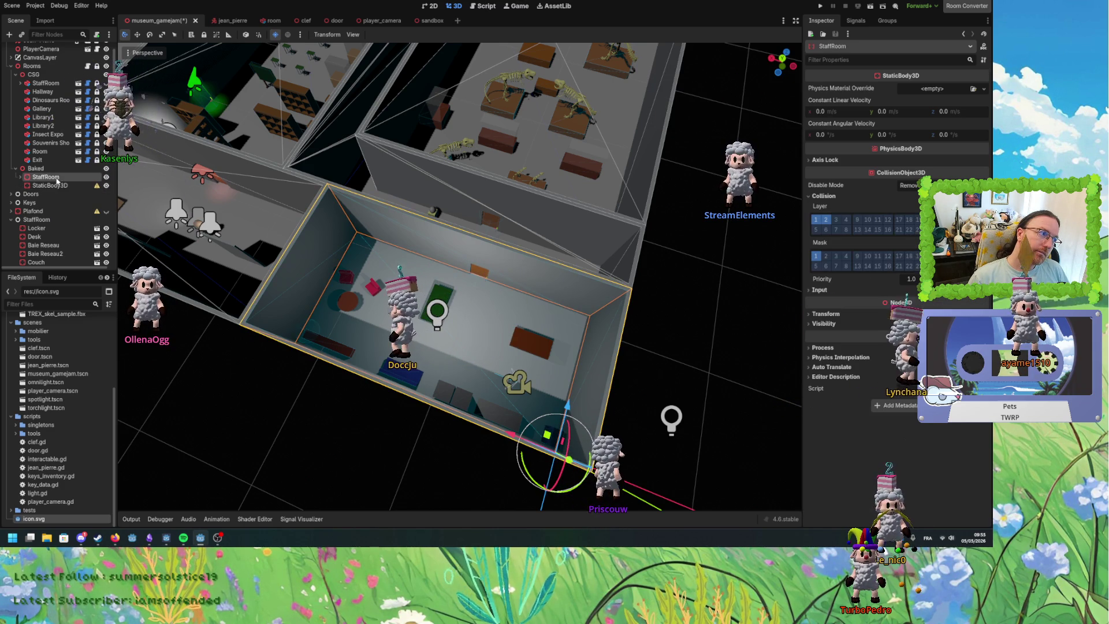
scroll(248, 259, "up", 3)
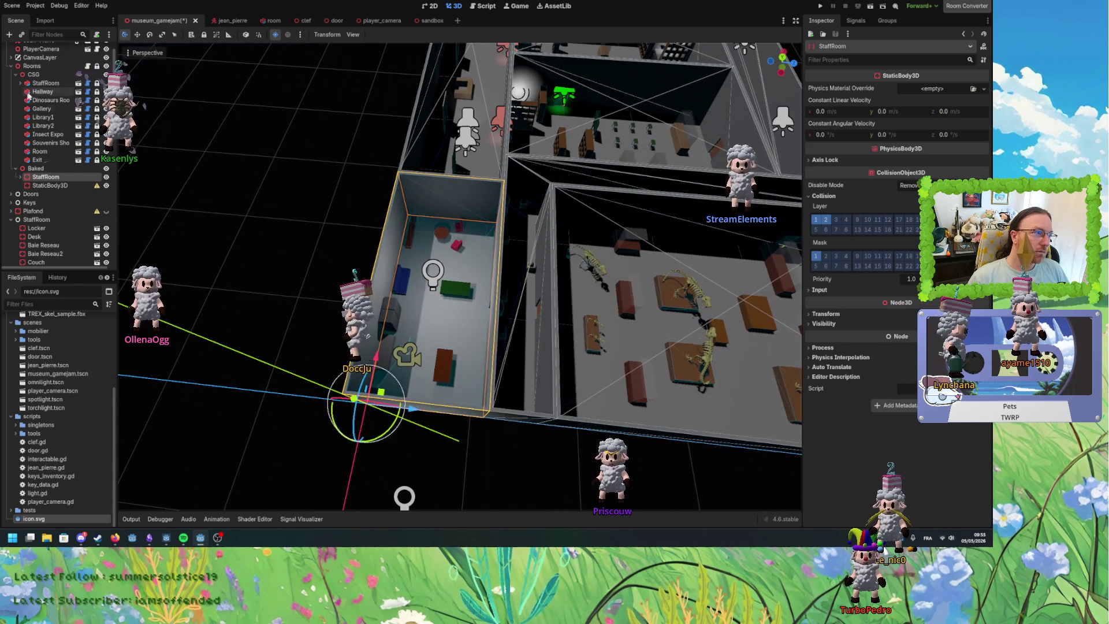
Select the Hallway CSG node and review its Geometry and Transform properties.
left_click(34, 93)
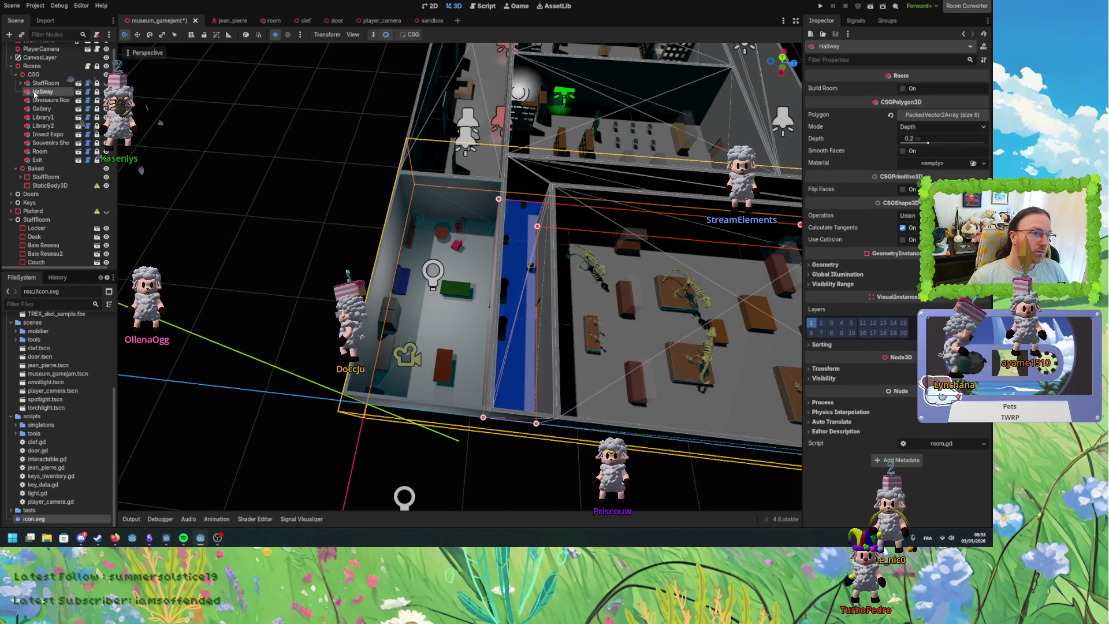
left_click_drag(288, 262, 289, 234)
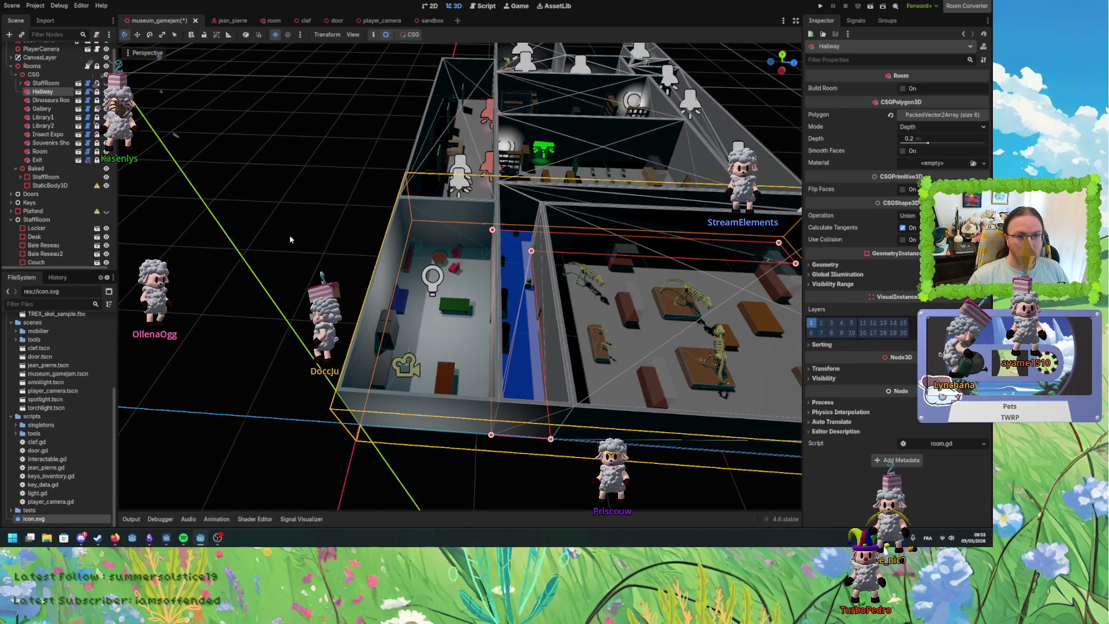
mouse_move(768, 294)
left_mouse_down()
mouse_move(671, 296)
mouse_move(634, 322)
mouse_move(640, 355)
left_mouse_up()
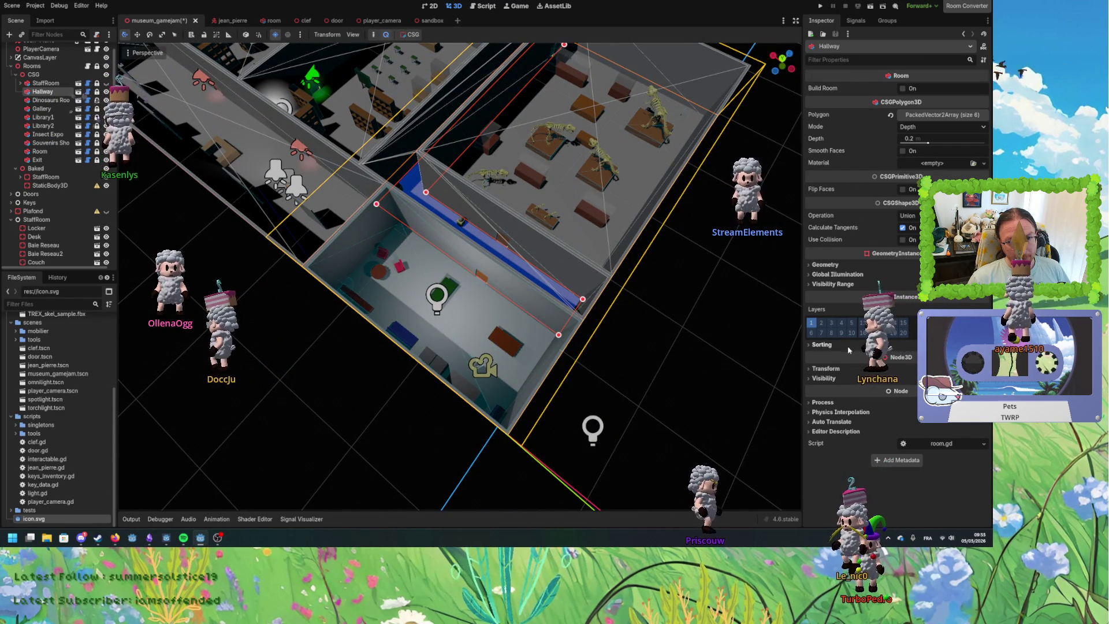
left_click(840, 265)
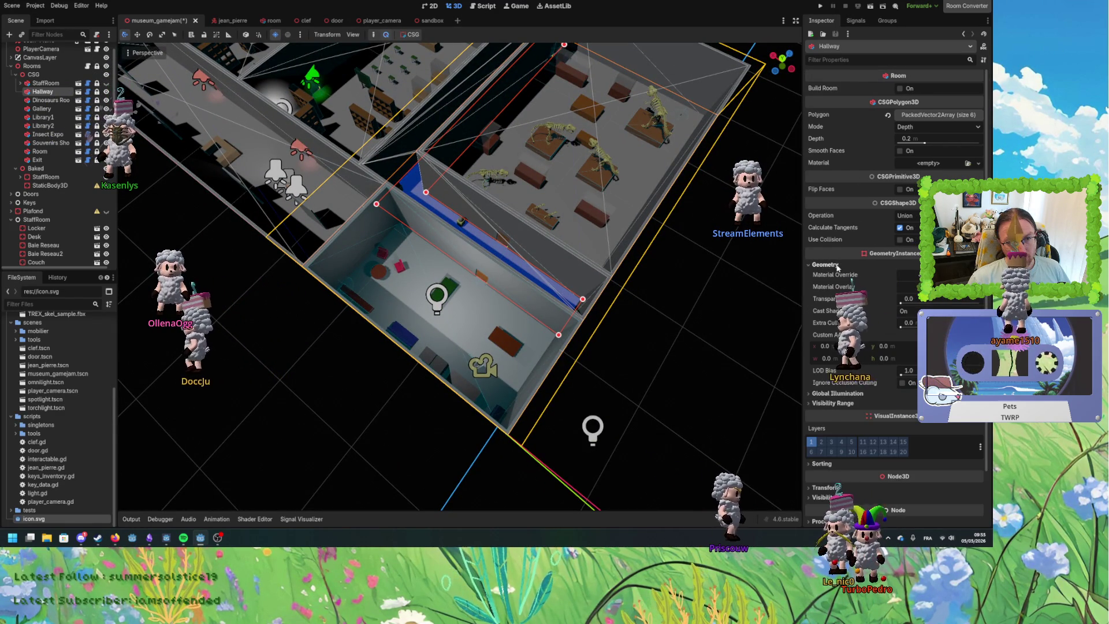
left_click(838, 265)
left_click(832, 369)
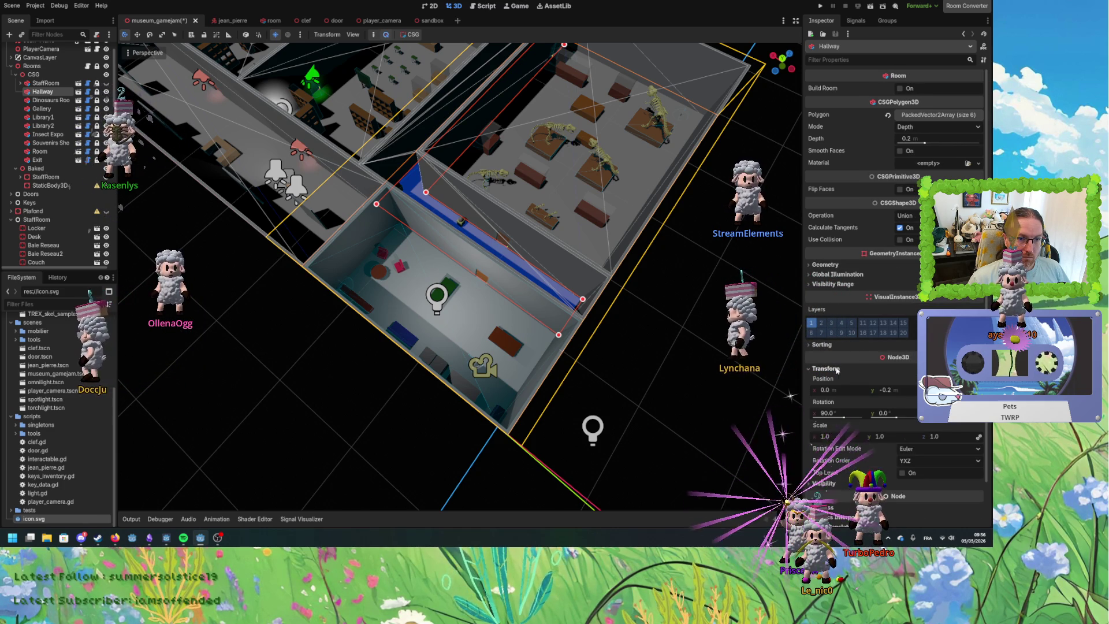
left_click(838, 369)
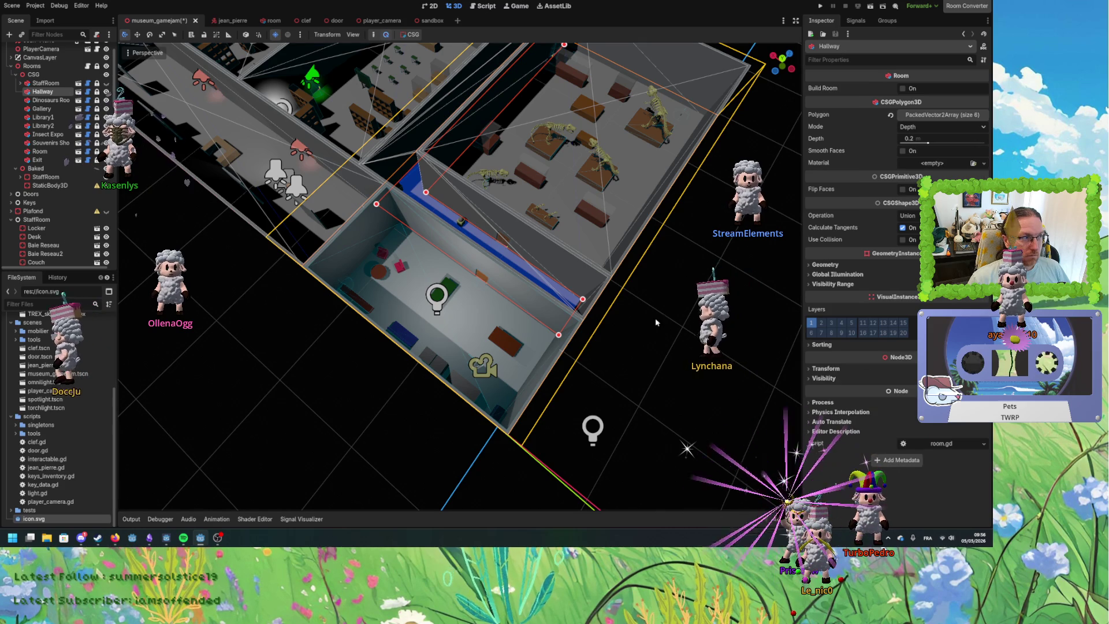
Orbit and zoom to a close top-down view of the hallway beside the dinosaur room.
scroll(655, 318, "down", 6)
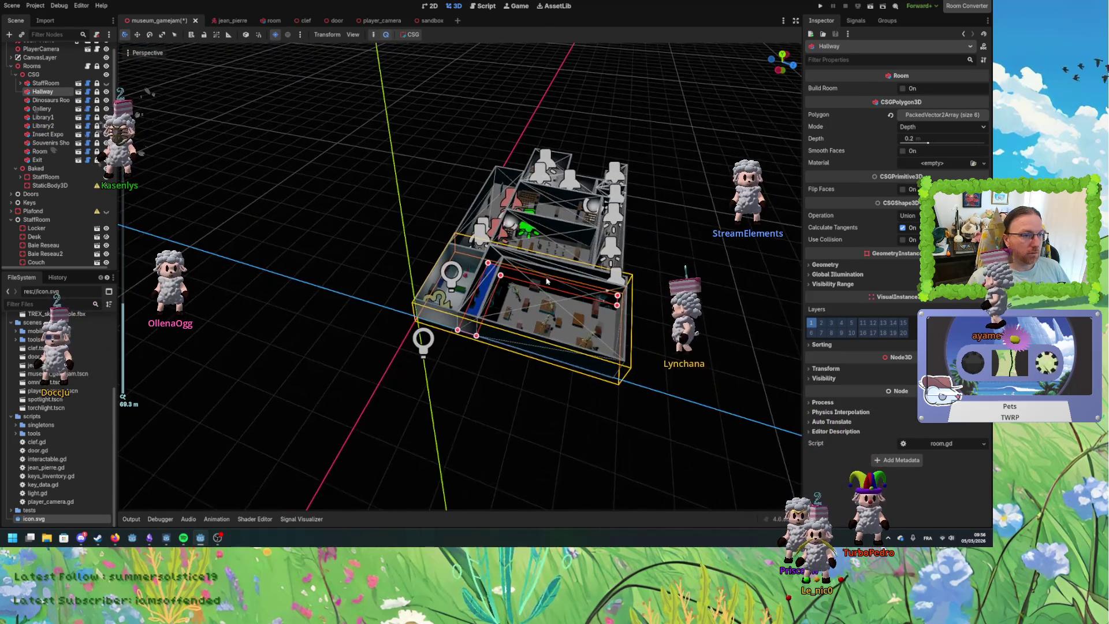
left_click_drag(547, 281, 520, 272)
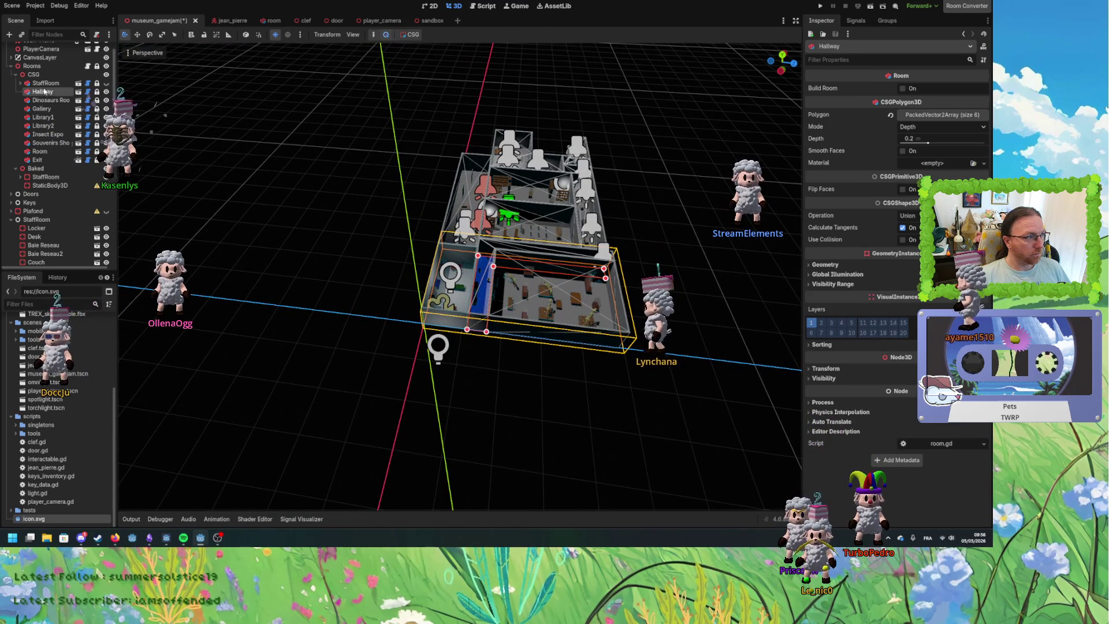
scroll(399, 387, "up", 5)
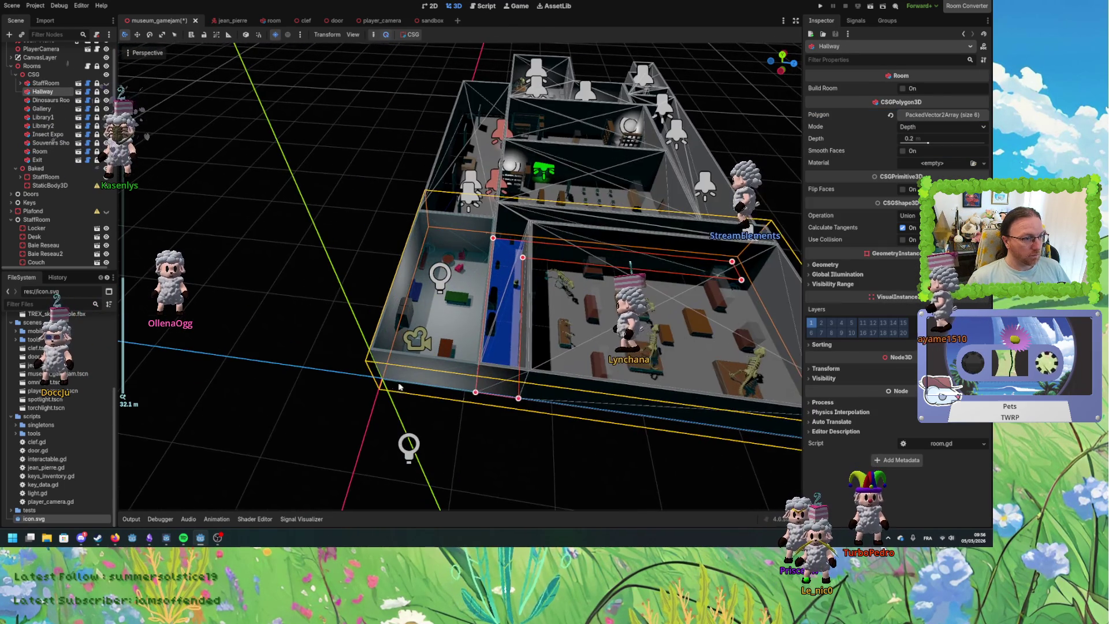
key("KP_1")
mouse_move(559, 391)
left_mouse_down()
mouse_move(442, 468)
mouse_move(372, 449)
mouse_move(420, 471)
left_mouse_up()
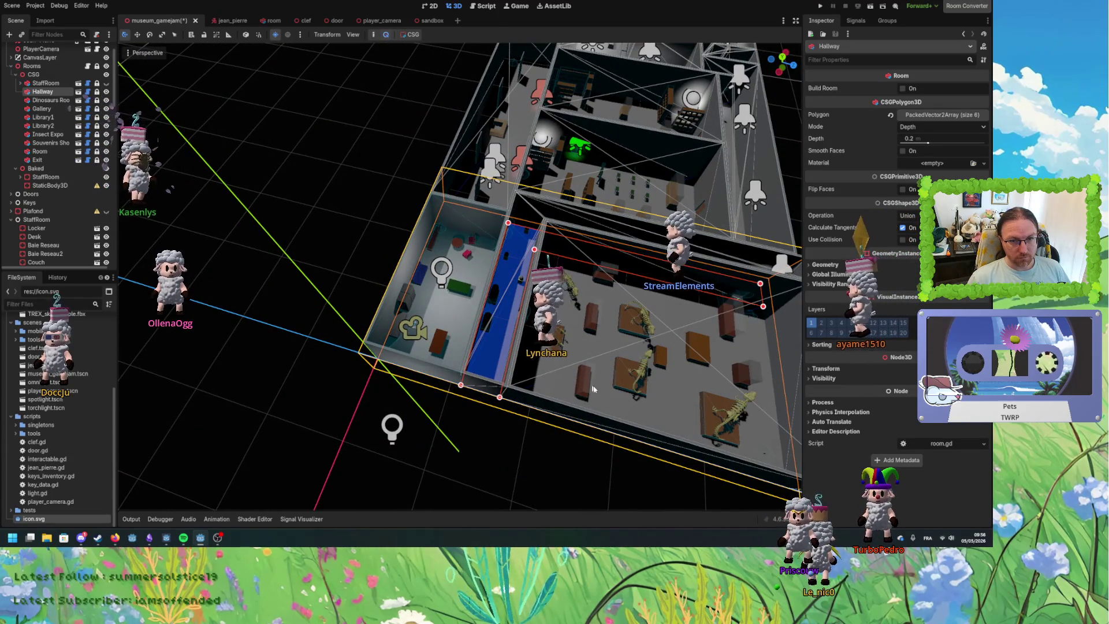
left_click_drag(594, 389, 542, 367)
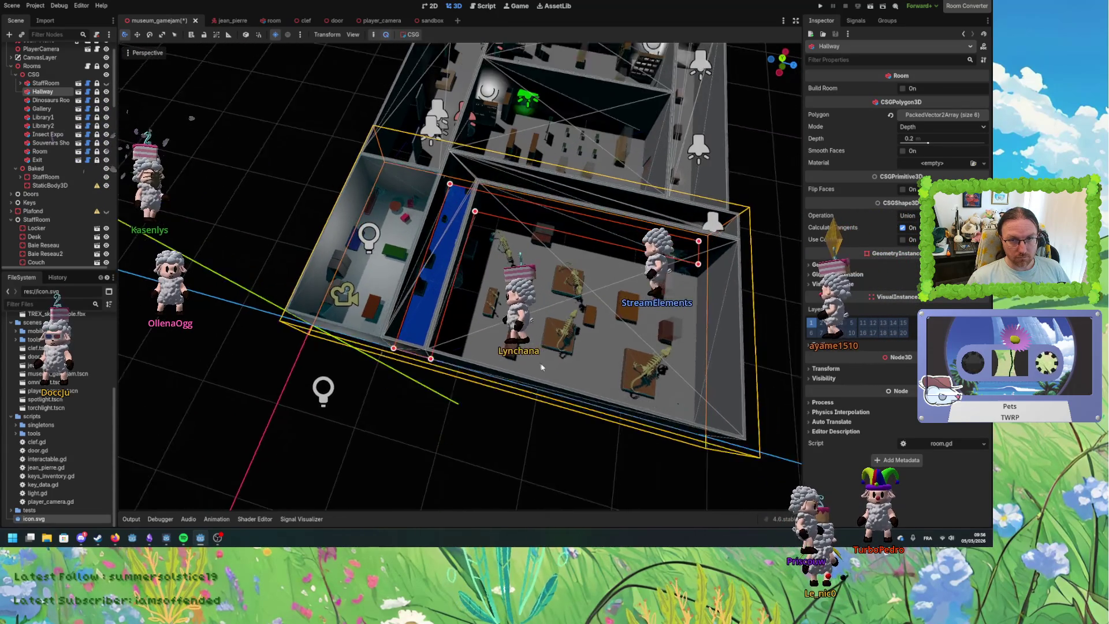
scroll(546, 372, "up", 3)
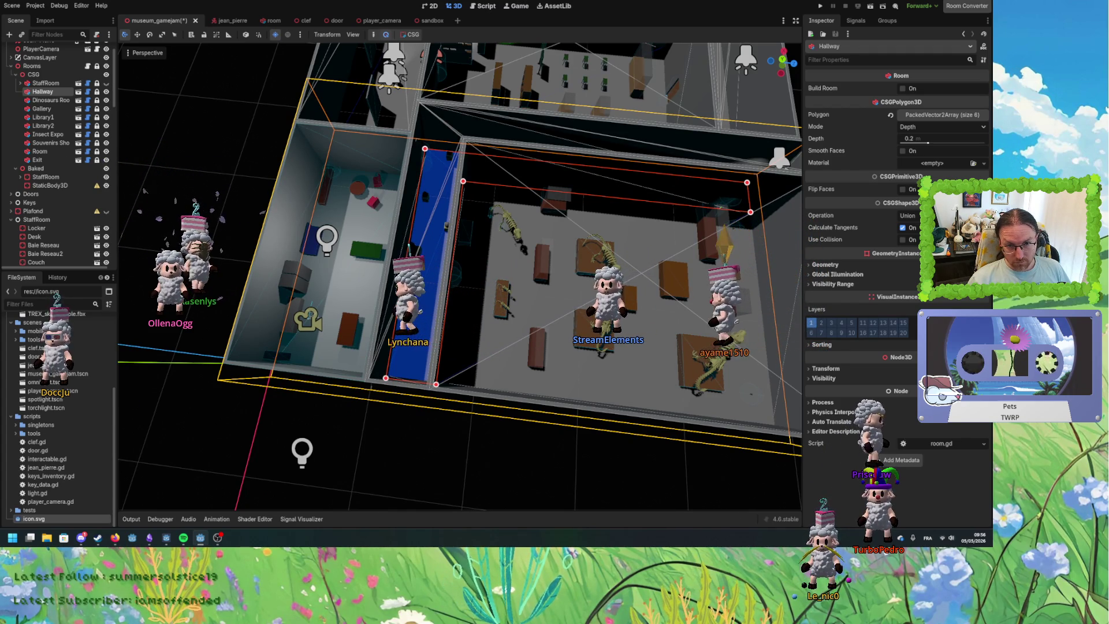
left_click_drag(667, 373, 444, 321)
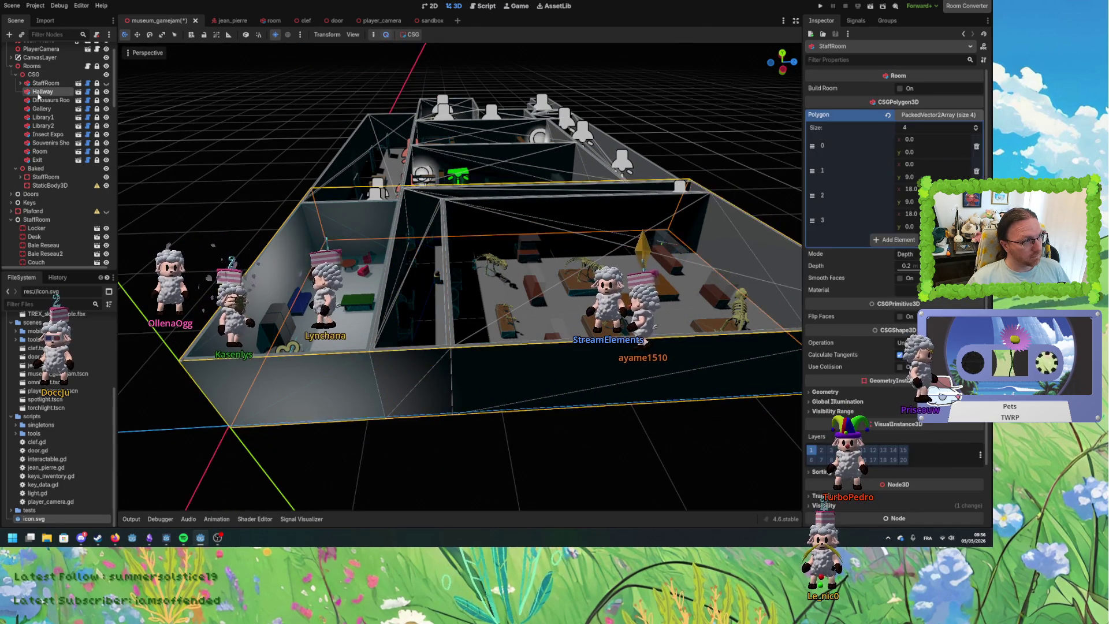
left_click_drag(397, 209, 523, 312)
scroll(507, 300, "up", 3)
scroll(525, 313, "up", 2)
scroll(524, 314, "up", 3)
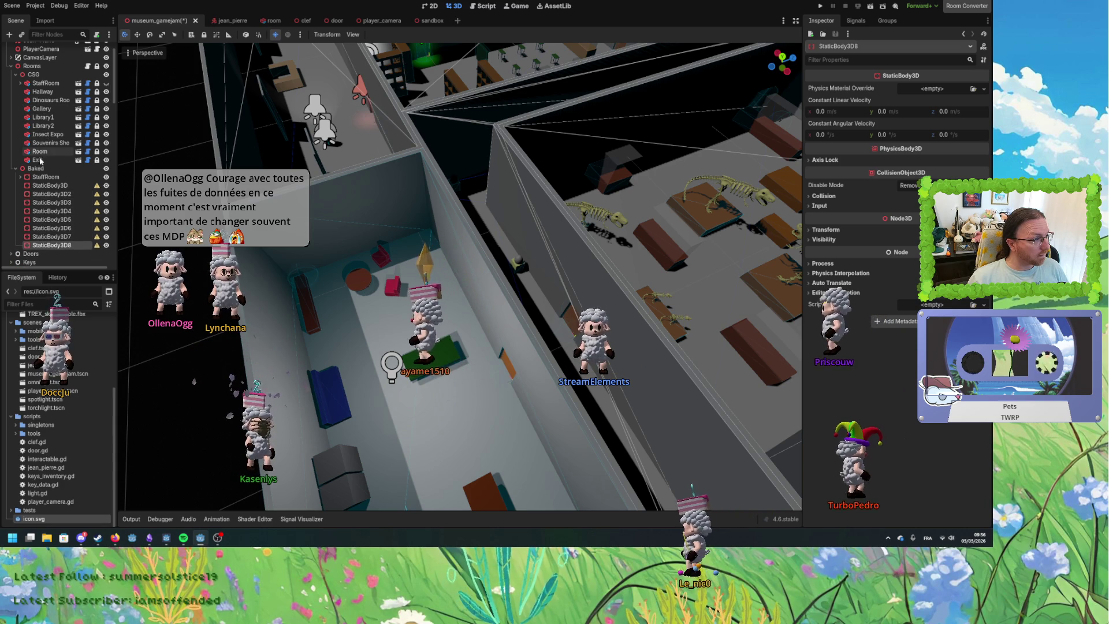
Rename the first baked StaticBody3D to Hallway.
left_click(60, 186)
double_click(61, 186)
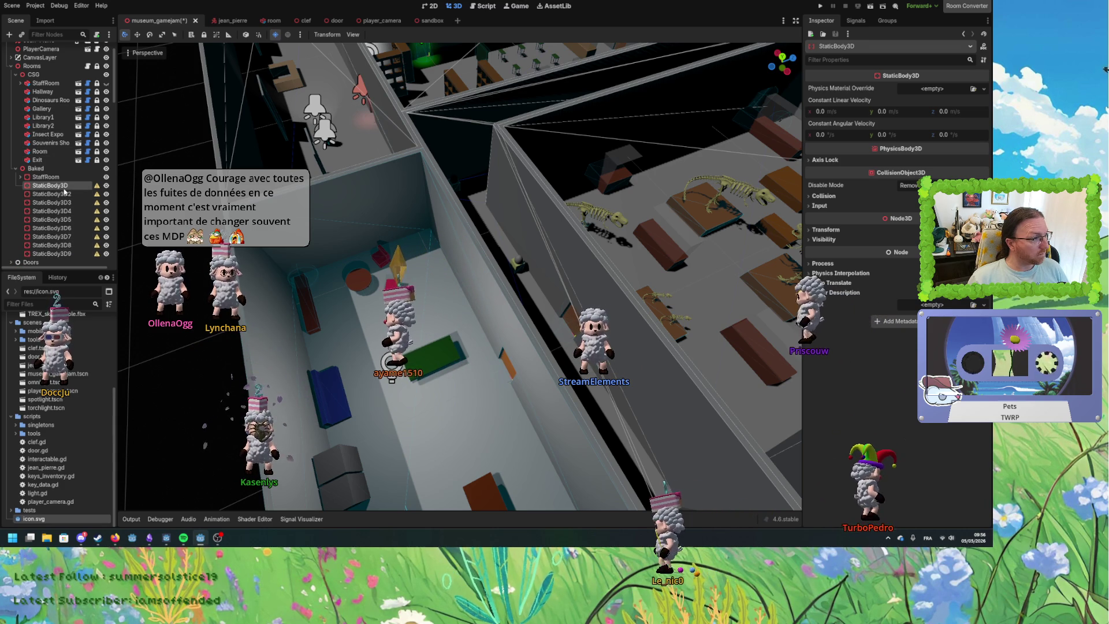
type("Hallway")
key("Return")
Match StaticBody3D2–StaticBody3D5 to the Dinosaurs Room, Gallery, Library1 and Library2 room names.
left_click(51, 100)
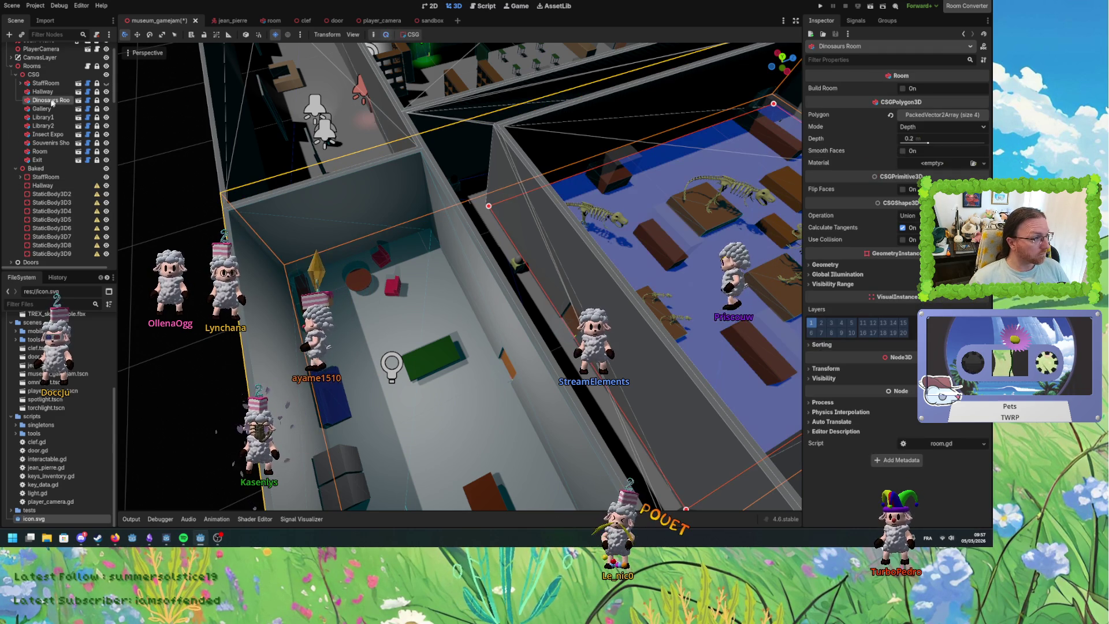
double_click(53, 194)
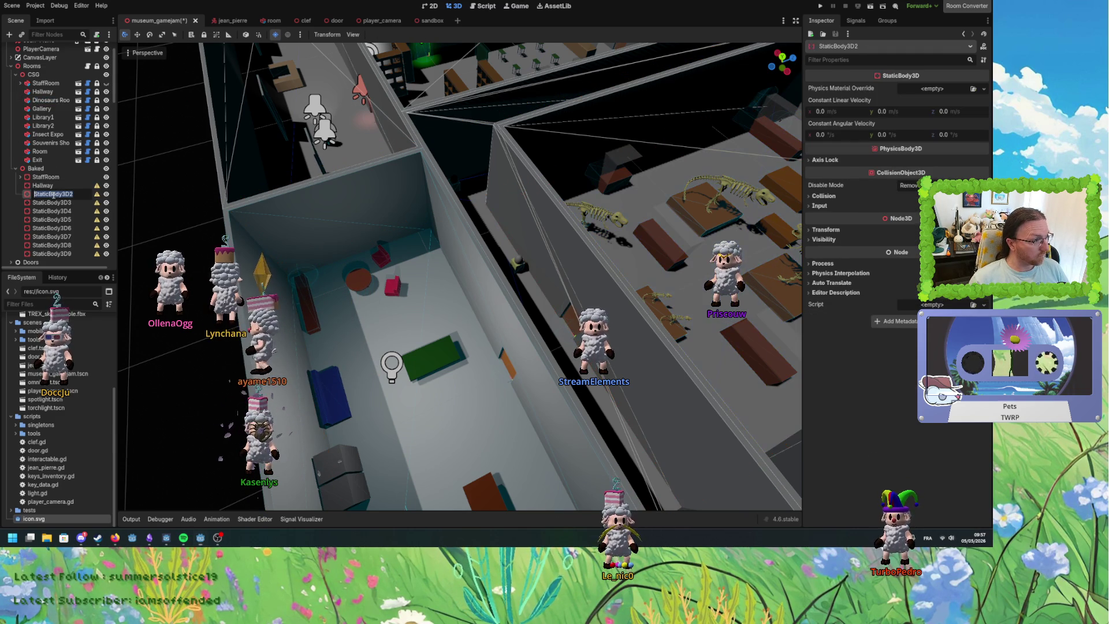
type("Dinosaurs Room")
left_click(43, 109)
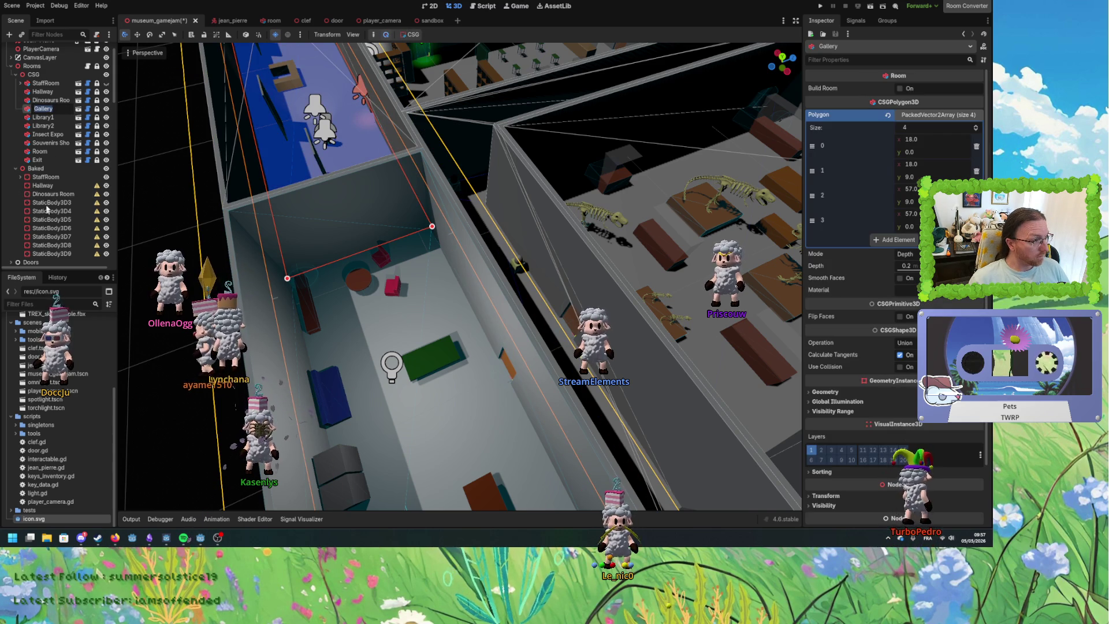
left_click(53, 202)
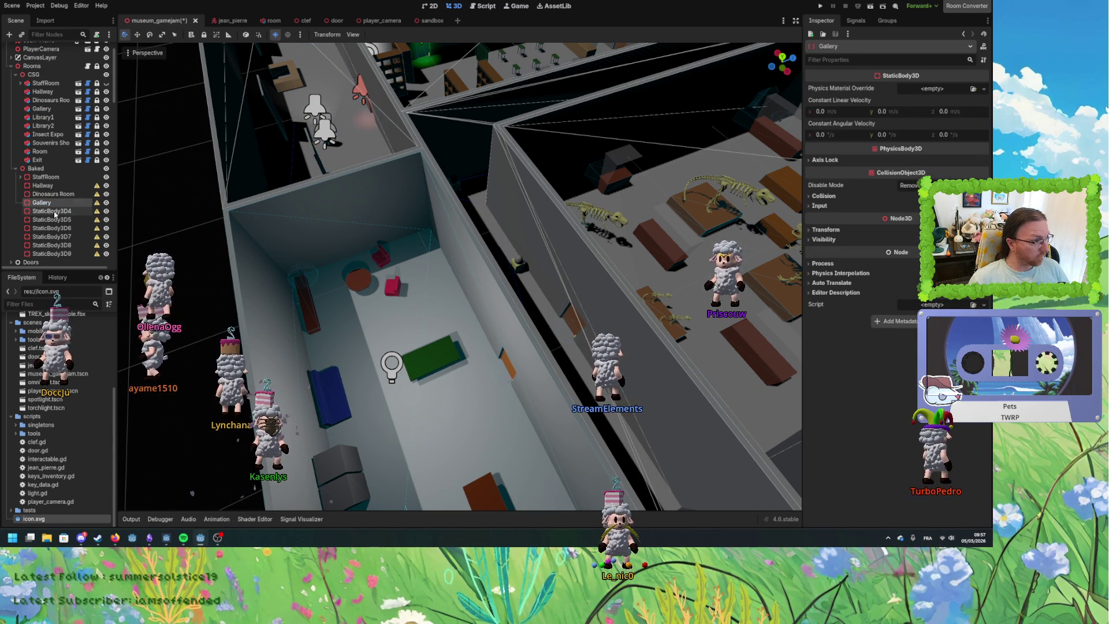
left_click(44, 118)
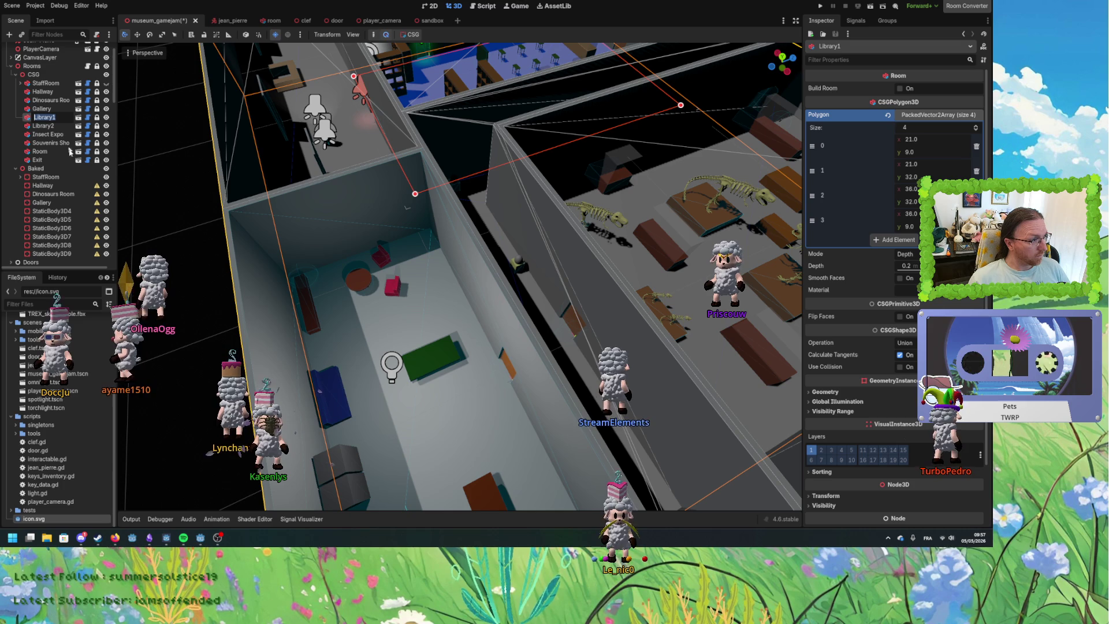
left_click(63, 211)
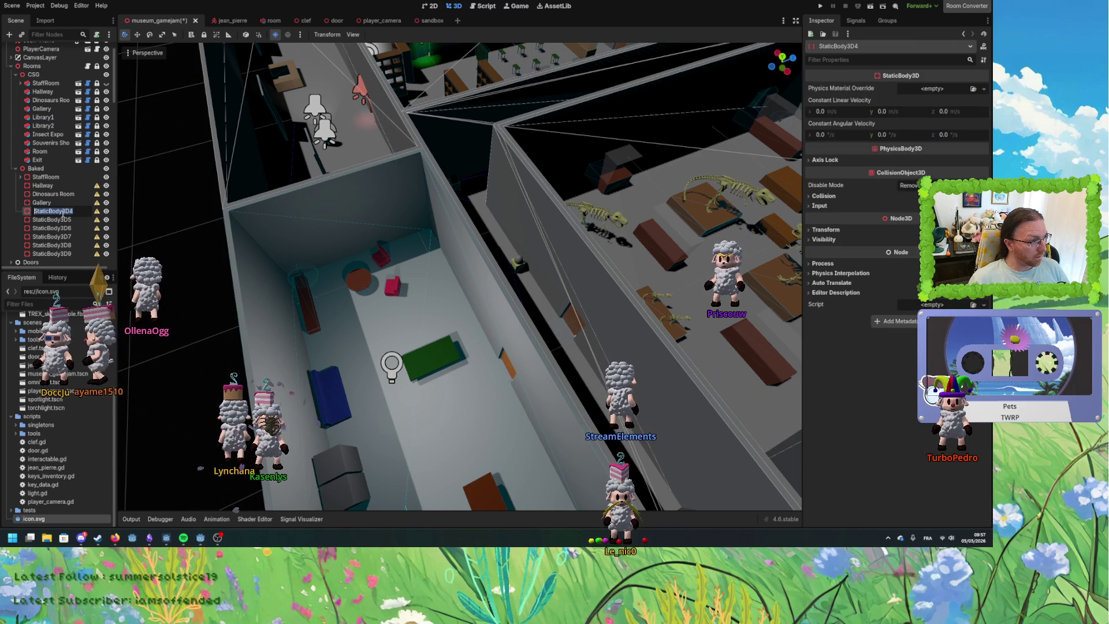
left_click(44, 126)
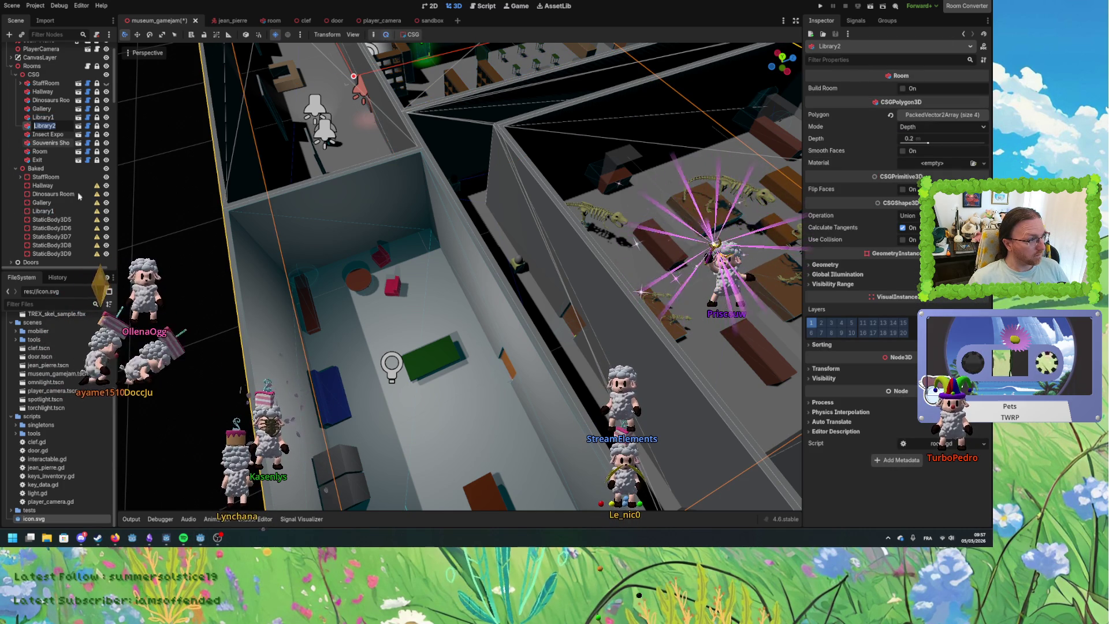
left_click(66, 224)
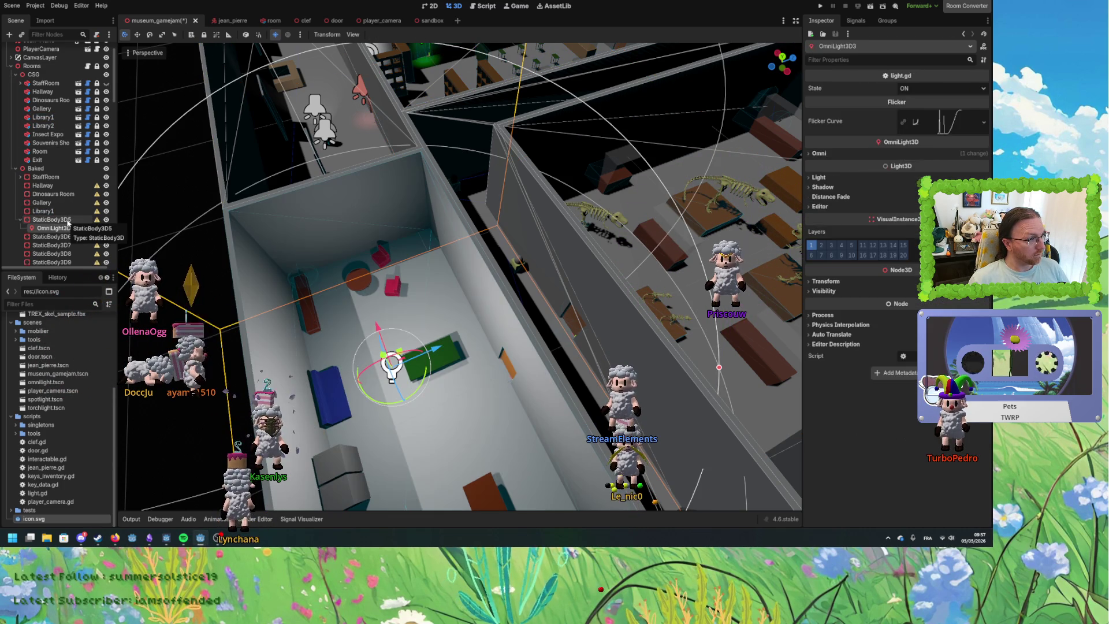
Undo the stray light under StaticBody3D5 and check the Insect Expo CSG room.
key("ctrl+z")
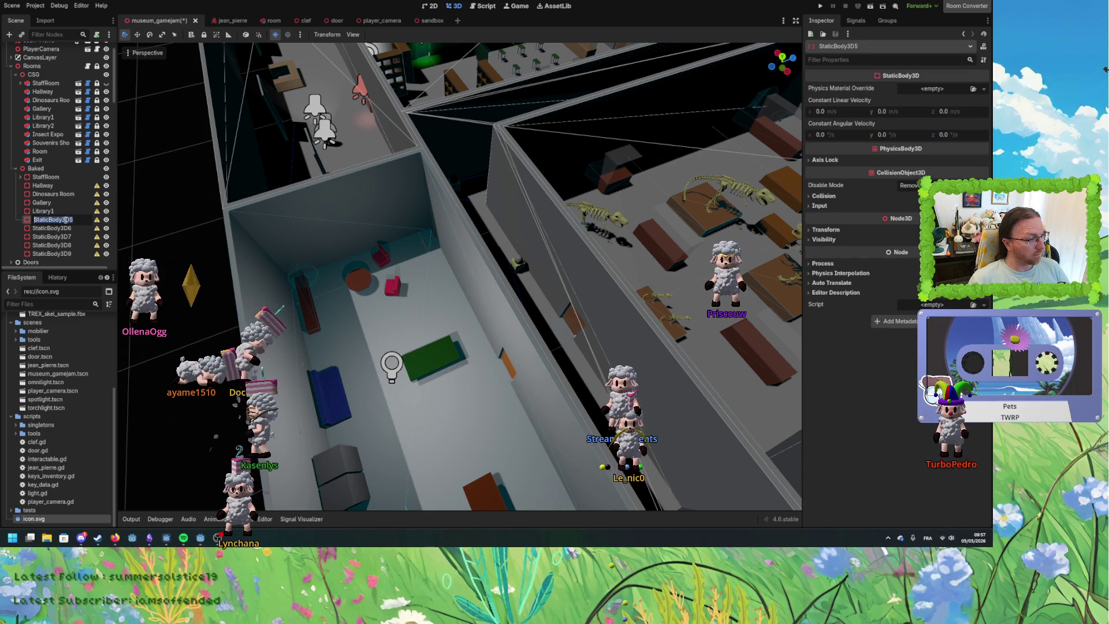
scroll(67, 215, "down", 5)
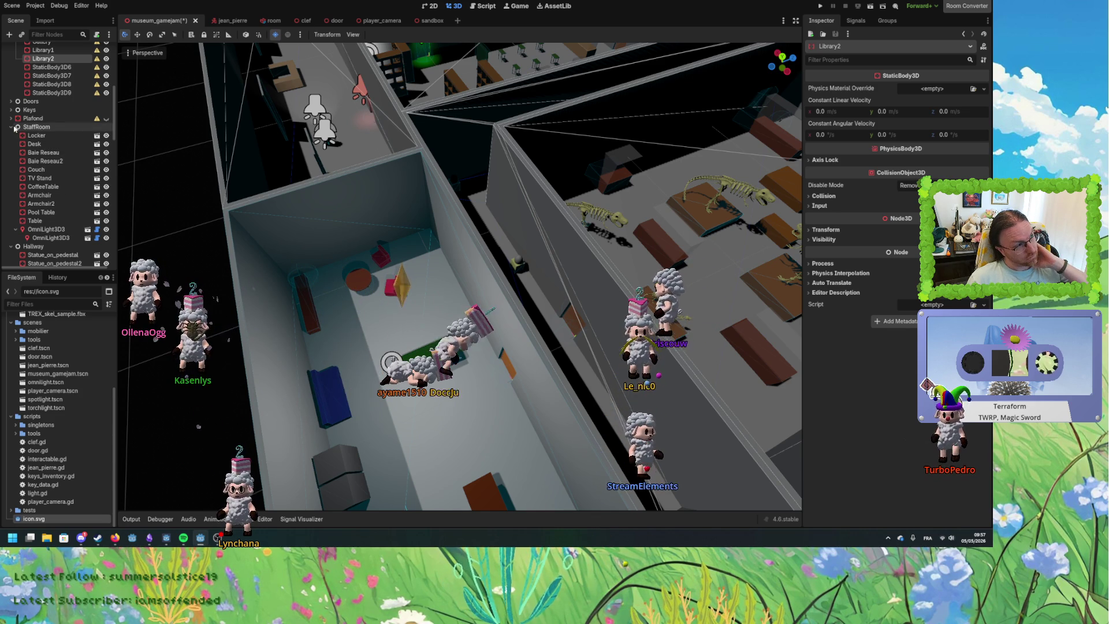
scroll(51, 162, "up", 5)
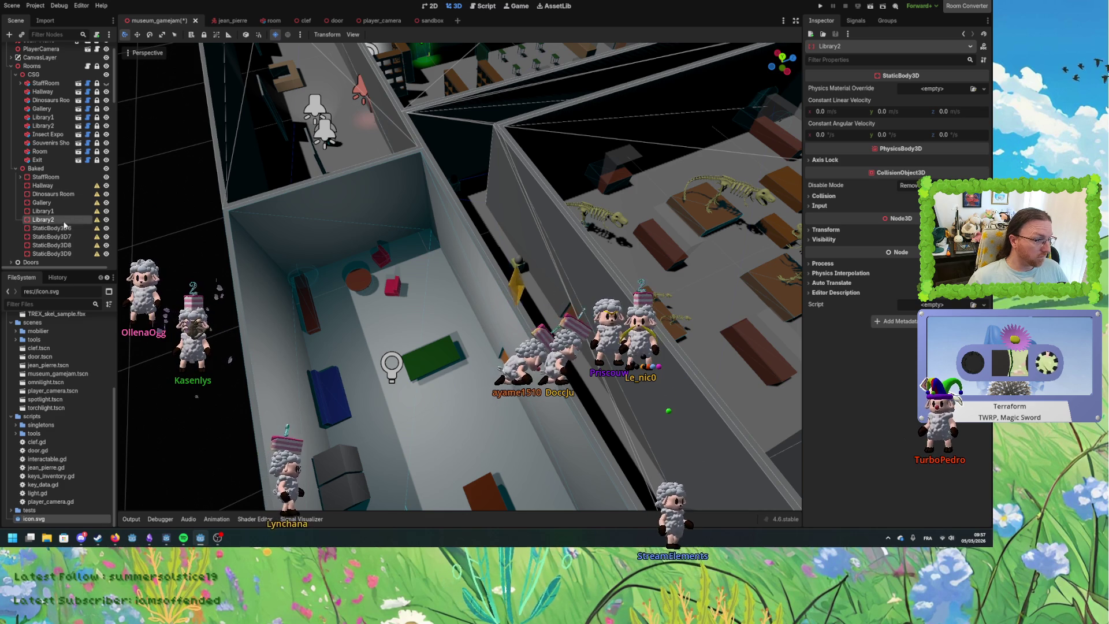
left_click(48, 135)
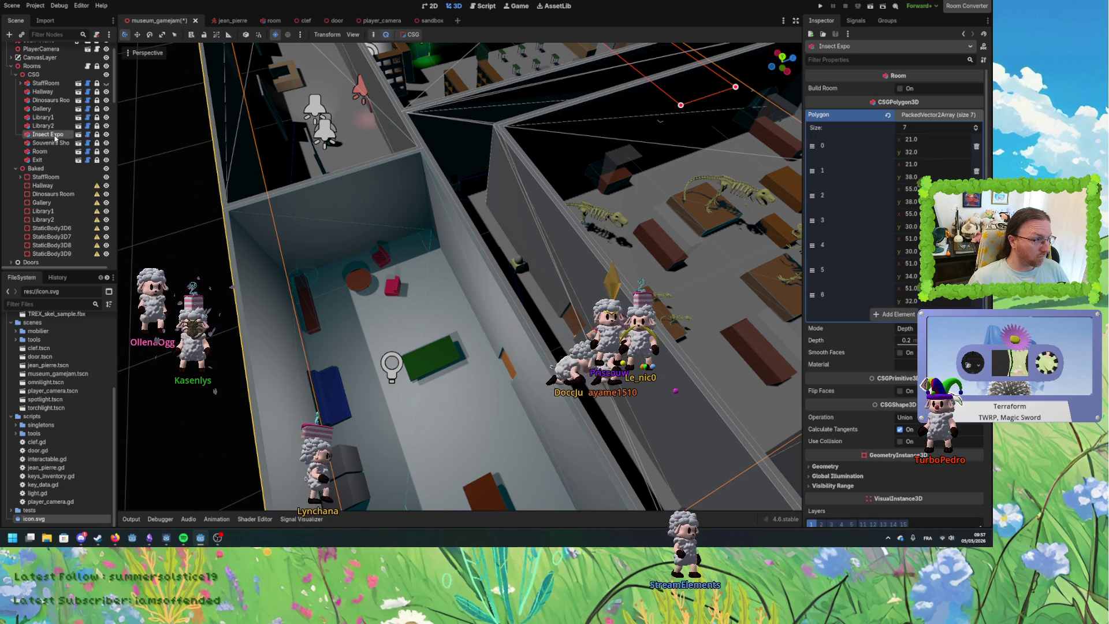
Name StaticBody3D6 Insect Expo and StaticBody3D7 Souvenirs Shop.
left_click(52, 229)
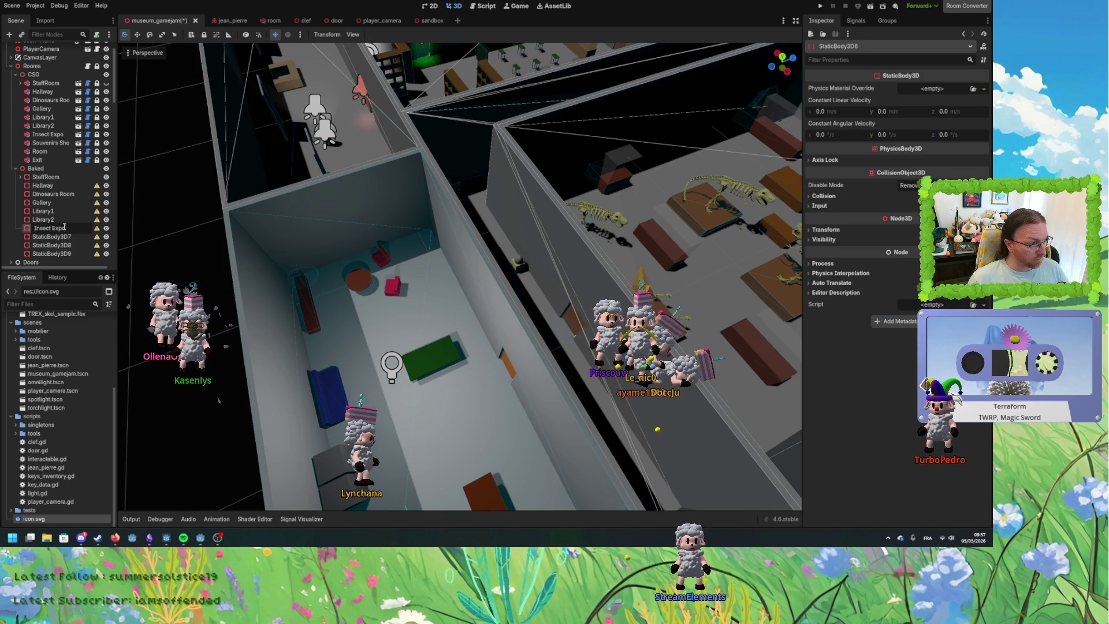
left_click(57, 142)
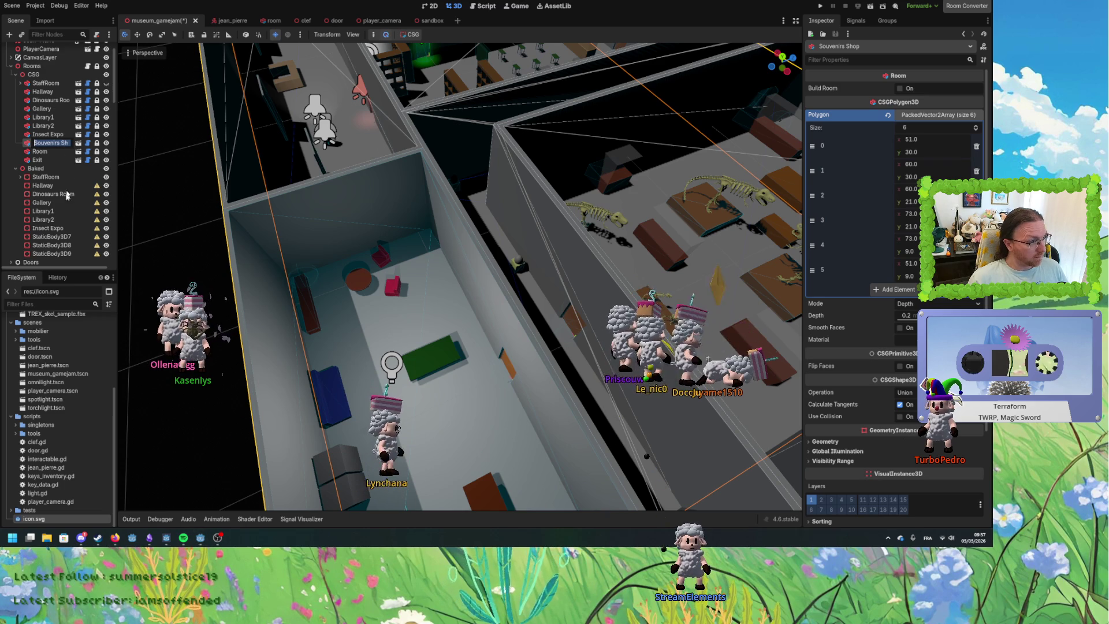
left_click(58, 238)
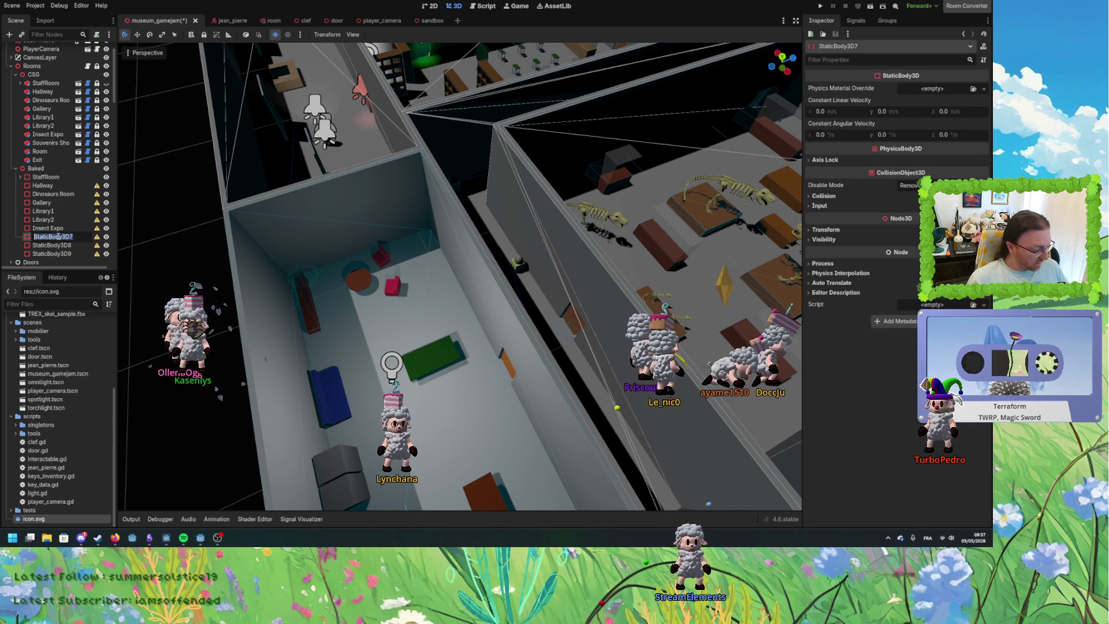
left_click(51, 143)
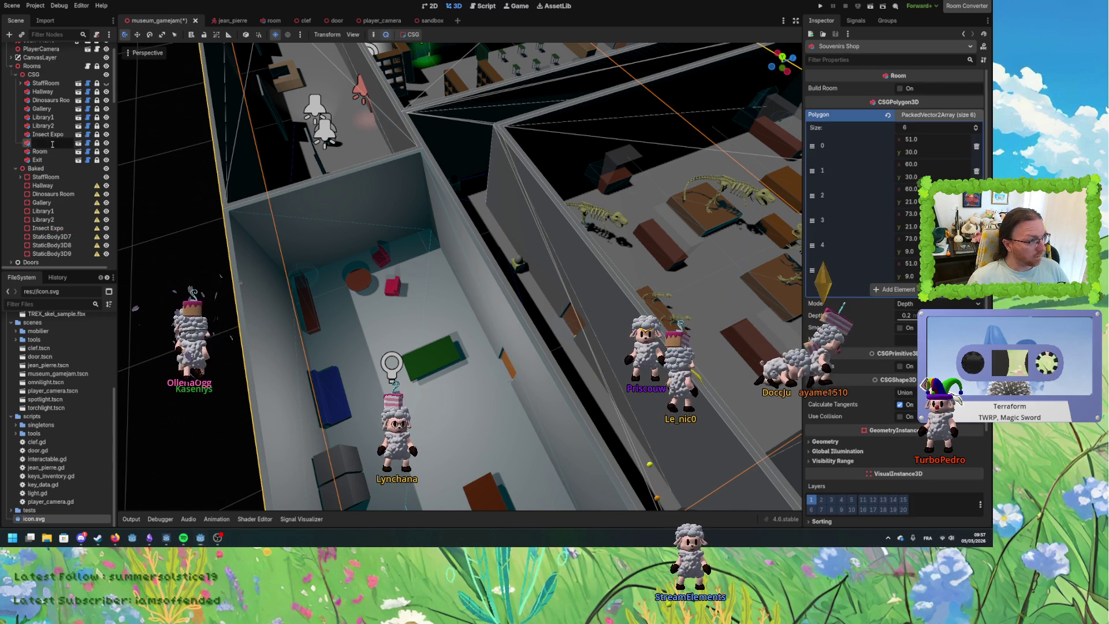
left_click(68, 236)
type("Souvenirs Shop")
key("Return")
Rename StaticBody3D8 to Room and StaticBody3D9 to Exit.
double_click(41, 152)
key("ctrl+c")
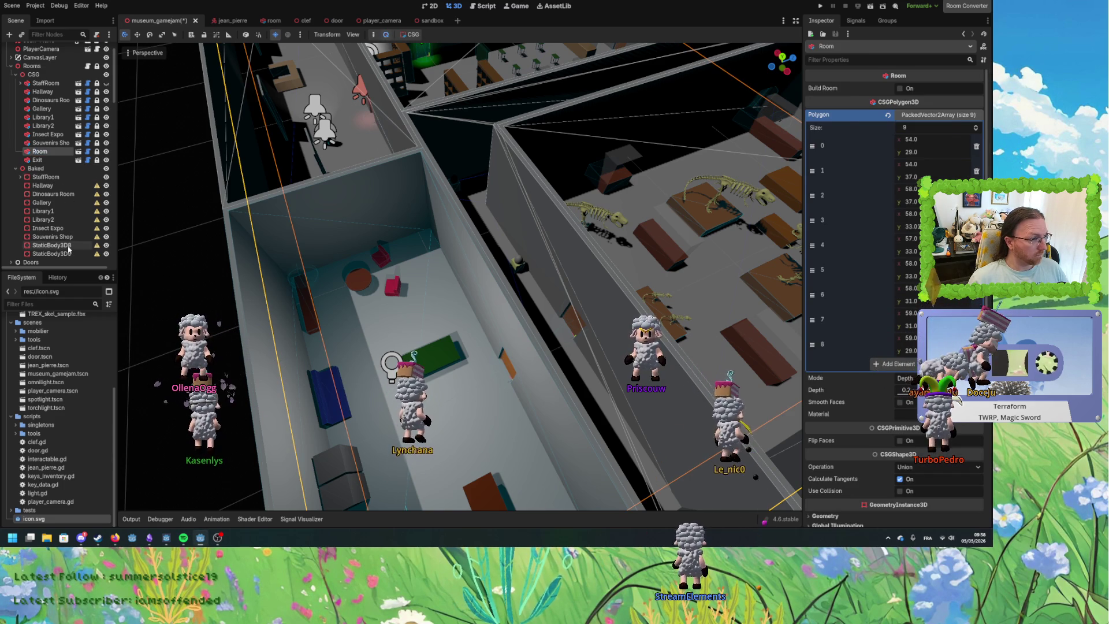
double_click(68, 246)
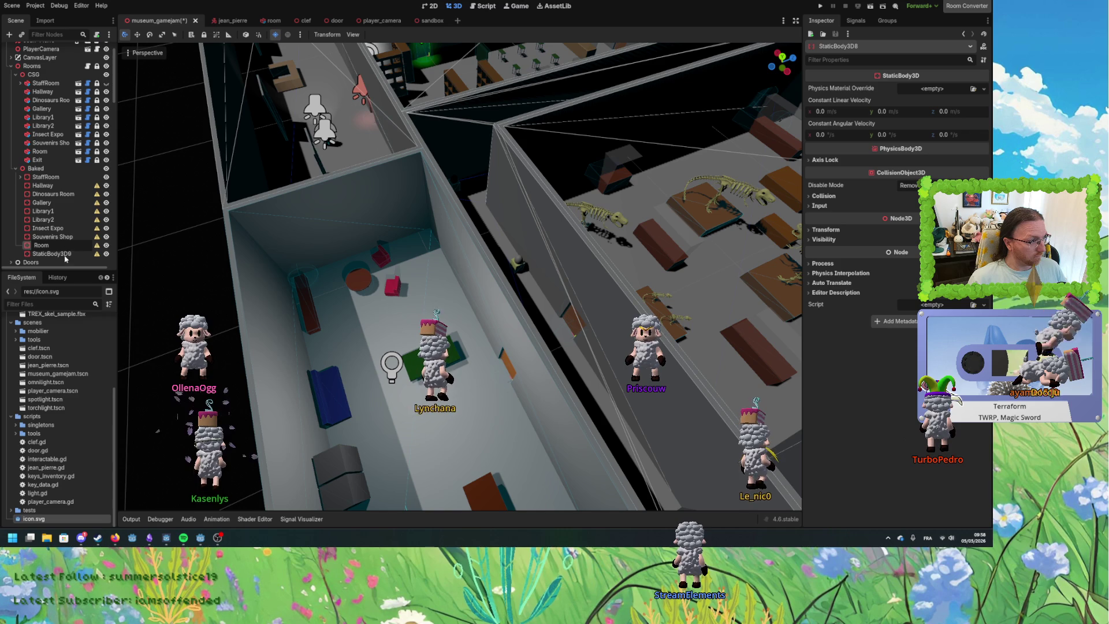
key("ctrl+v")
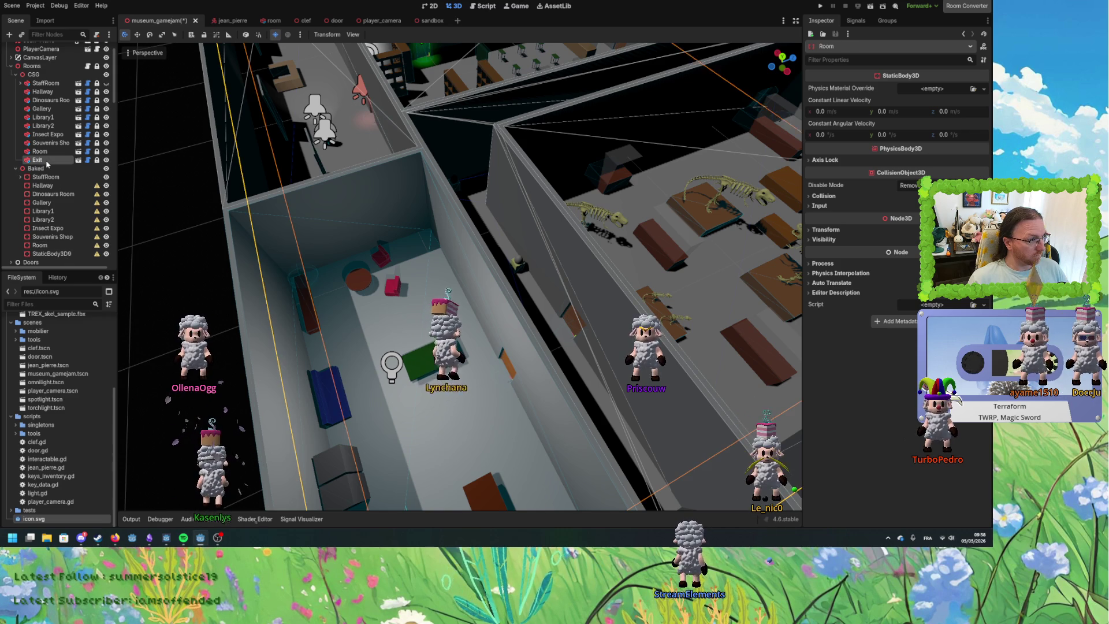
double_click(39, 160)
double_click(67, 254)
type("Exit")
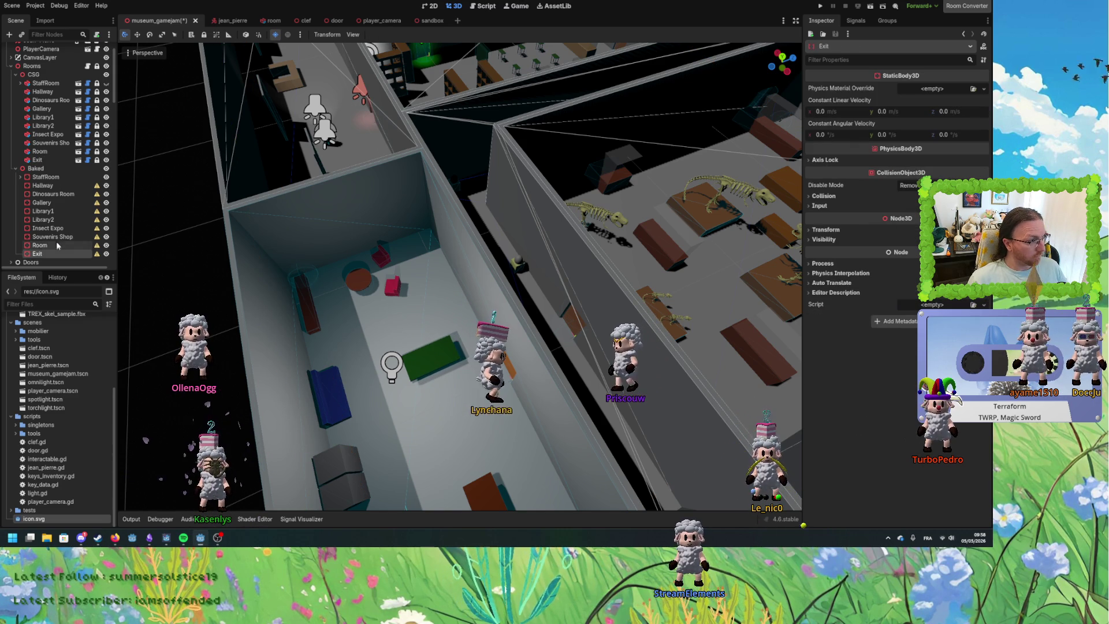
Frame the baked Hallway, expand the baked StaffRoom, and select the CSG Hallway room.
left_click(48, 186)
key("f")
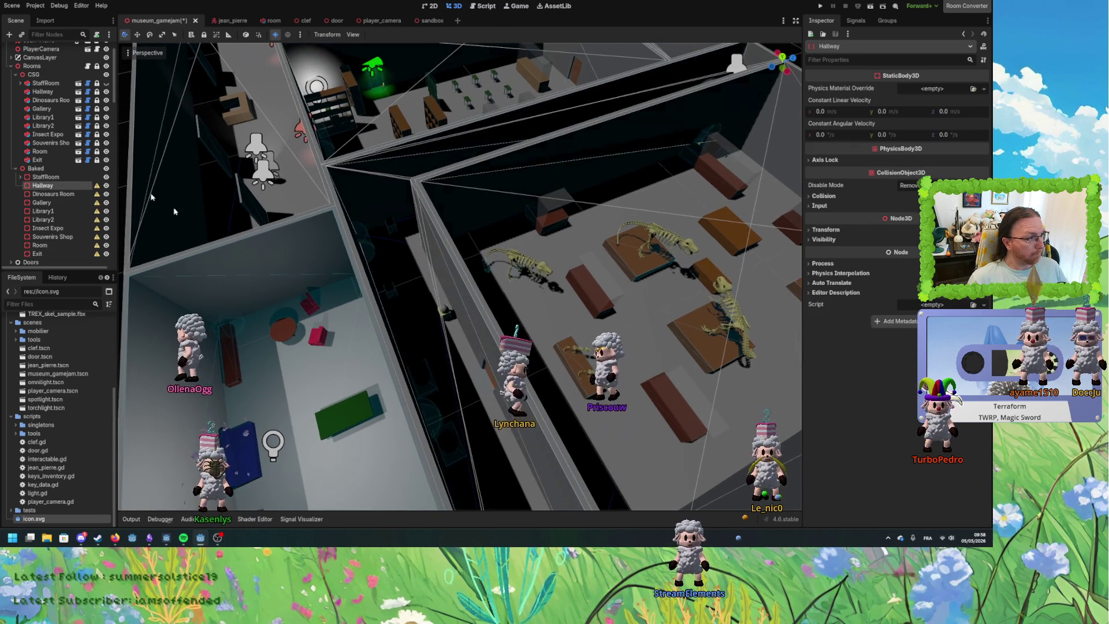
left_click(21, 177)
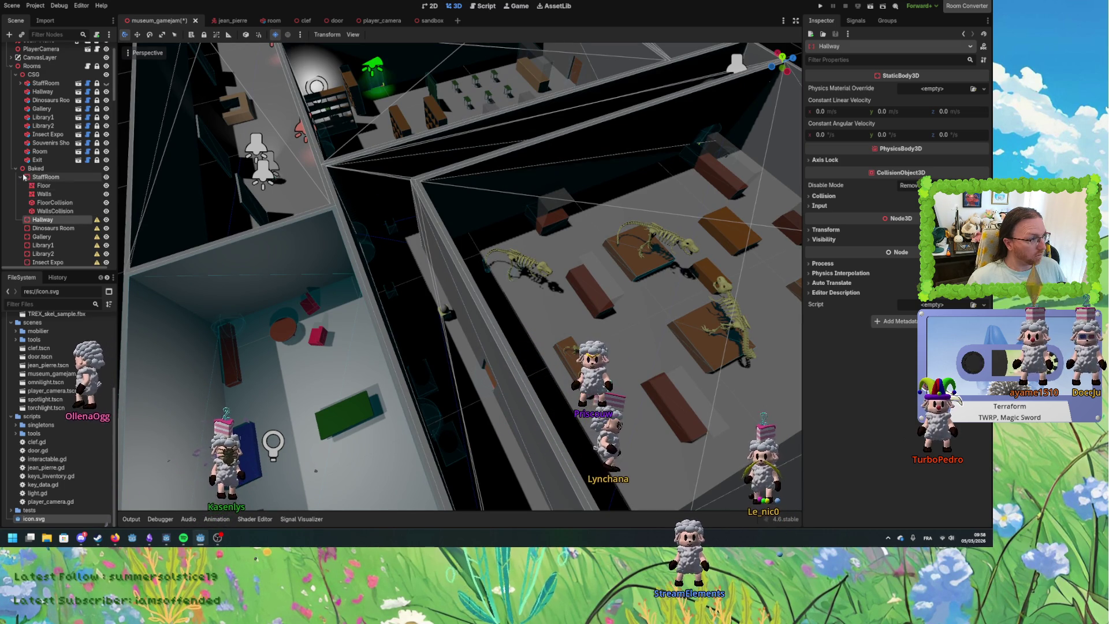
left_click(48, 94)
right_click(51, 93)
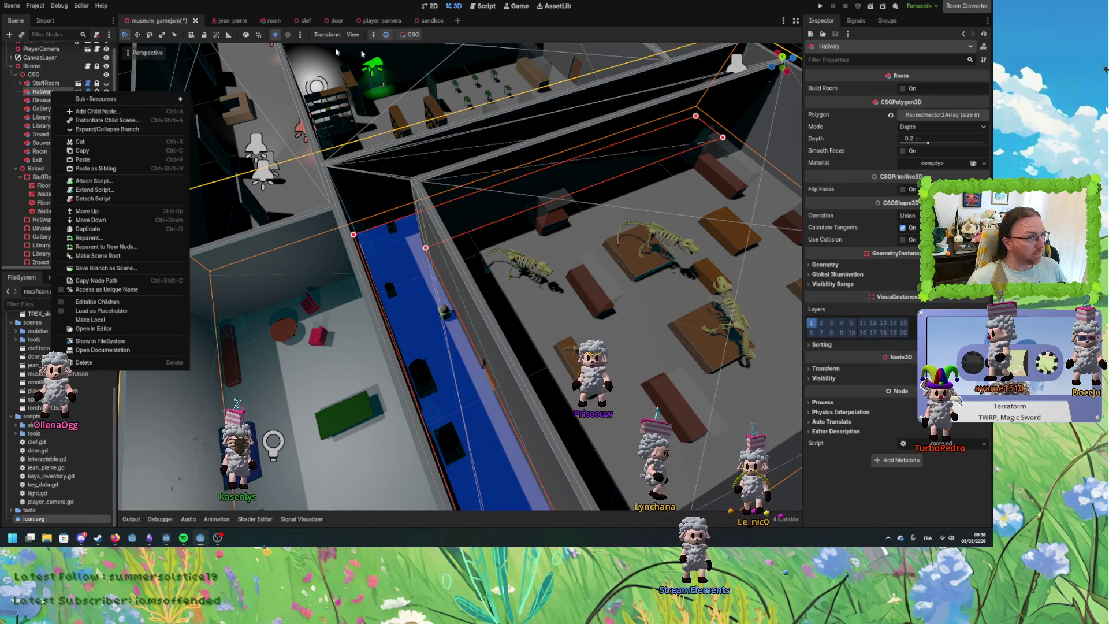
Bake the CSG Hallway into a mesh, move it under Baked/Hallway, and name it Floor.
left_click(413, 35)
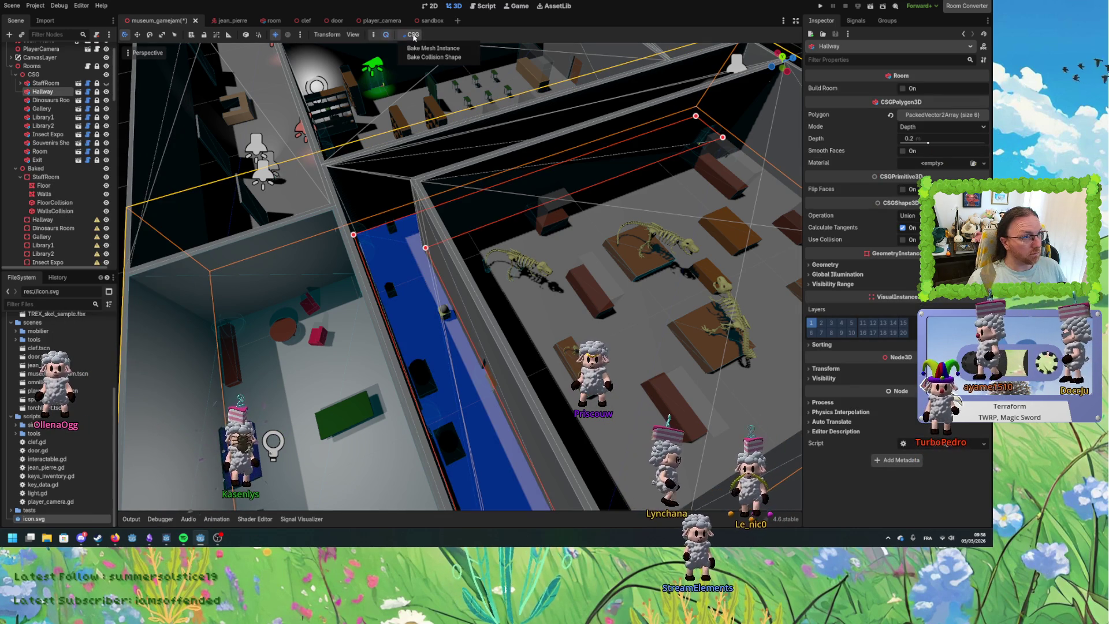
left_click(433, 49)
left_click_drag(58, 100, 63, 228)
double_click(54, 229)
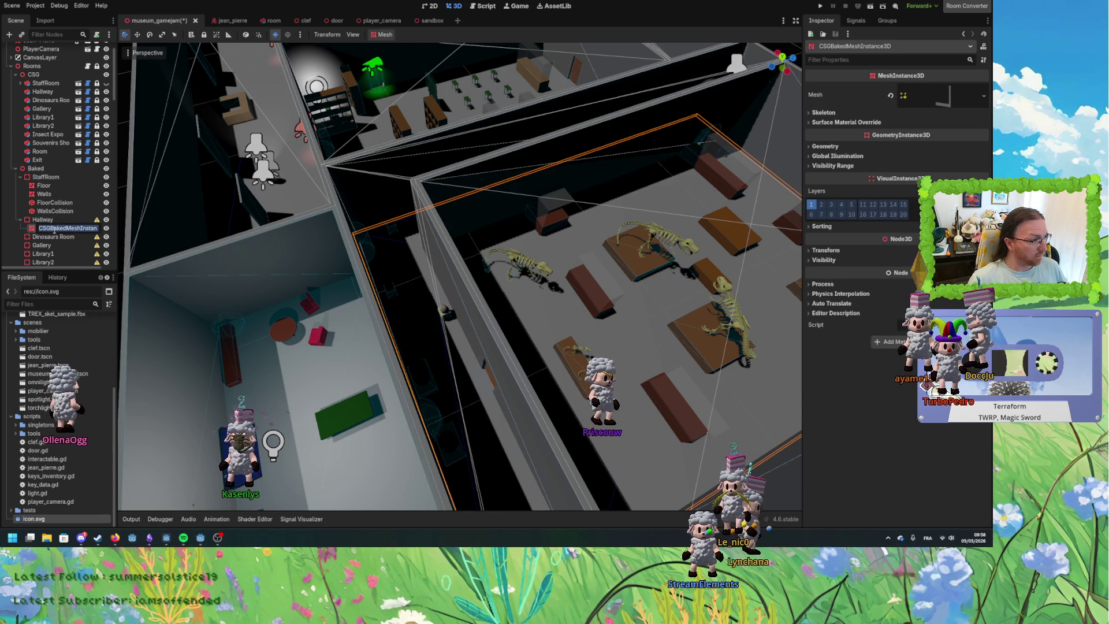
type("Floor")
key("Return")
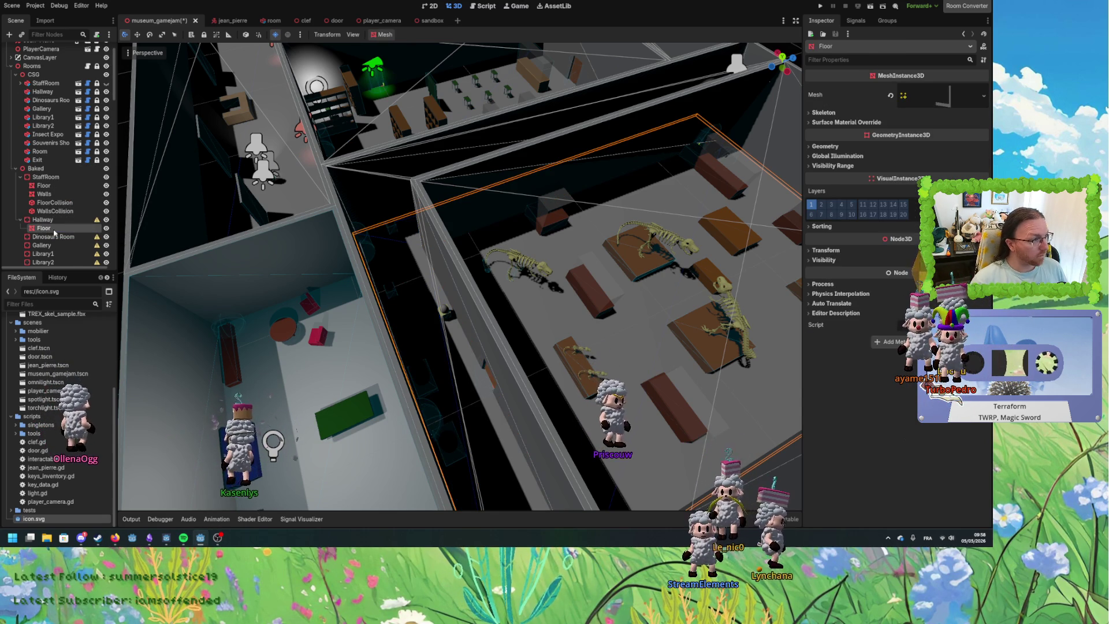
Turn on Editable Children for the CSG Hallway node.
left_click(49, 92)
right_click(50, 92)
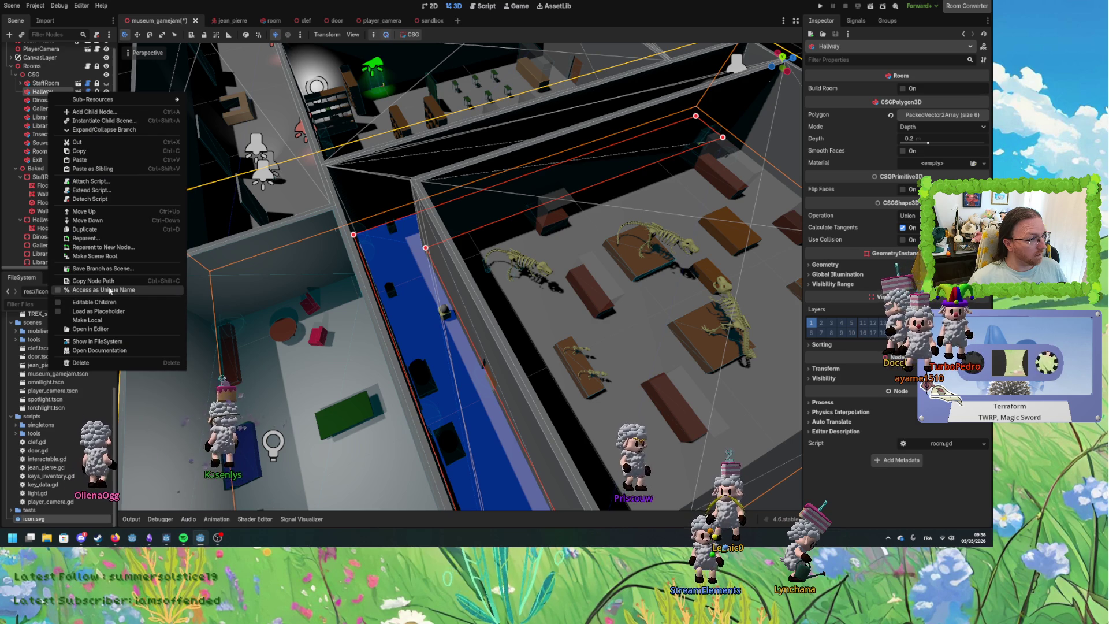
left_click(92, 302)
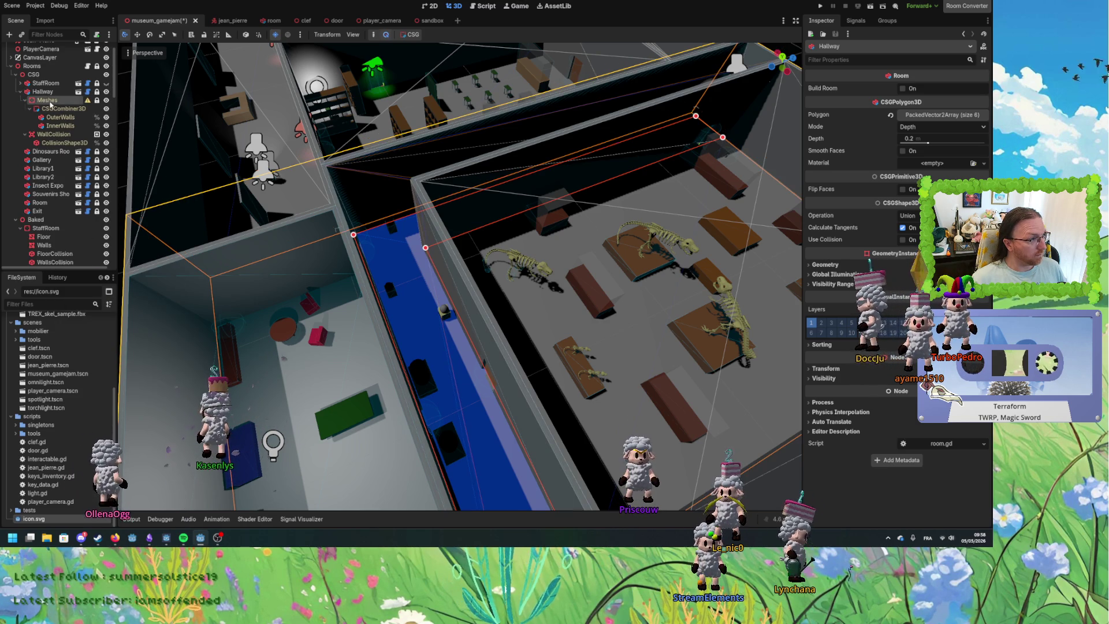
Bake the Hallway's CSGCombiner3D into a mesh named Walls under the baked Hallway.
left_click(58, 109)
left_click(381, 34)
left_click(400, 51)
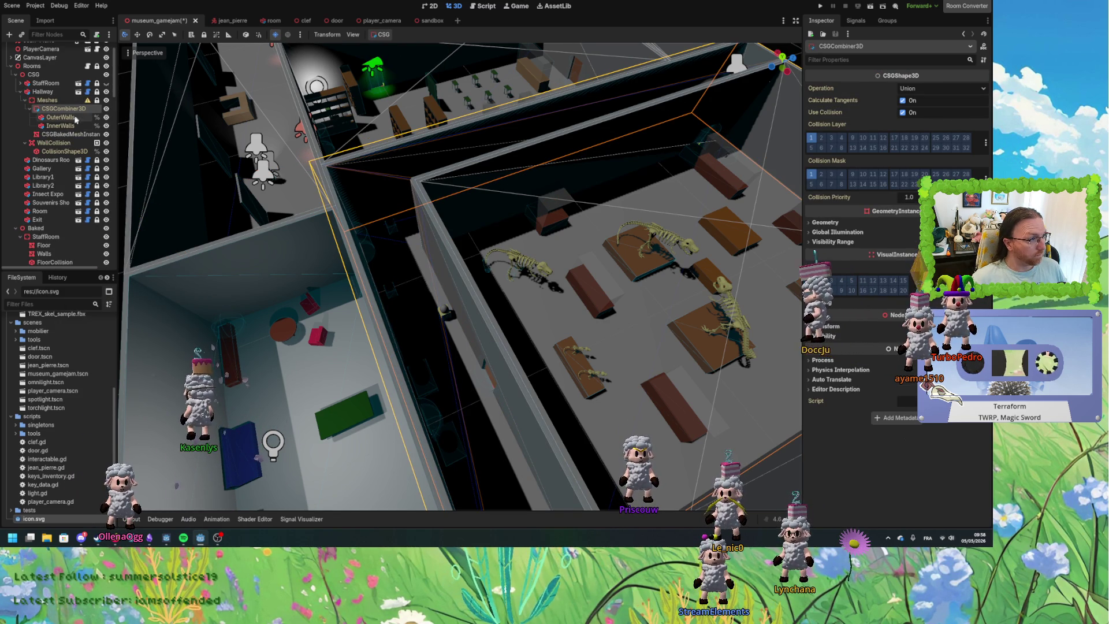
left_click_drag(71, 135, 54, 237)
mouse_move(51, 247)
left_mouse_down()
mouse_move(46, 205)
mouse_move(49, 216)
left_mouse_up()
type("Wall")
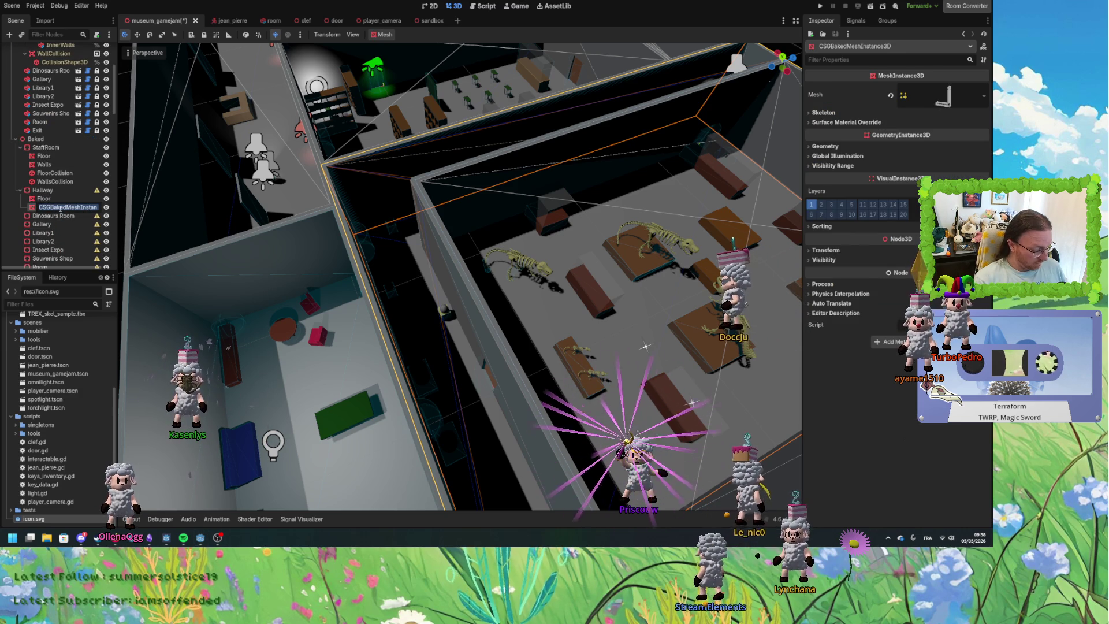
type("s")
key("Return")
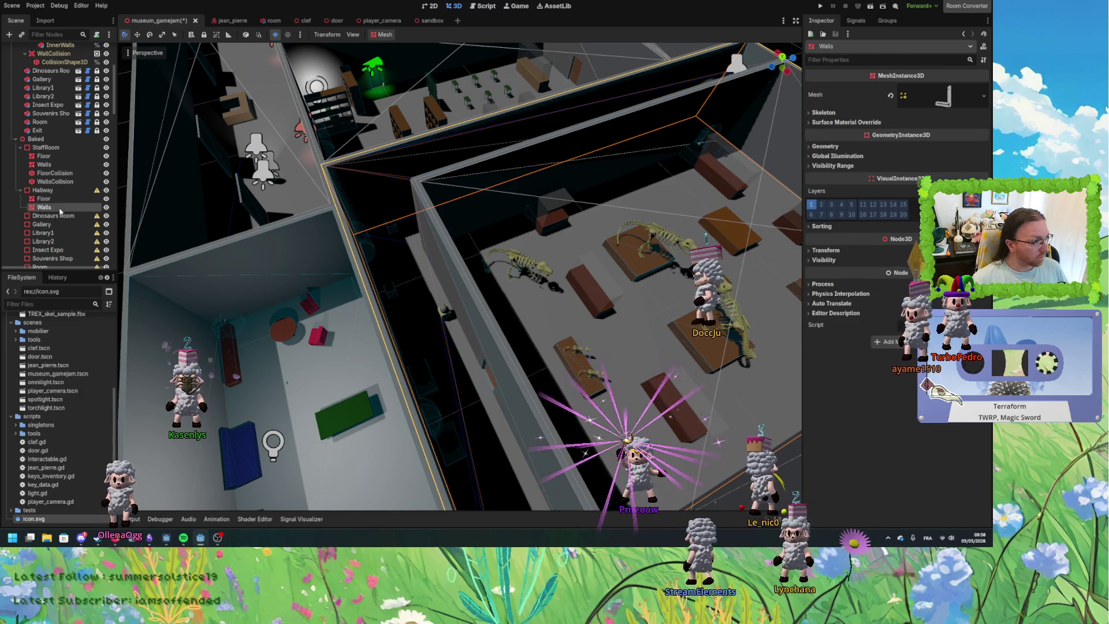
Copy the Hallway's wall collision shape under the baked Hallway and name it WallsCollision.
left_click(20, 148)
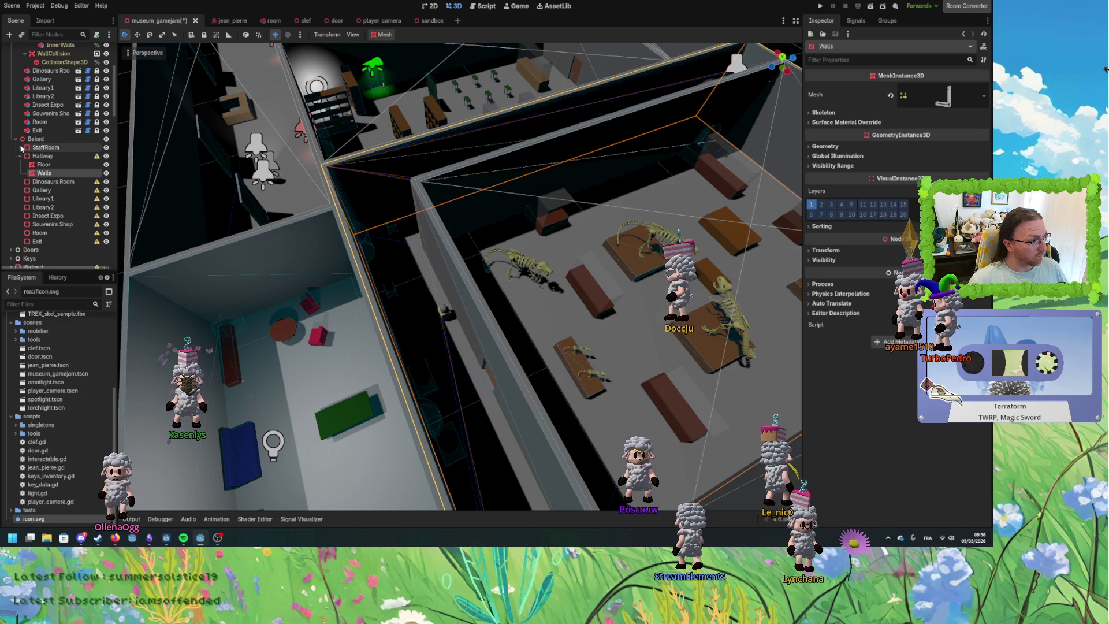
scroll(65, 132, "up", 2)
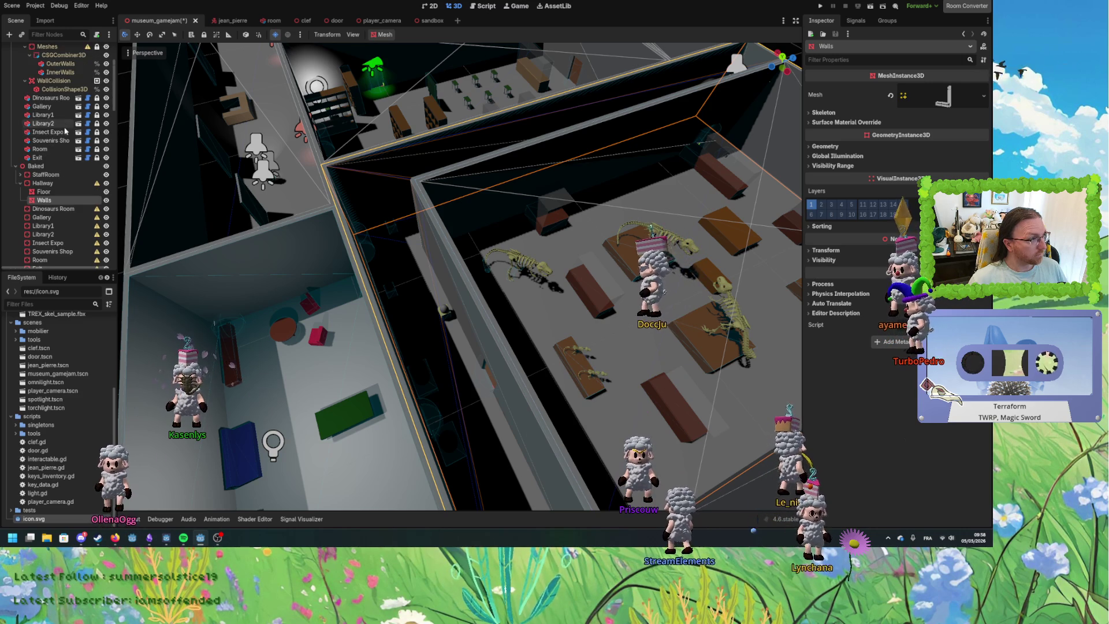
left_click(65, 89)
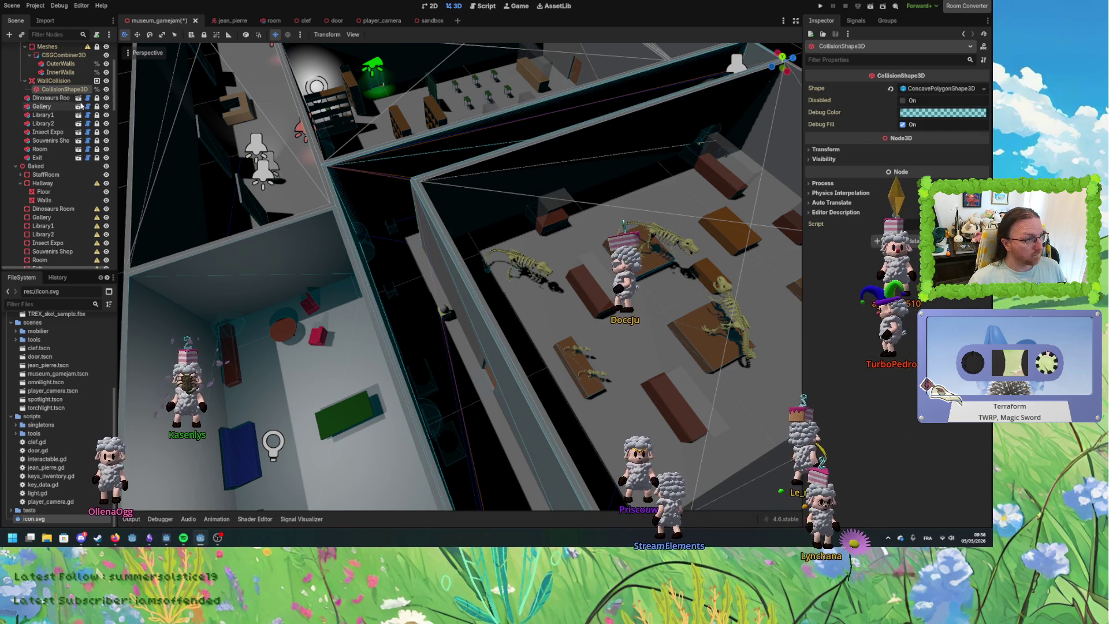
left_click_drag(55, 190, 55, 185)
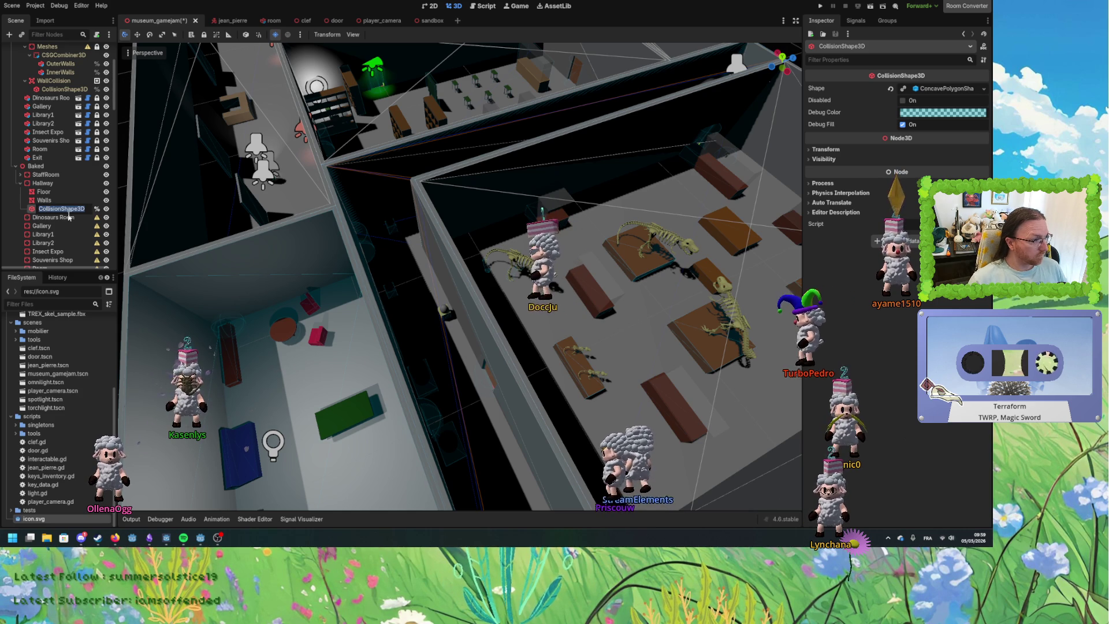
type("Walls")
key("Return")
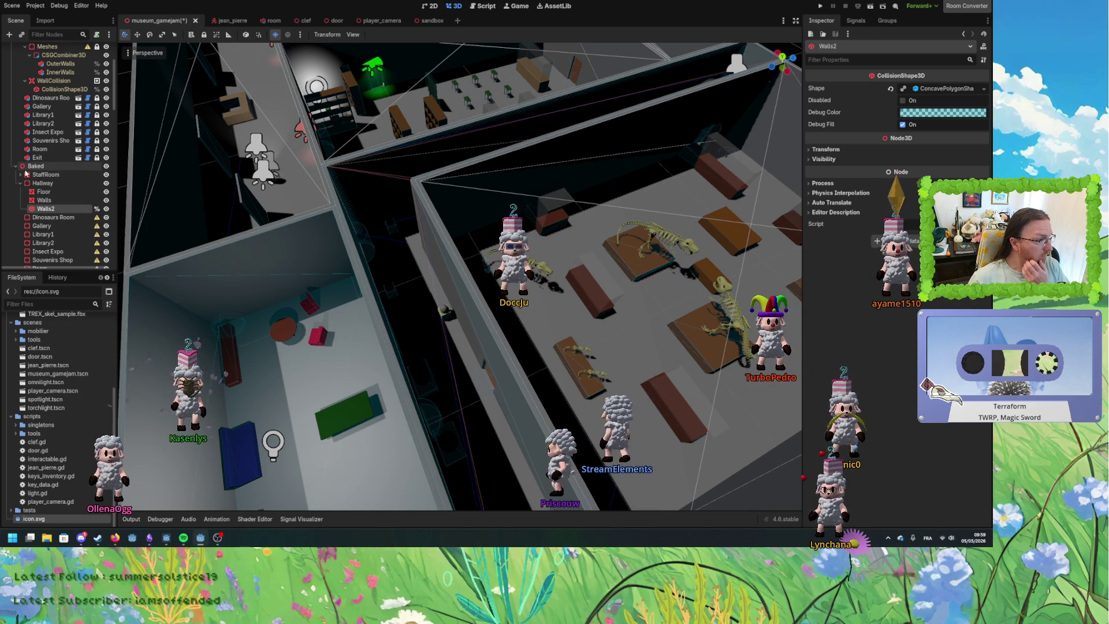
double_click(56, 209)
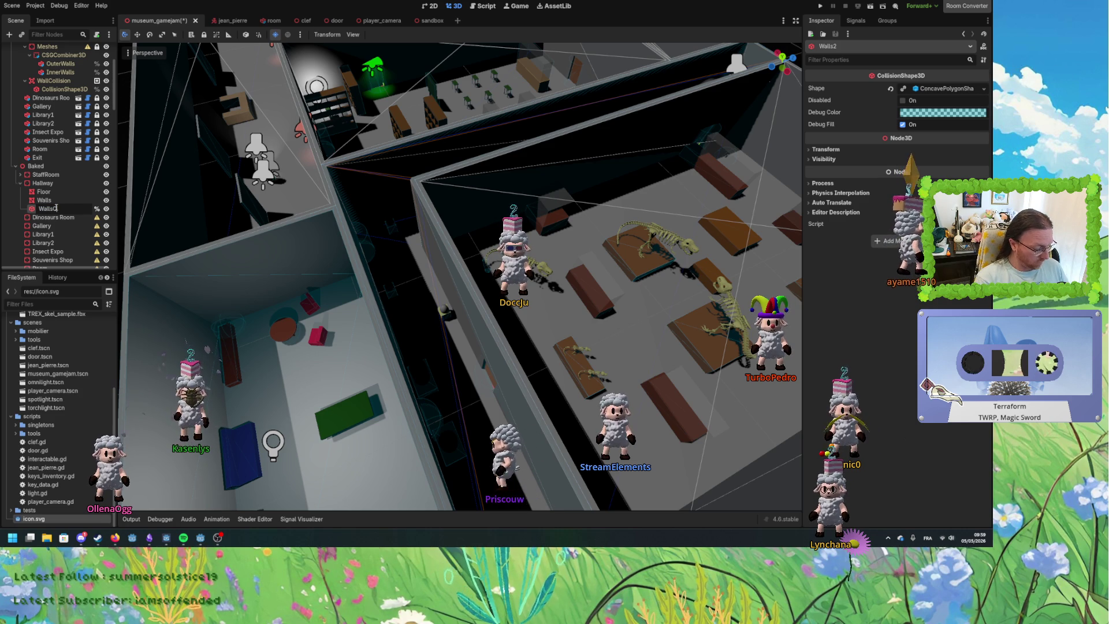
type("lision")
key("Return")
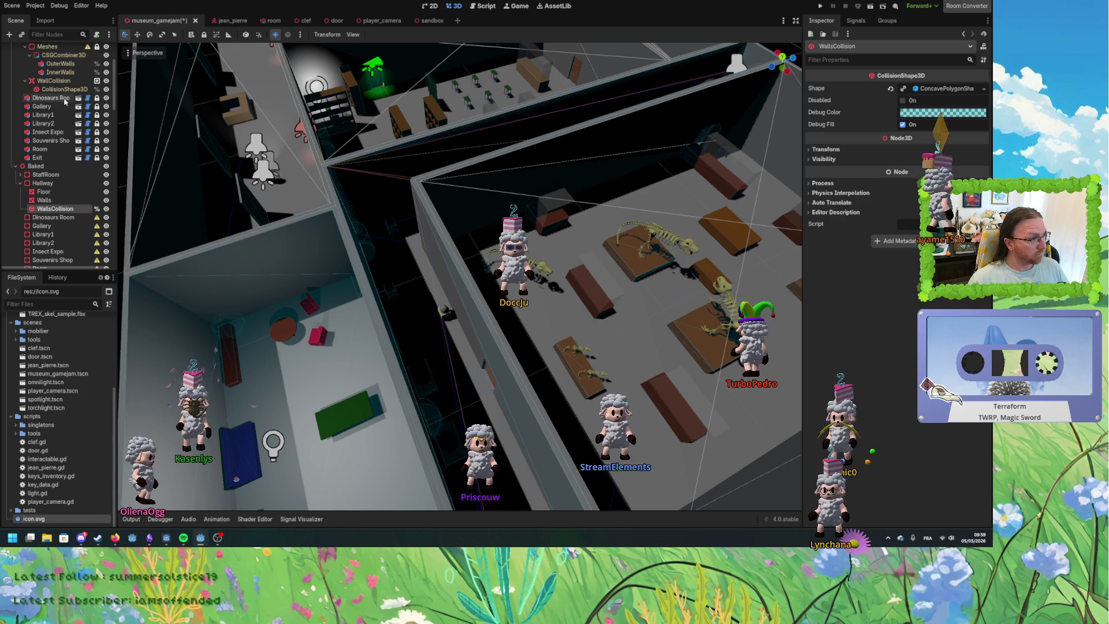
Generate the baked Hallway Floor's collision shape and move it out beside Walls as FloorCollision.
left_click(43, 191)
left_click(388, 36)
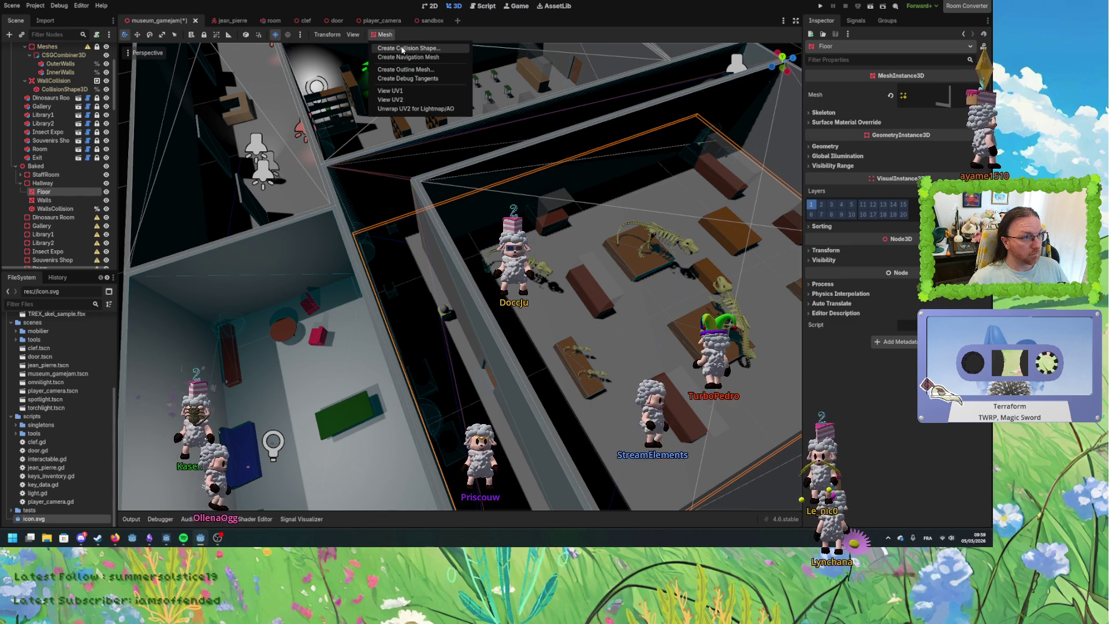
left_click(403, 49)
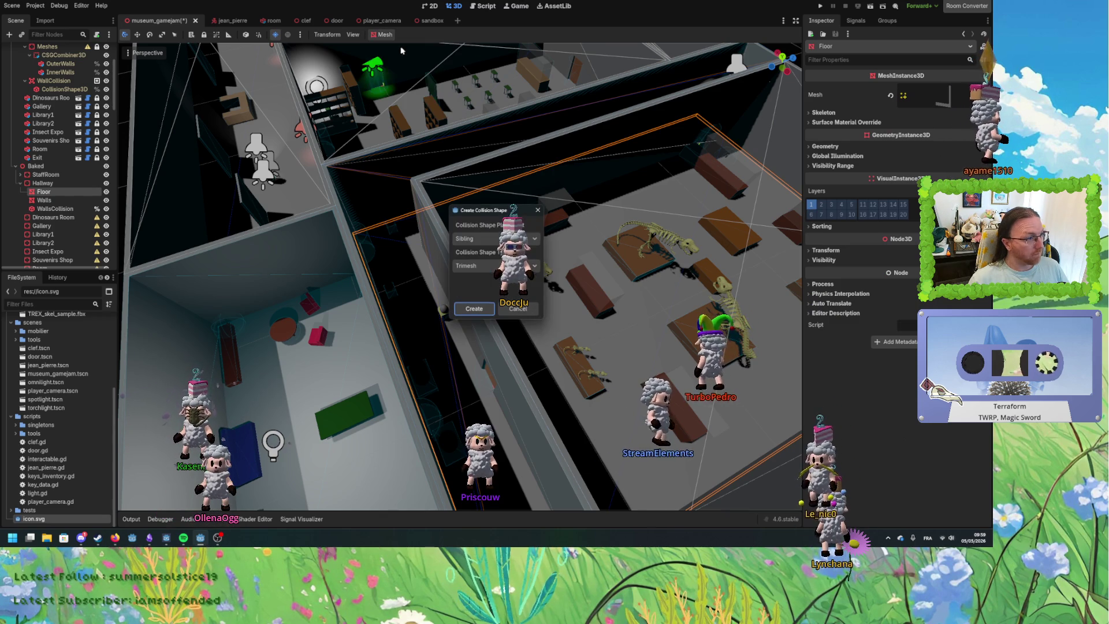
left_click(474, 309)
left_click(61, 201)
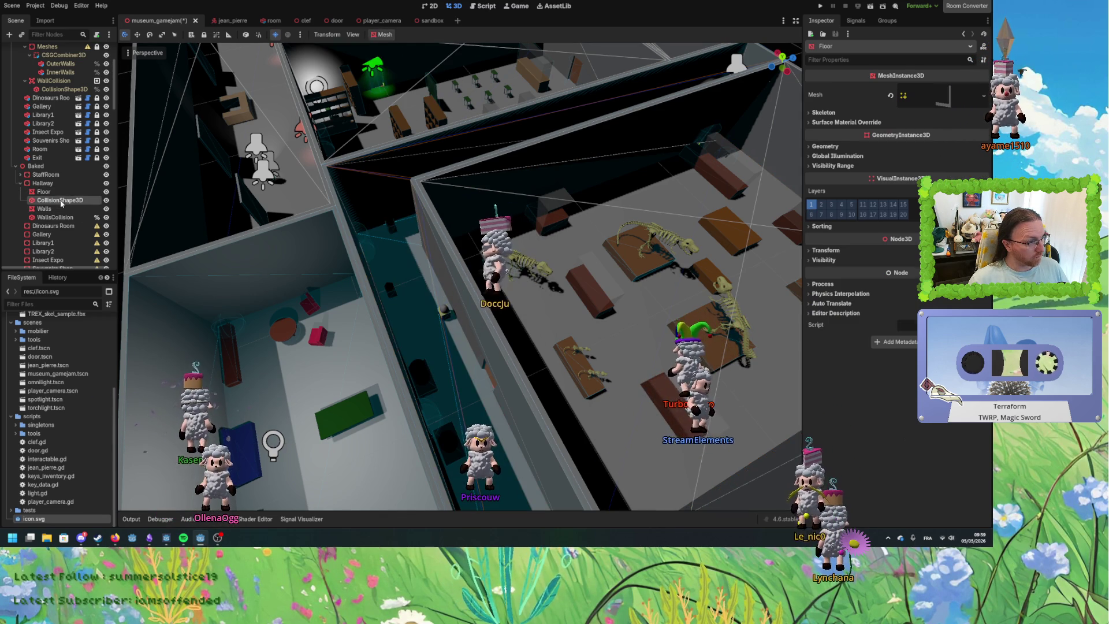
left_click_drag(59, 217, 60, 216)
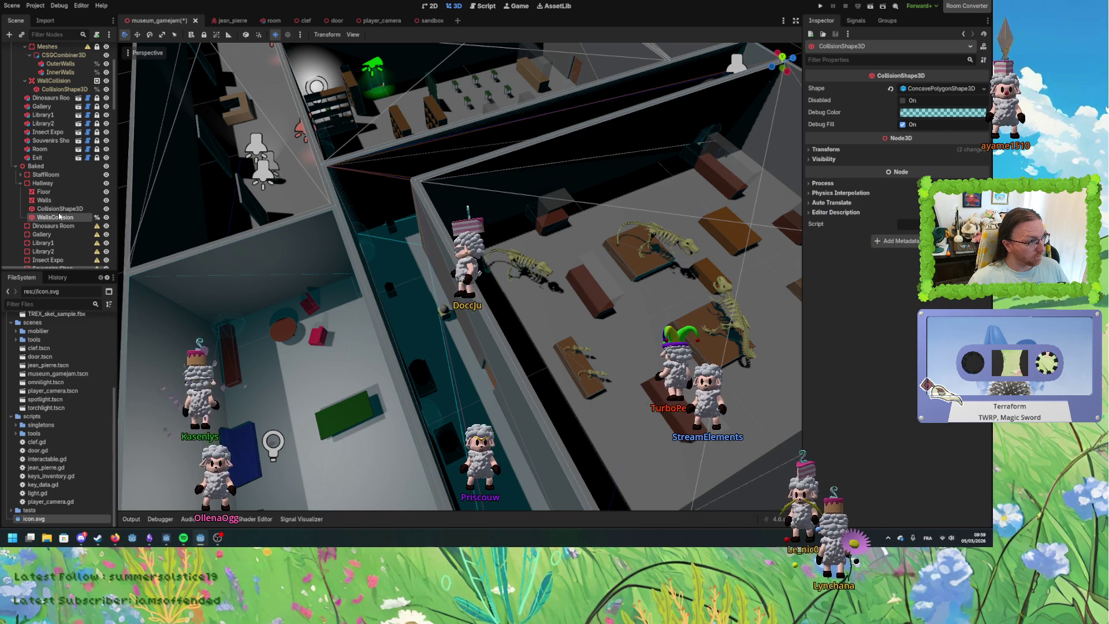
left_click(62, 209)
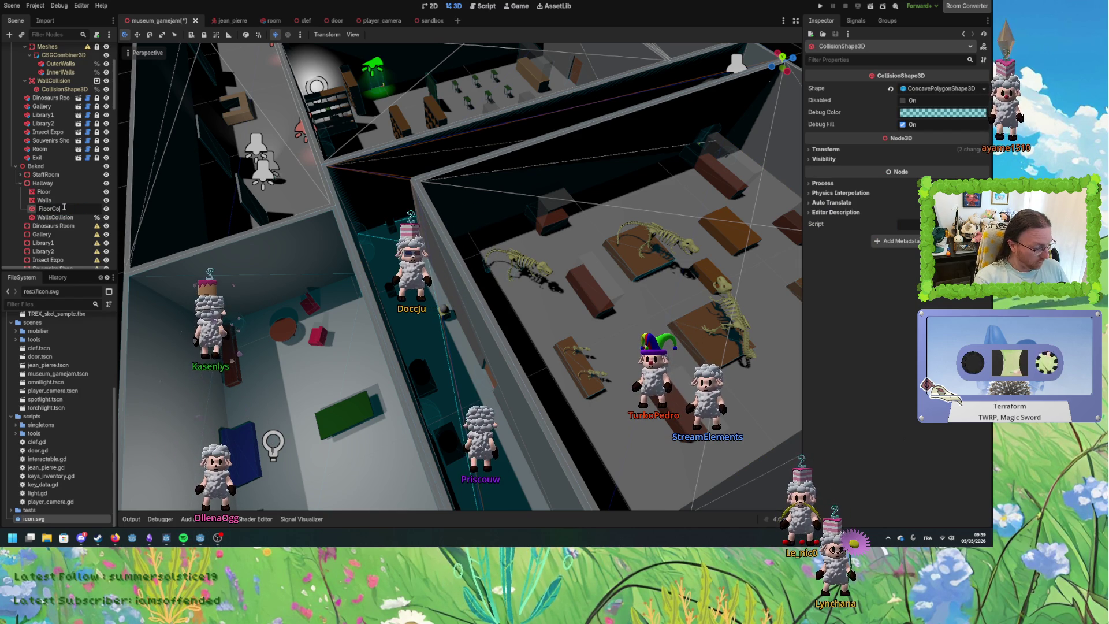
left_click(43, 183)
left_click(20, 183)
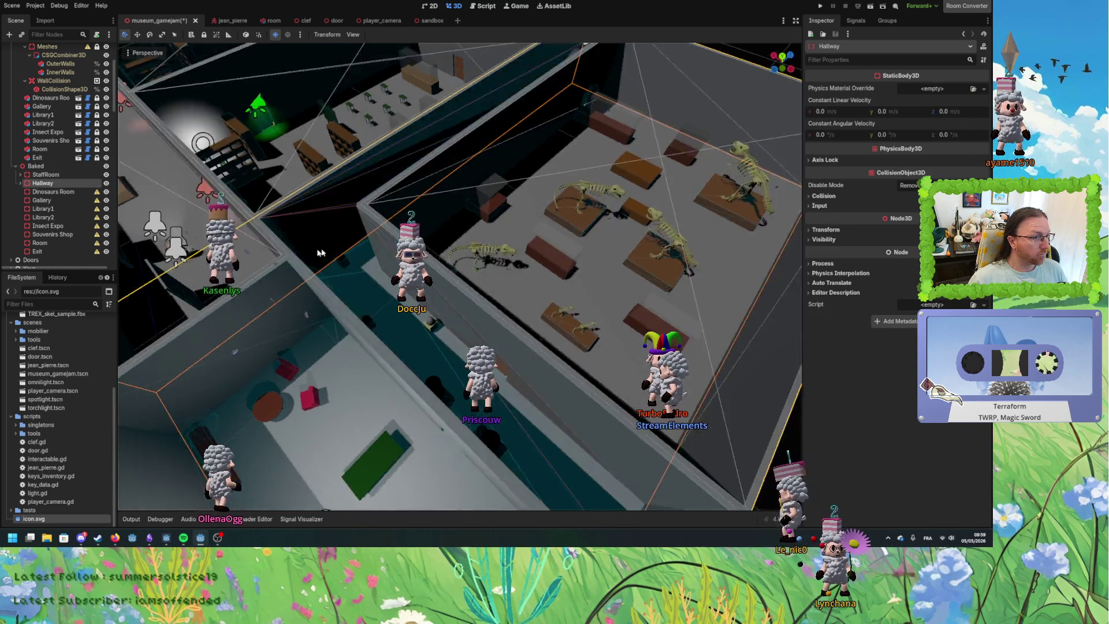
View the museum from a low angle and expand StaffRoom to show its four baked children.
scroll(266, 266, "down", 6)
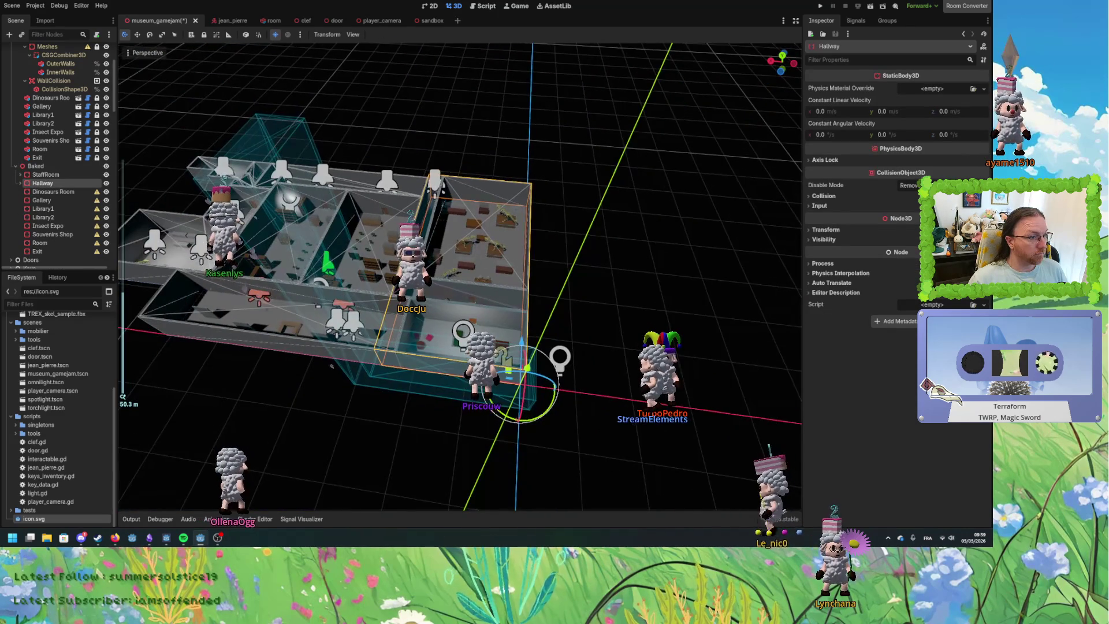
scroll(332, 366, "up", 3)
mouse_move(332, 366)
left_mouse_down()
mouse_move(642, 301)
mouse_move(121, 236)
left_mouse_up()
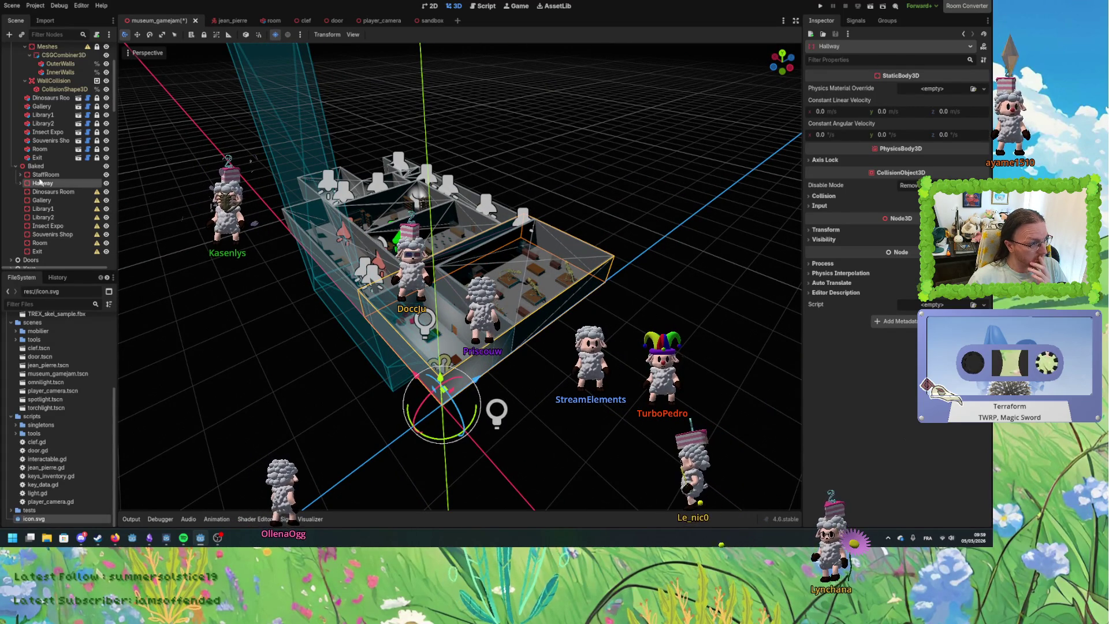
left_click(20, 174)
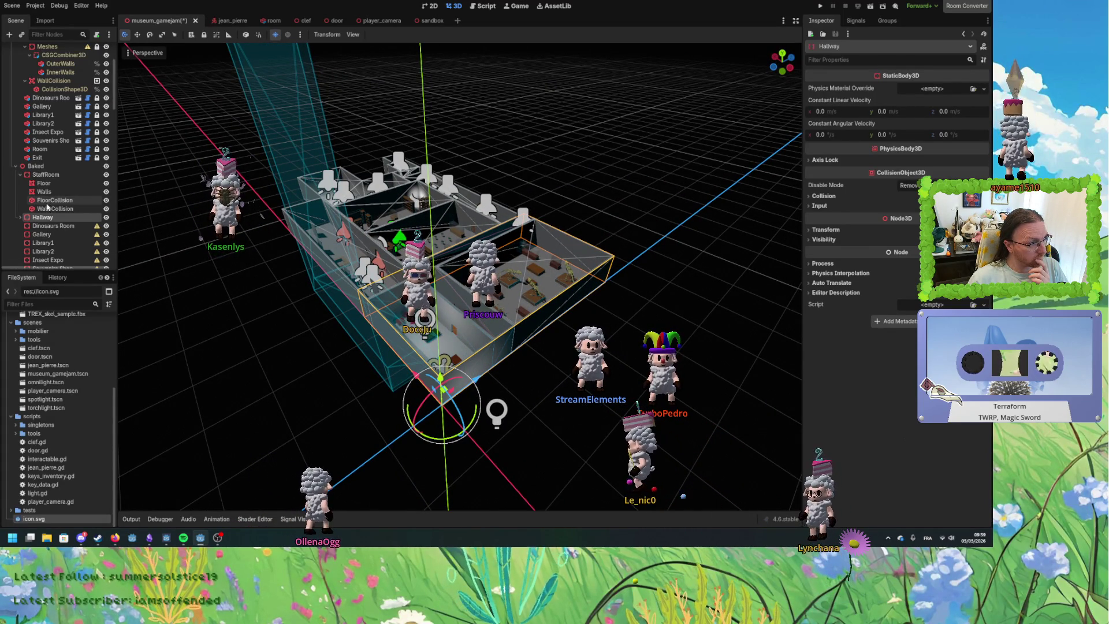
Select the baked Hallway's WallsCollision shape and rotate it 90° along the hallway.
left_click(48, 209)
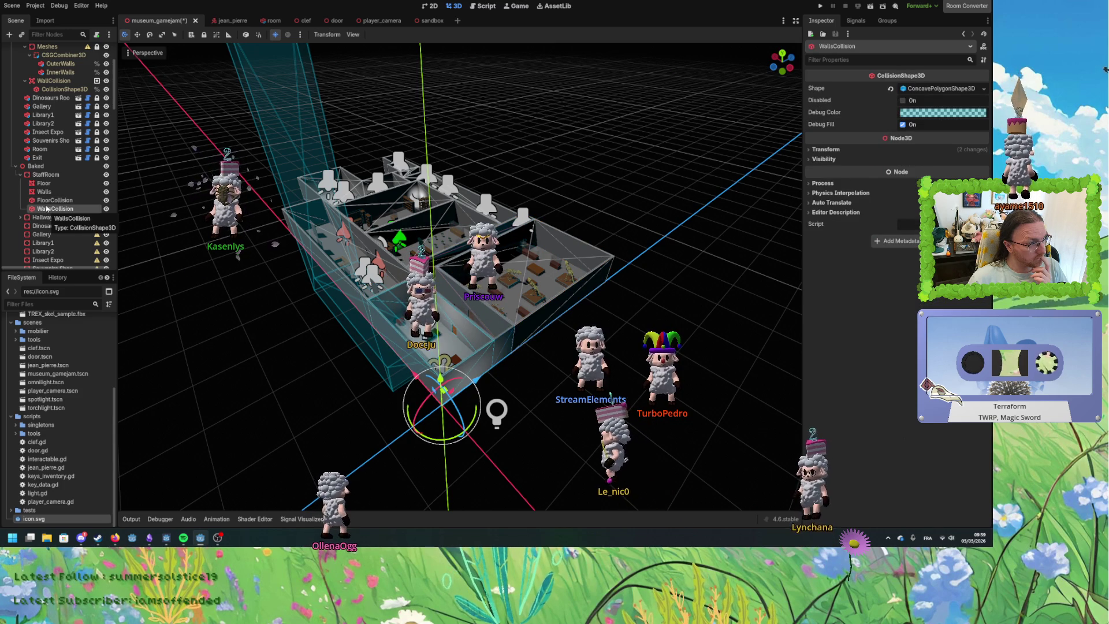
left_click(21, 218)
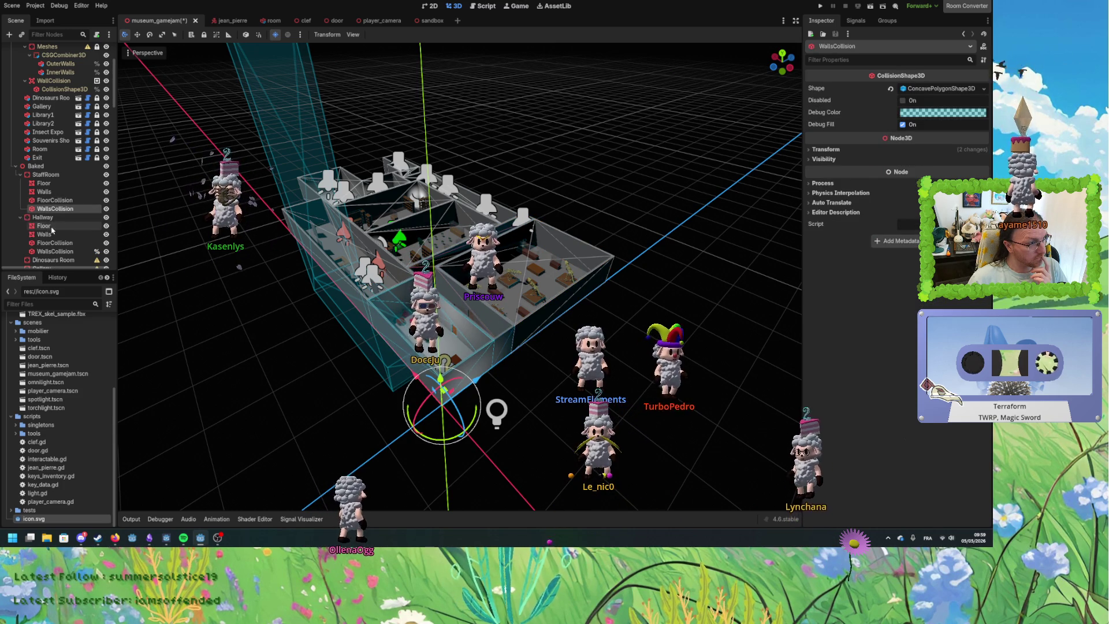
scroll(56, 210, "down", 1)
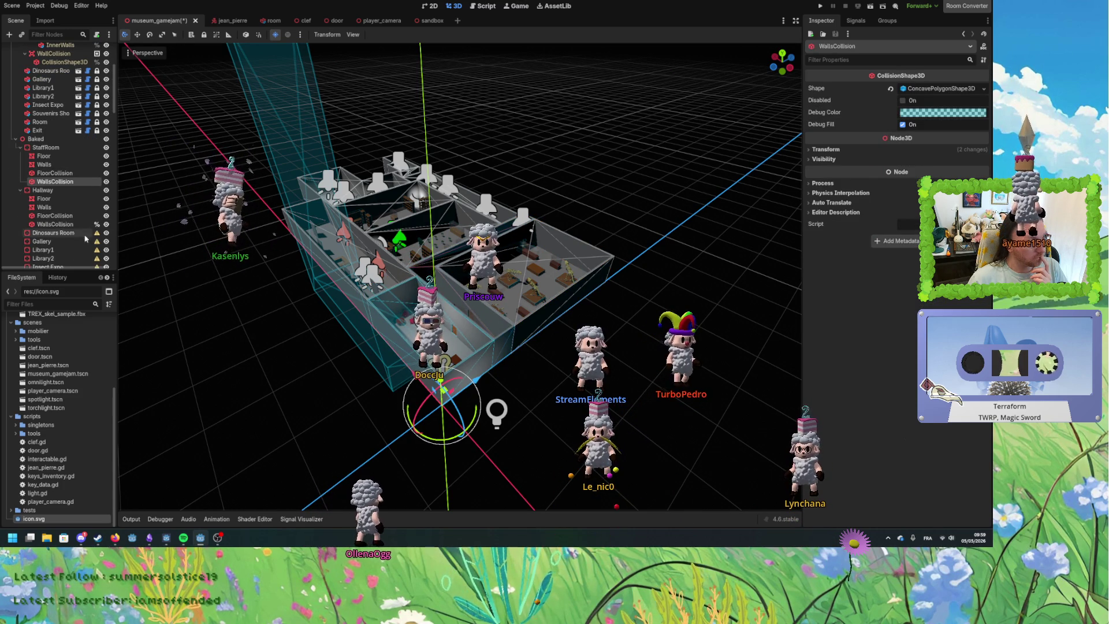
left_click(57, 225)
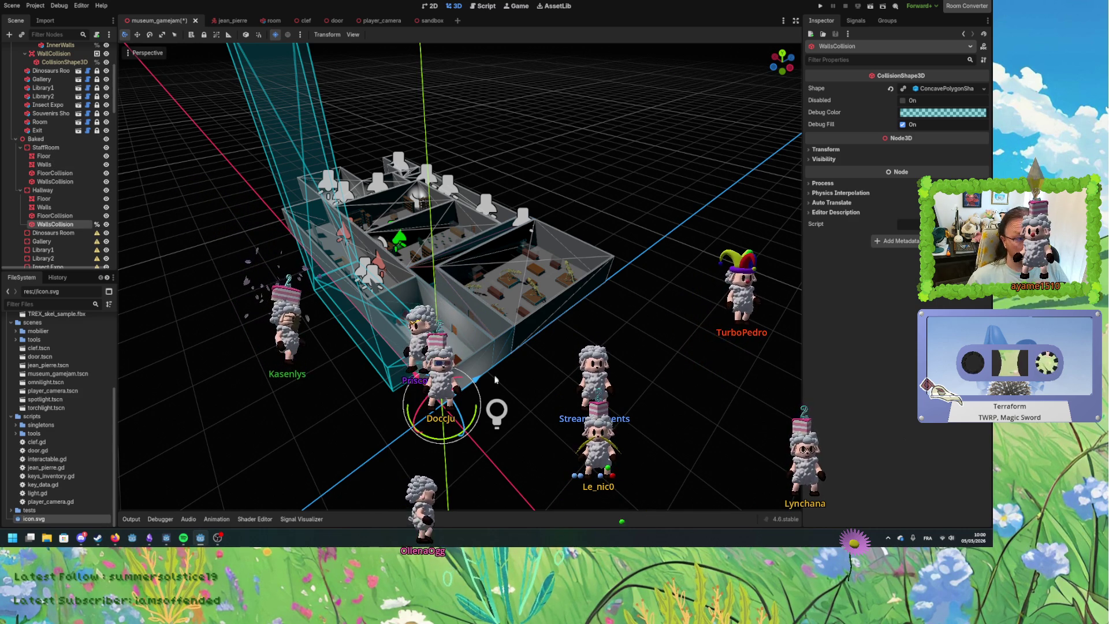
key("r")
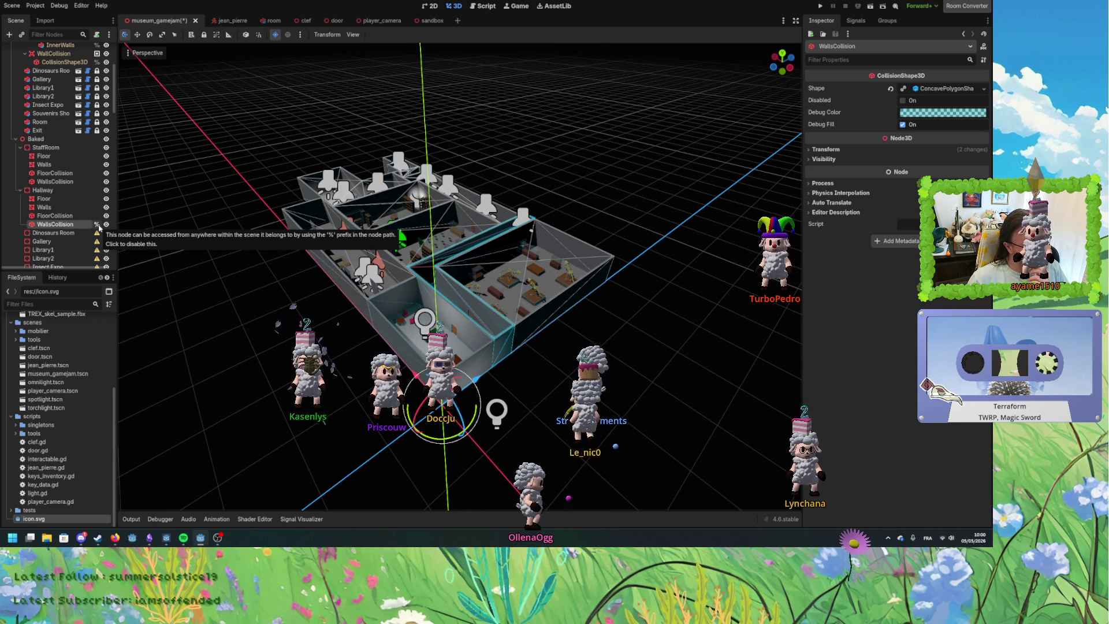
Delete the baked Hallway's WallsCollision node, confirming with OK.
scroll(44, 219, "up", 5)
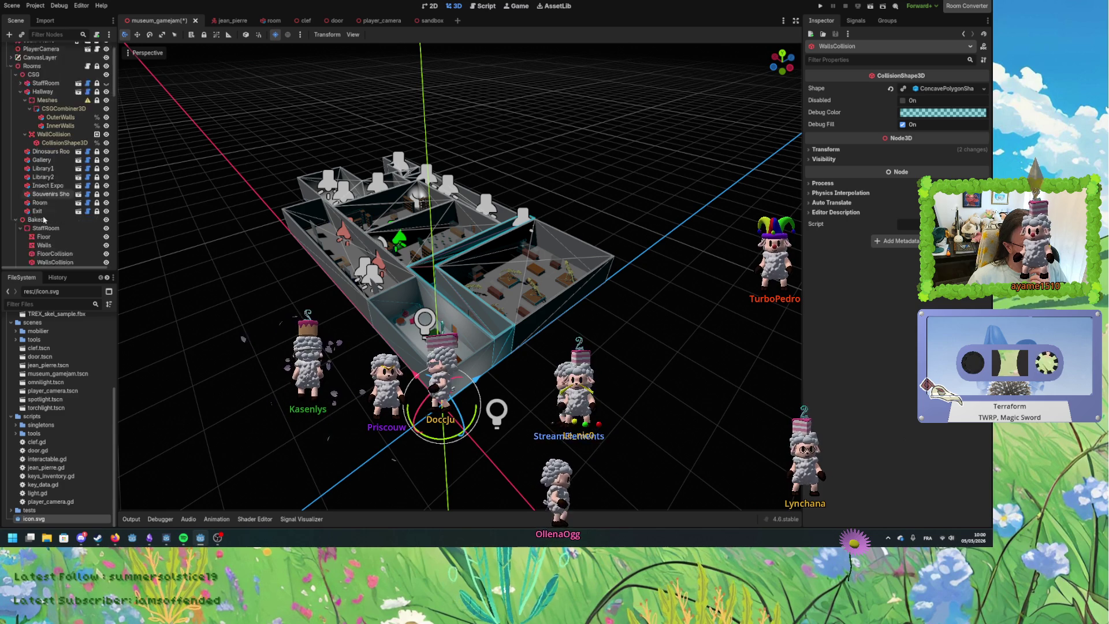
scroll(44, 219, "down", 5)
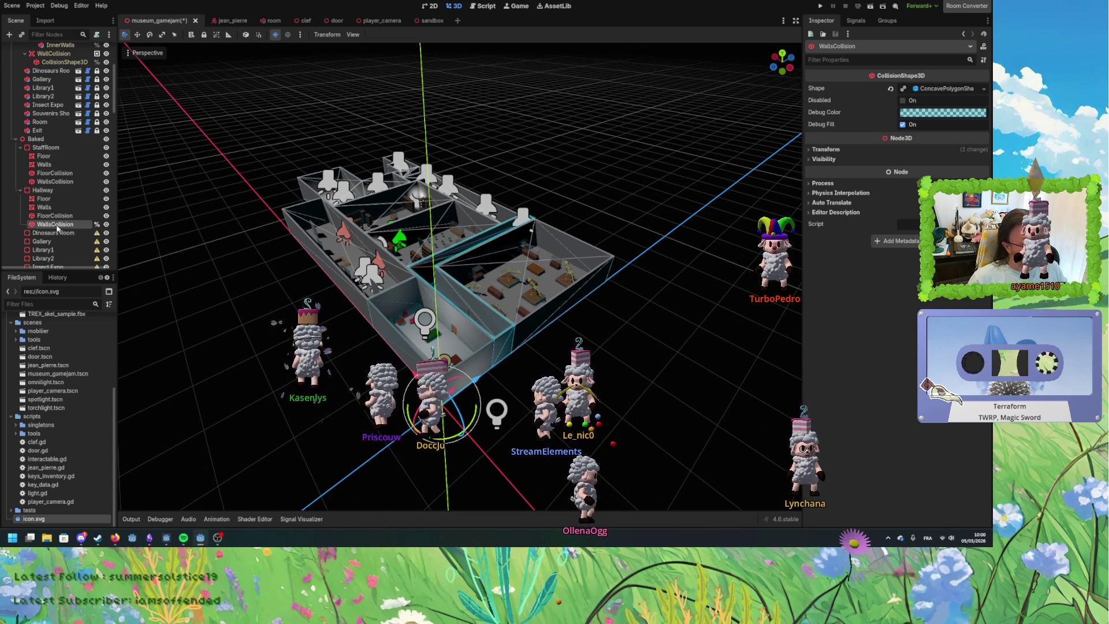
key("Delete")
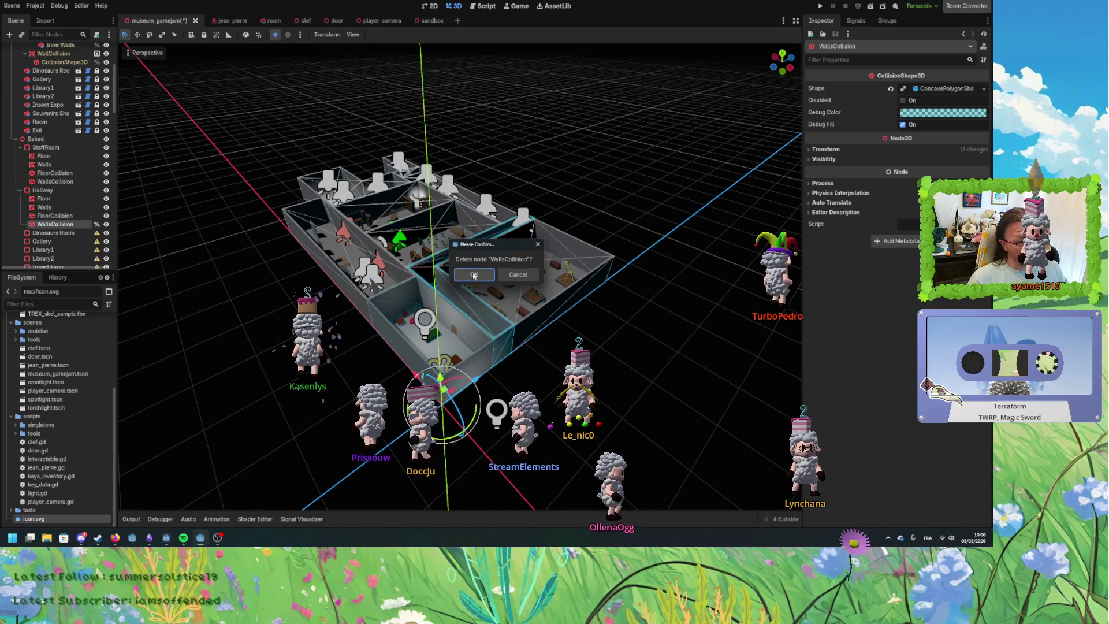
left_click(474, 275)
scroll(61, 191, "up", 3)
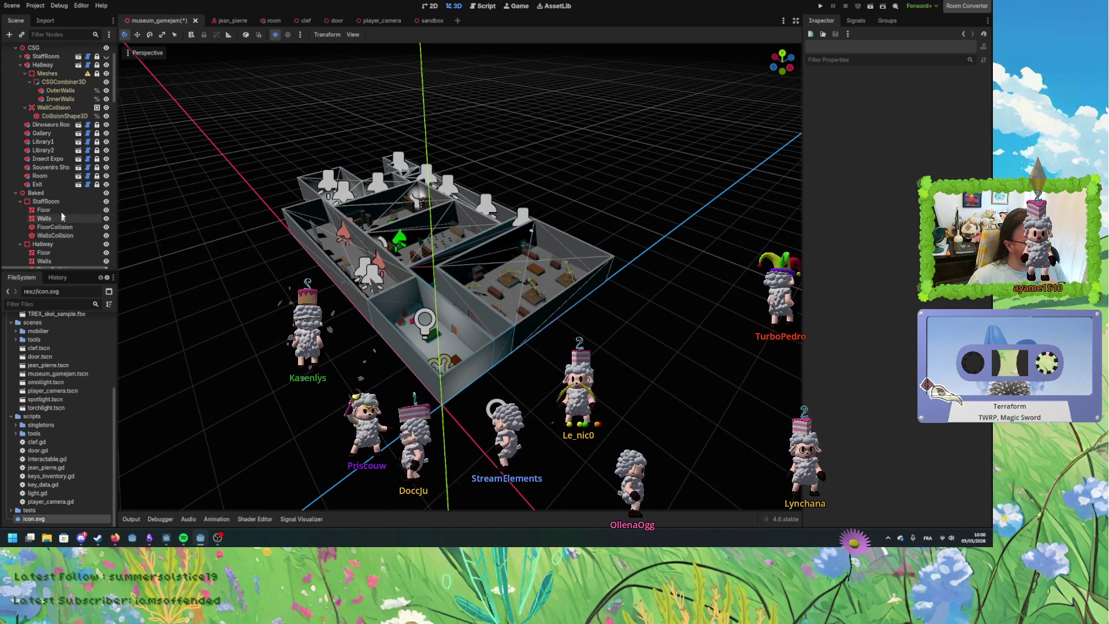
left_click(51, 108)
Bake a collision shape from the Hallway's CSGCombiner3D walls and move it into Baked > Hallway.
left_click(63, 81)
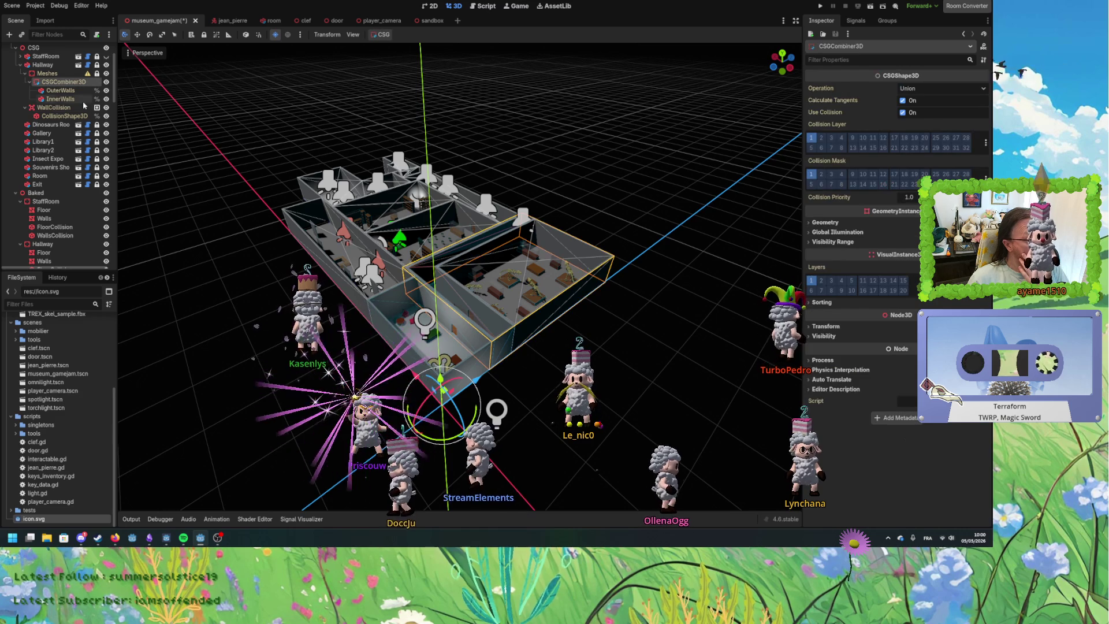
left_click(383, 34)
left_click(396, 57)
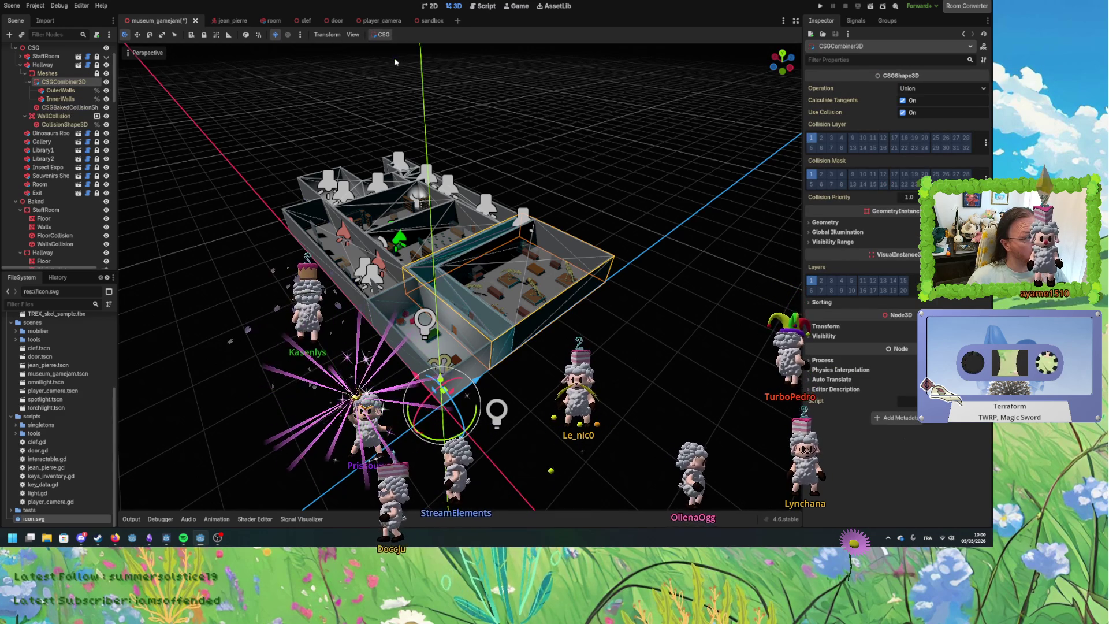
mouse_move(65, 109)
left_mouse_down()
mouse_move(81, 212)
mouse_move(59, 257)
mouse_move(55, 233)
left_mouse_up()
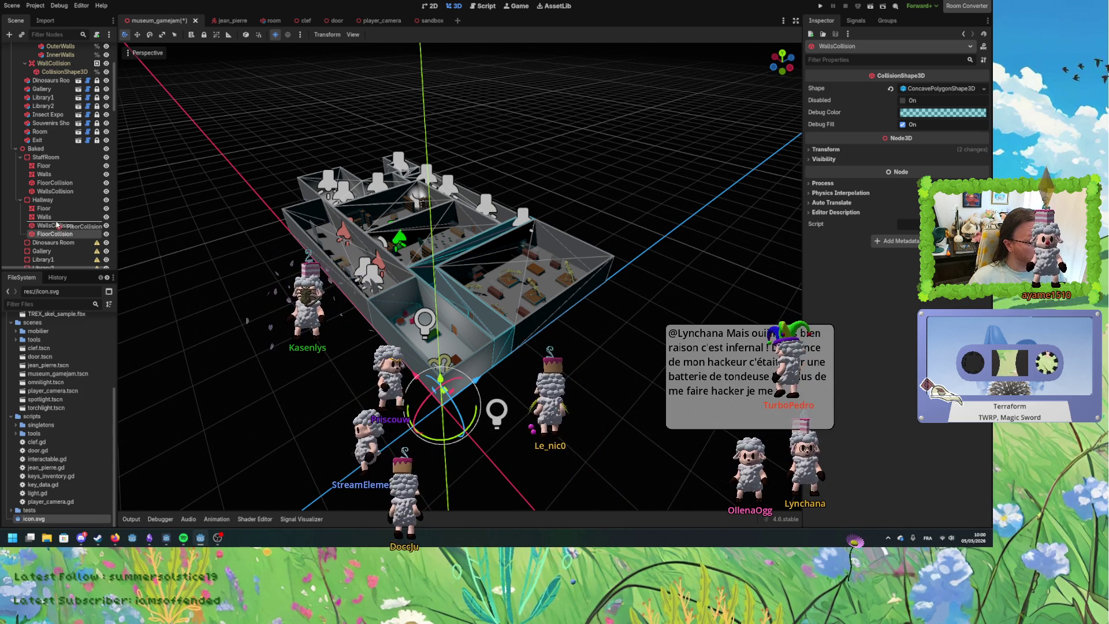
scroll(392, 275, "up", 3)
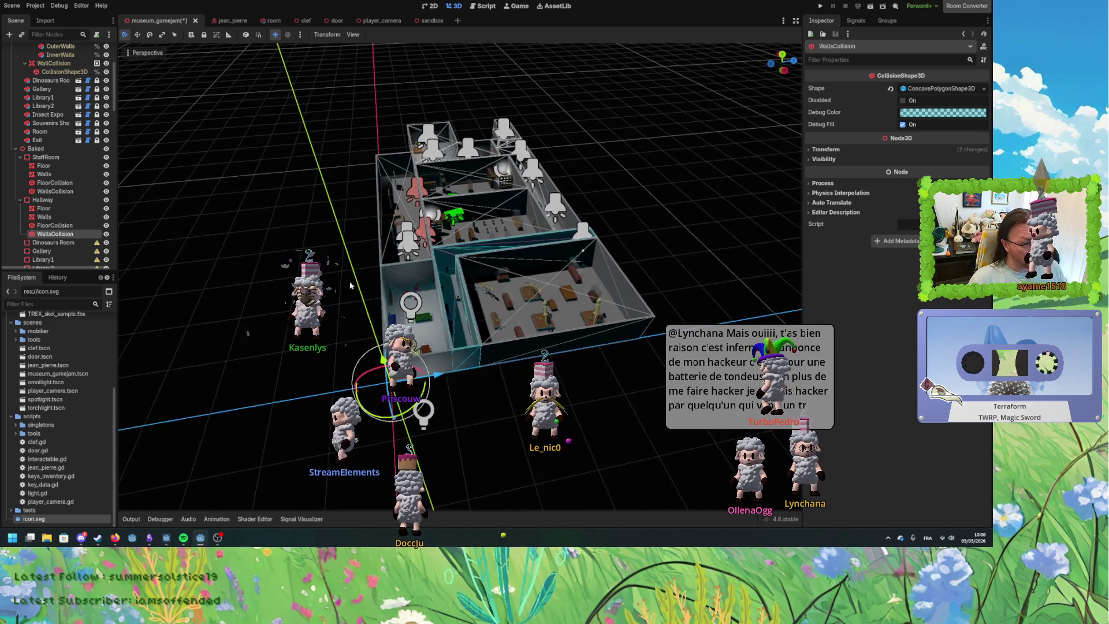
scroll(477, 321, "up", 3)
key("f")
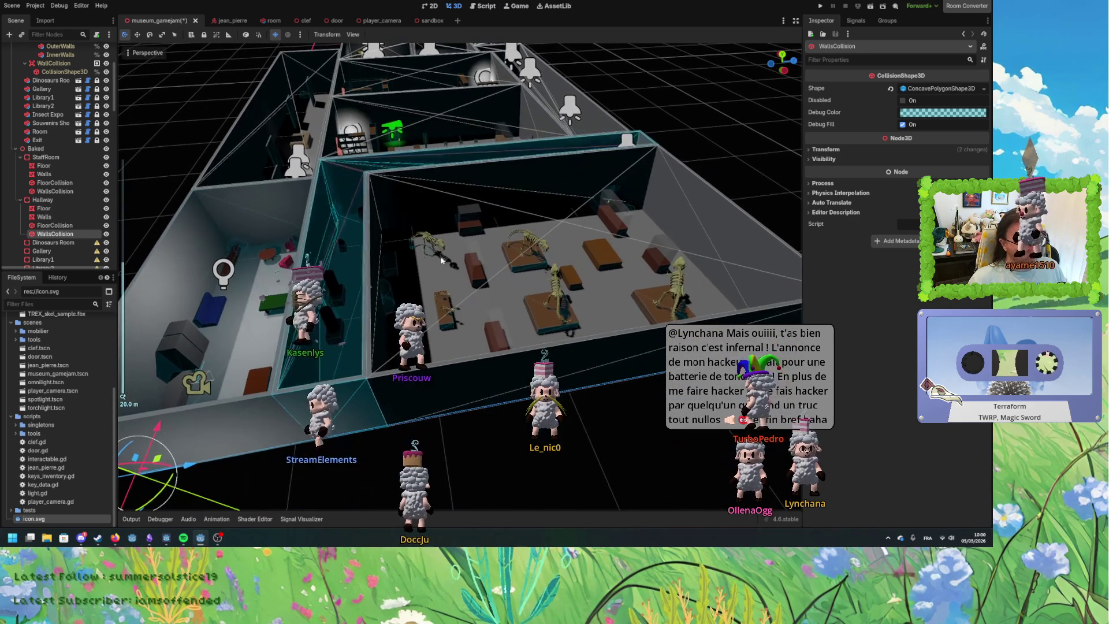
left_click(826, 150)
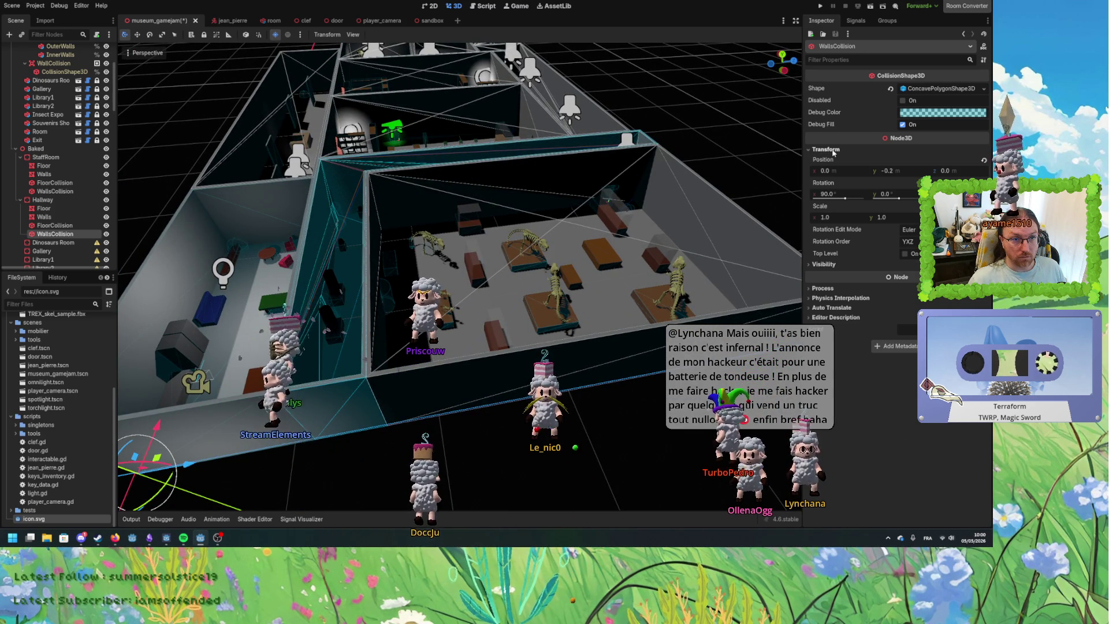
left_click(831, 151)
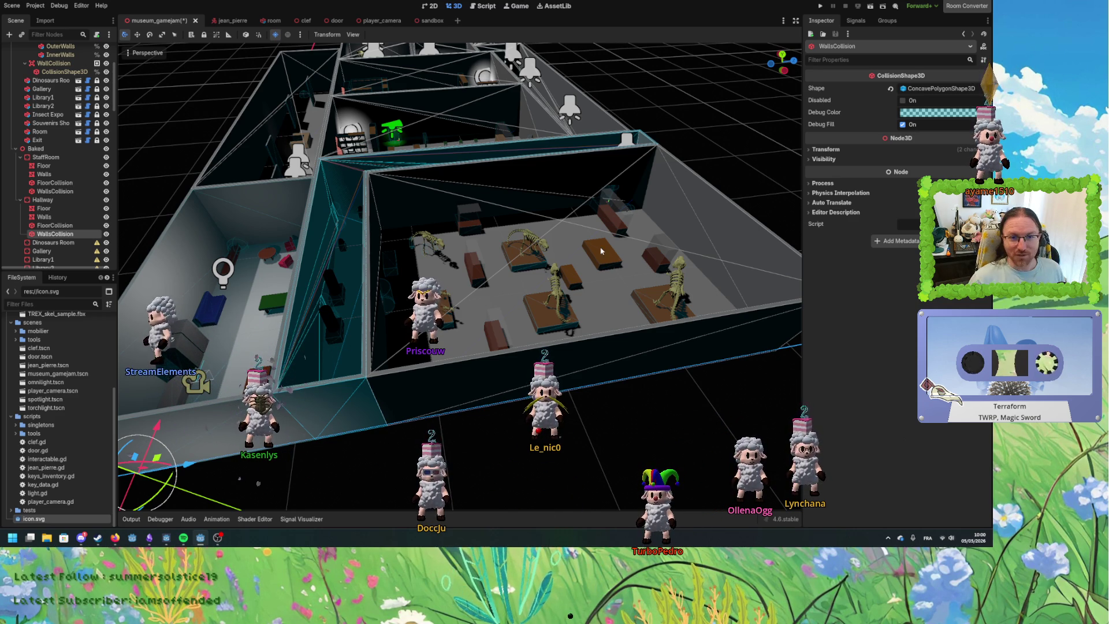
mouse_move(647, 270)
left_mouse_down()
mouse_move(654, 243)
mouse_move(584, 252)
mouse_move(603, 237)
mouse_move(628, 286)
mouse_move(595, 326)
mouse_move(569, 309)
mouse_move(382, 392)
mouse_move(326, 377)
left_mouse_up()
left_click(381, 393)
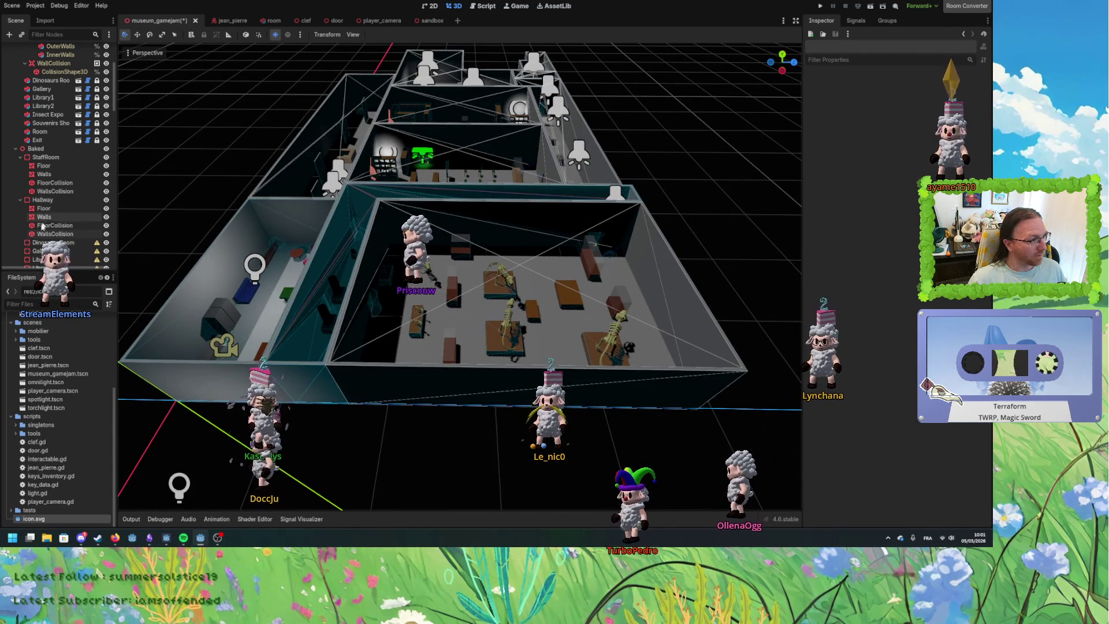
Bake a mesh instance and a collision shape from the CSG Dinosaurs Room.
left_click(21, 166)
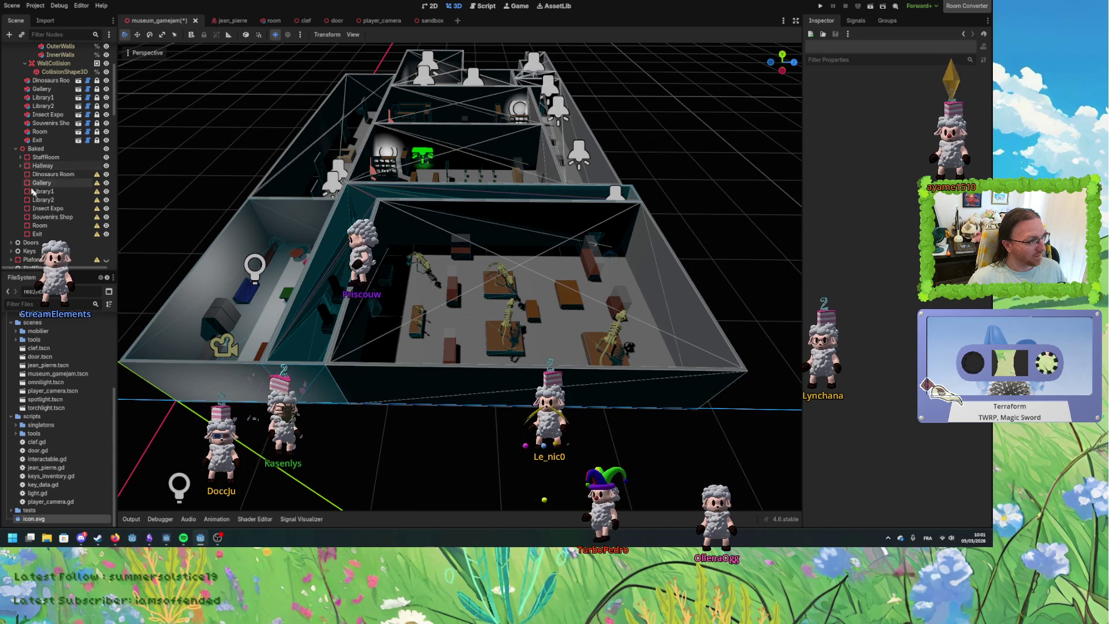
left_click(50, 176)
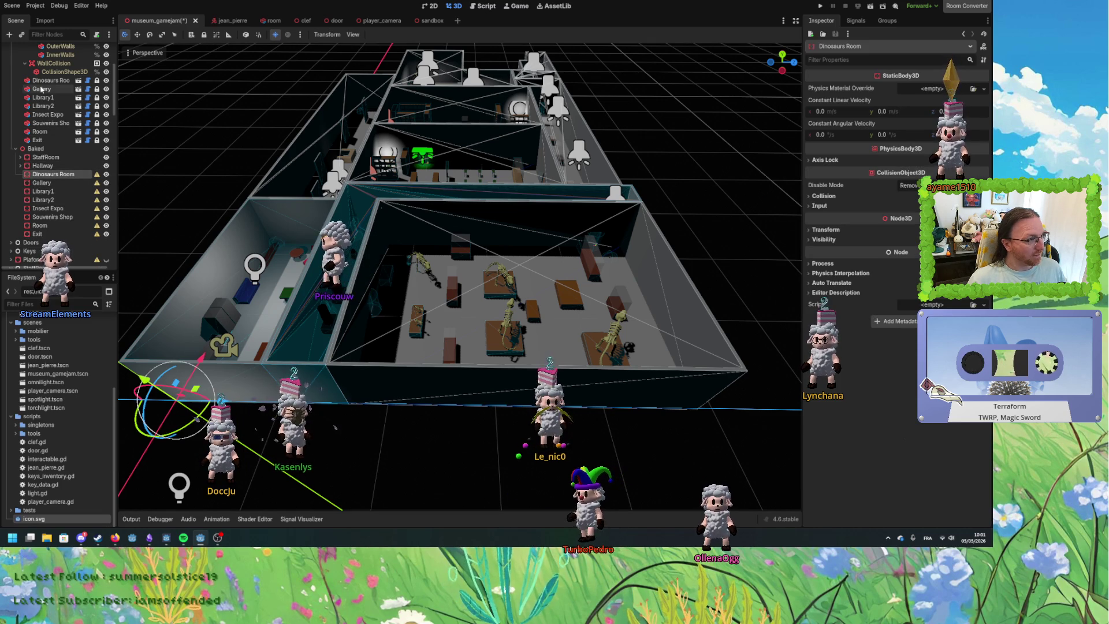
scroll(42, 89, "up", 3)
left_click(21, 101)
left_click(41, 110)
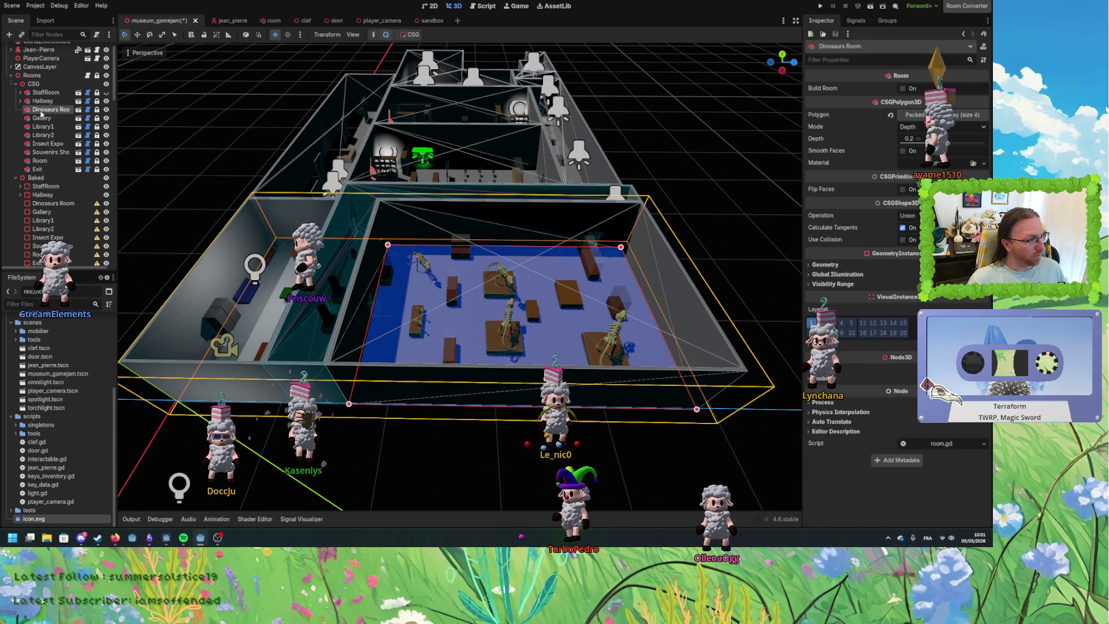
left_click(408, 35)
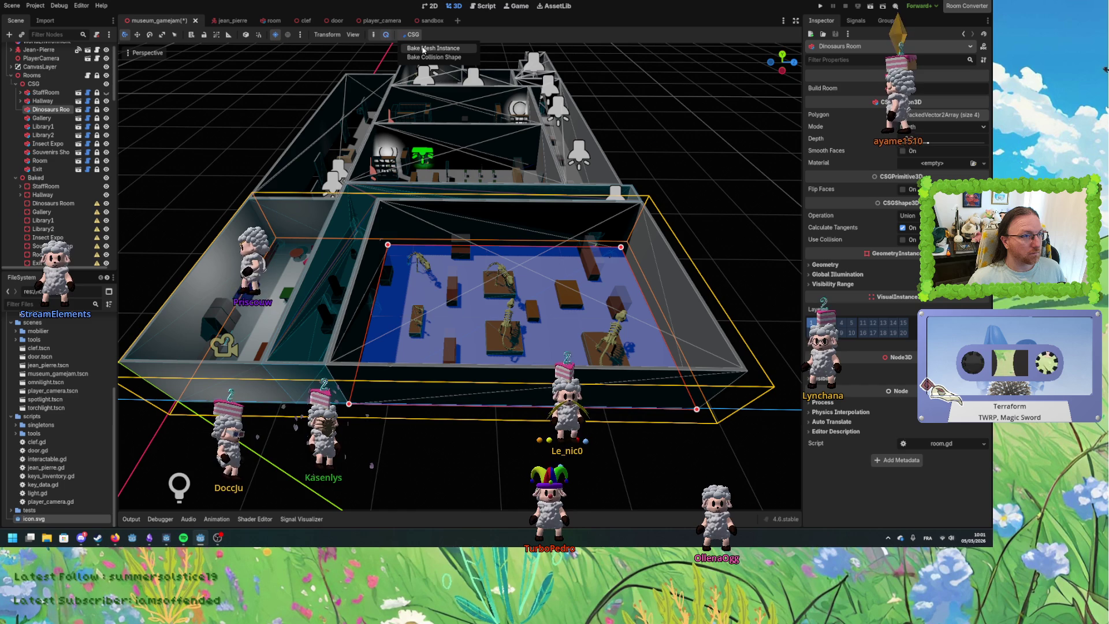
left_click(425, 48)
left_click(411, 34)
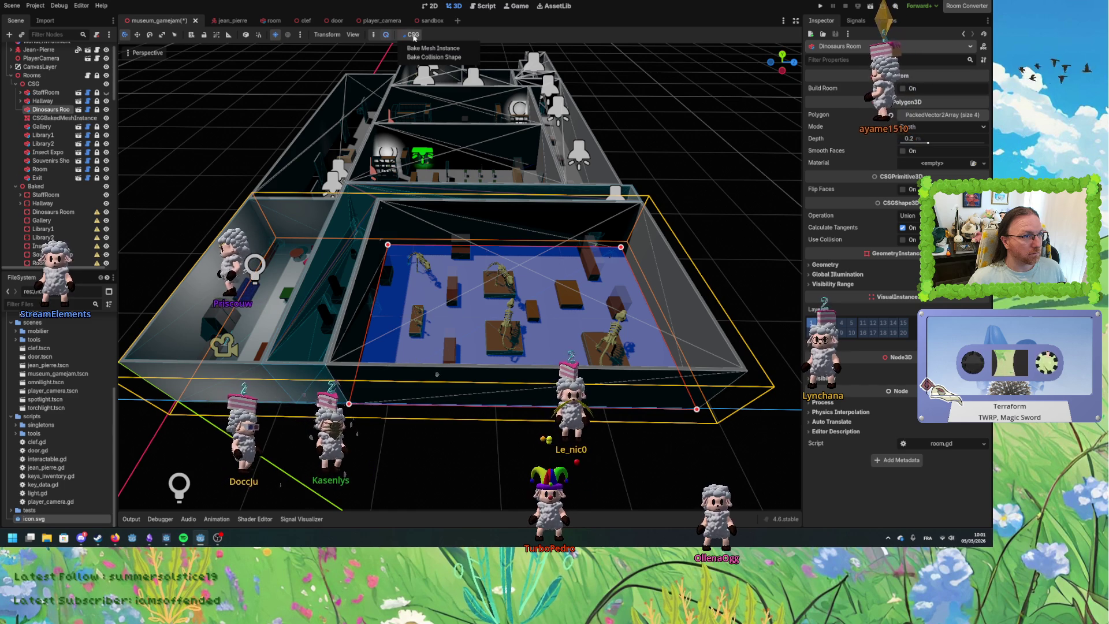
left_click(434, 57)
Move both baked nodes into the baked Dinosaurs Room and name them Floor and FloorCollision.
left_click(64, 118)
left_click(61, 126, "shift")
scroll(57, 116, "down", 3)
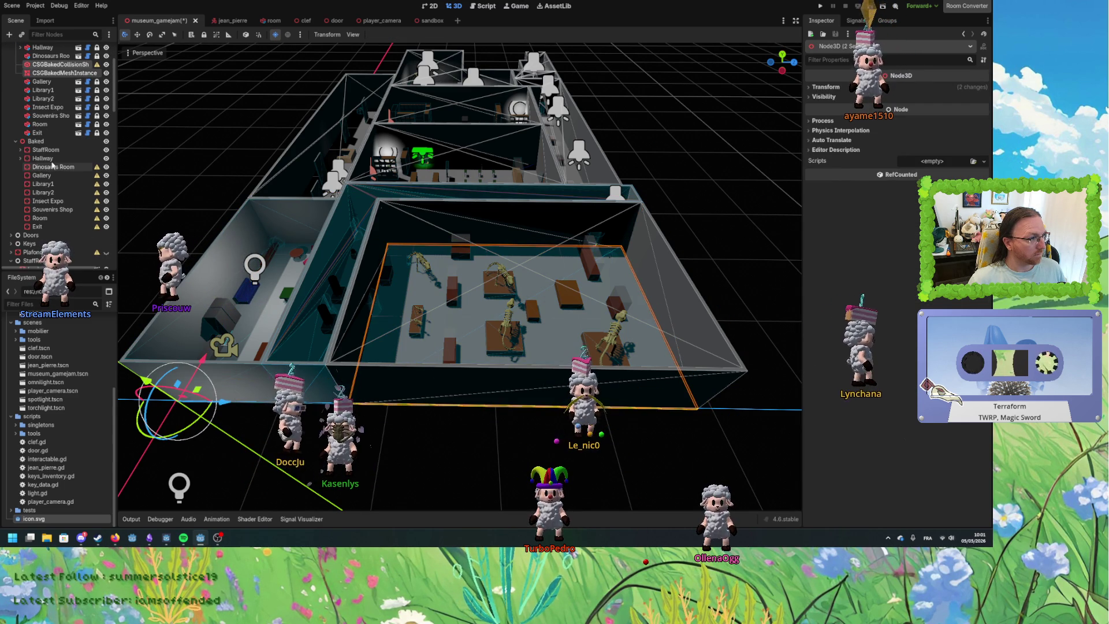
left_click_drag(54, 67, 51, 169)
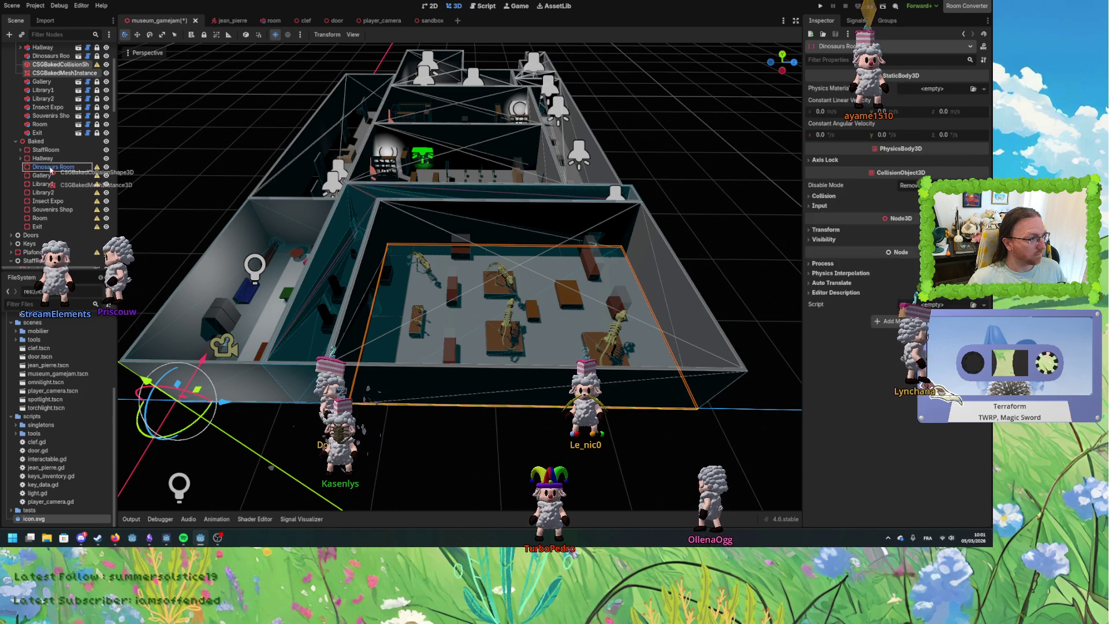
left_click(62, 168)
type("Floor")
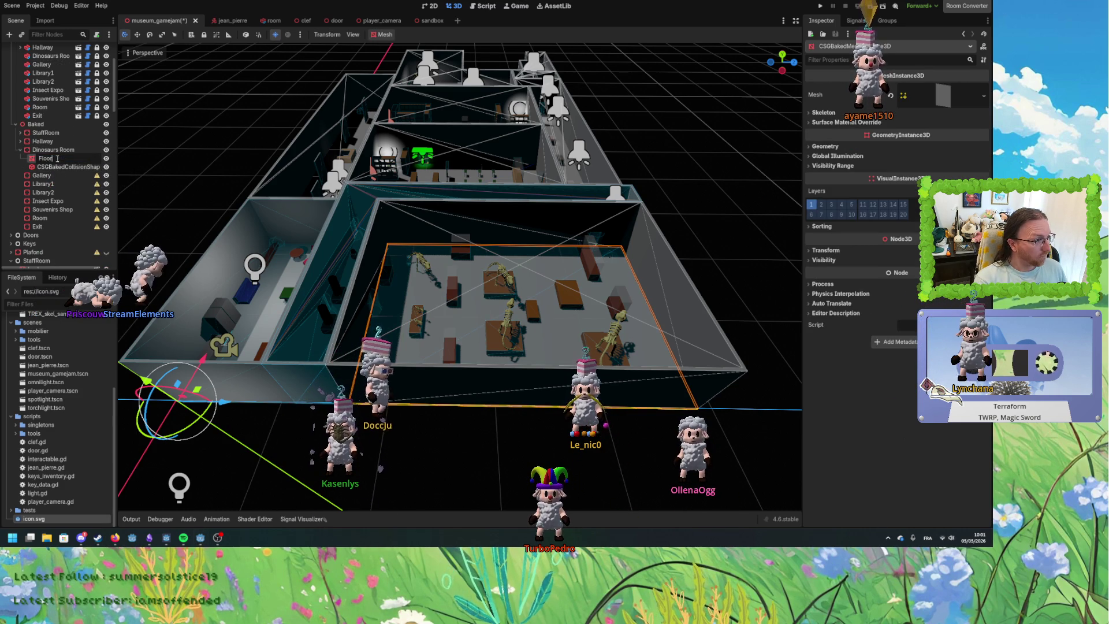
key("Return")
double_click(60, 167)
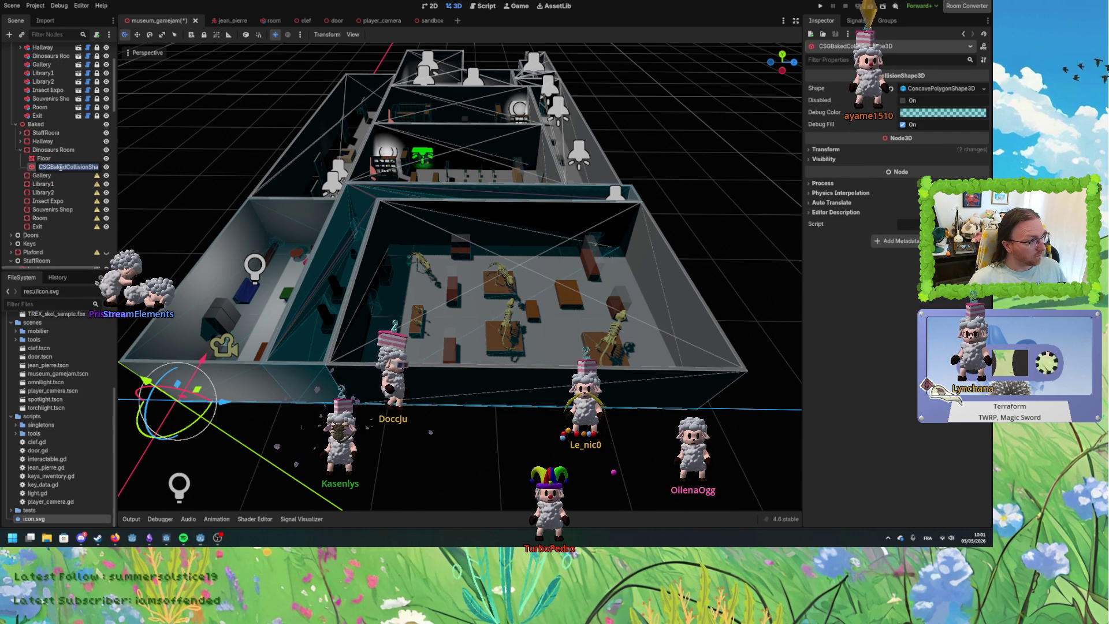
type("FloorCol")
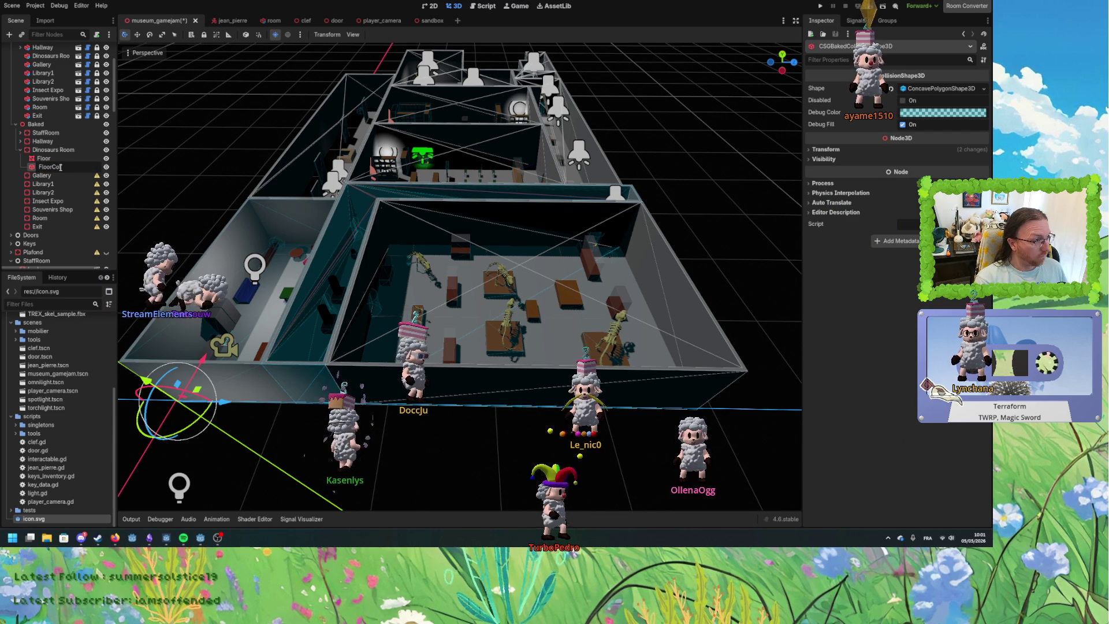
type("lision")
key("Return")
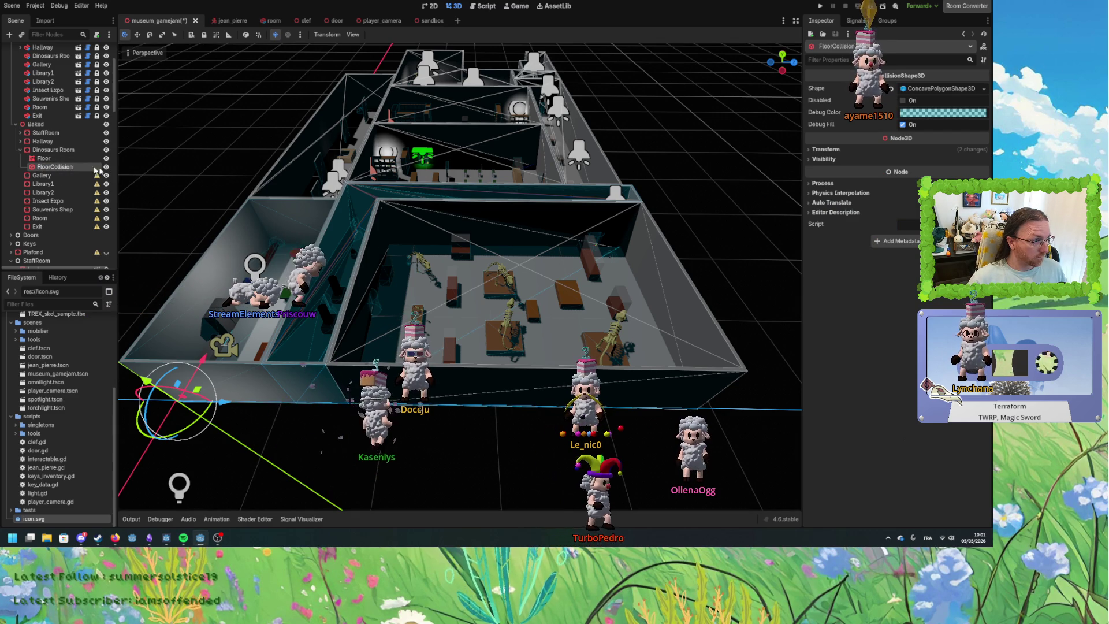
scroll(48, 130, "up", 3)
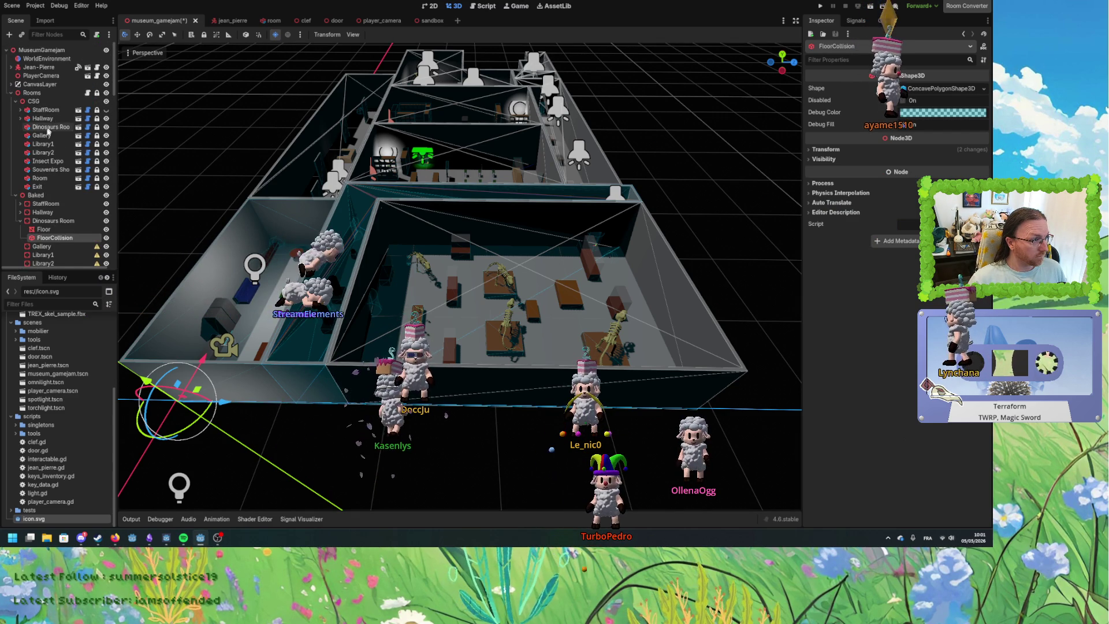
left_click(46, 128)
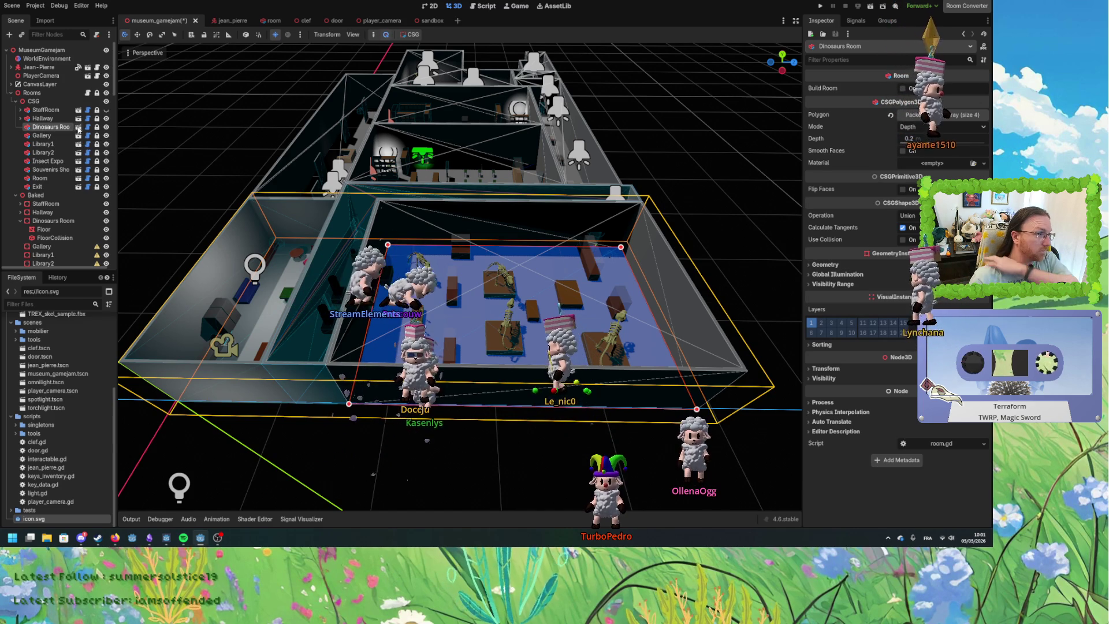
Enable Editable Children on the CSG Dinosaurs Room and hide the Hallway in the viewport.
right_click(55, 128)
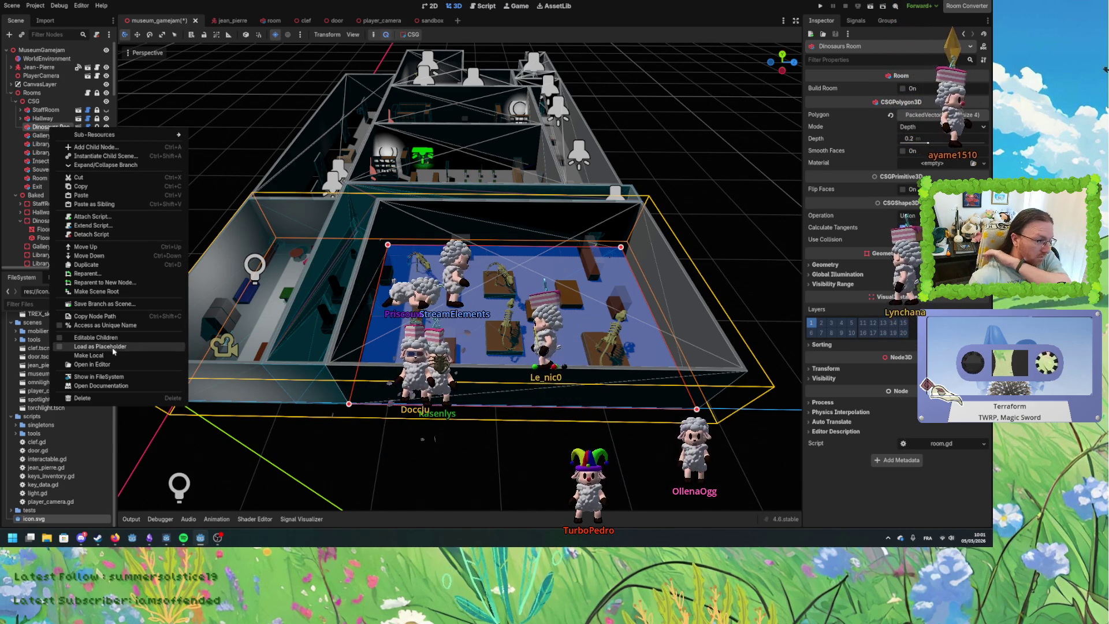
left_click(92, 337)
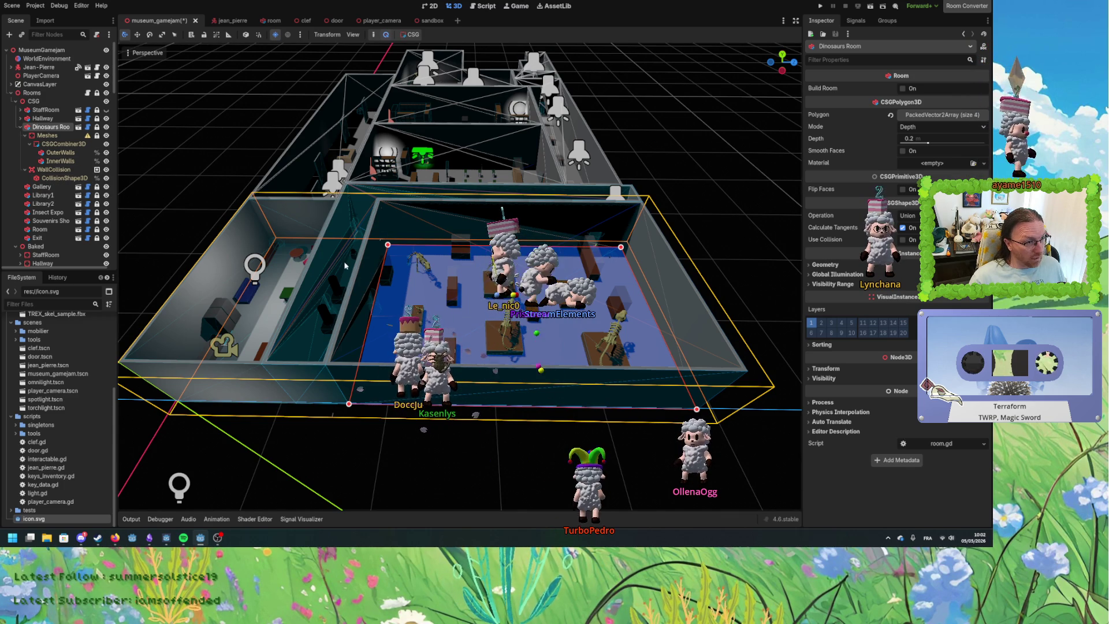
mouse_move(345, 265)
left_mouse_down()
mouse_move(370, 263)
mouse_move(357, 270)
left_mouse_up()
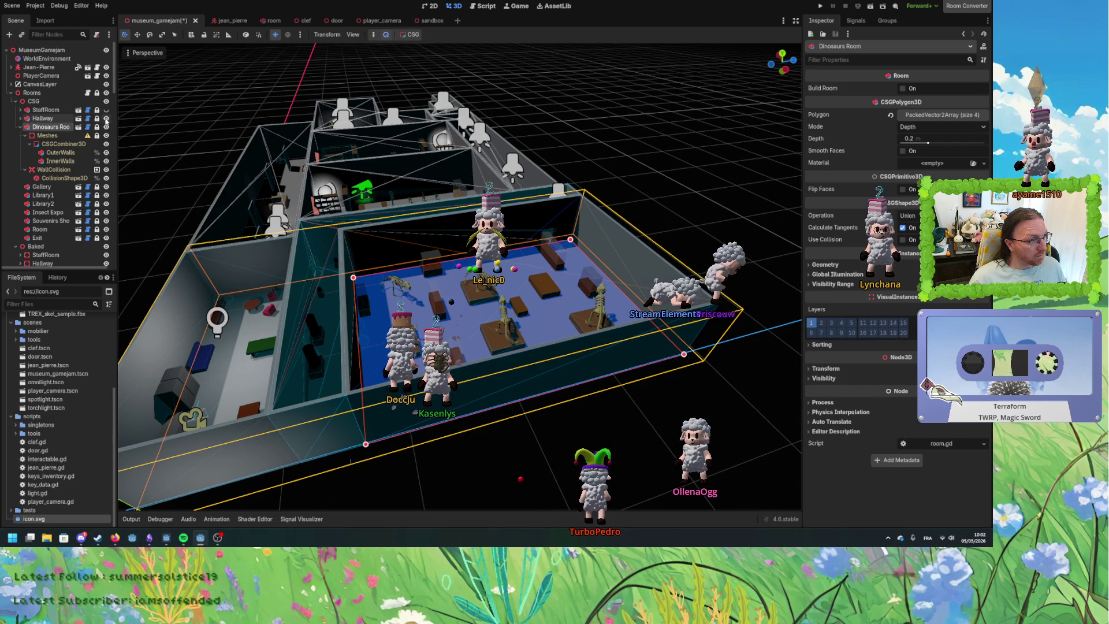
left_click(106, 118)
Orbit and zoom around the Dinosaurs Room to inspect it from high, low and close angles.
scroll(300, 324, "down", 2)
mouse_move(301, 325)
left_mouse_down()
mouse_move(250, 314)
mouse_move(327, 293)
left_mouse_up()
scroll(501, 273, "up", 5)
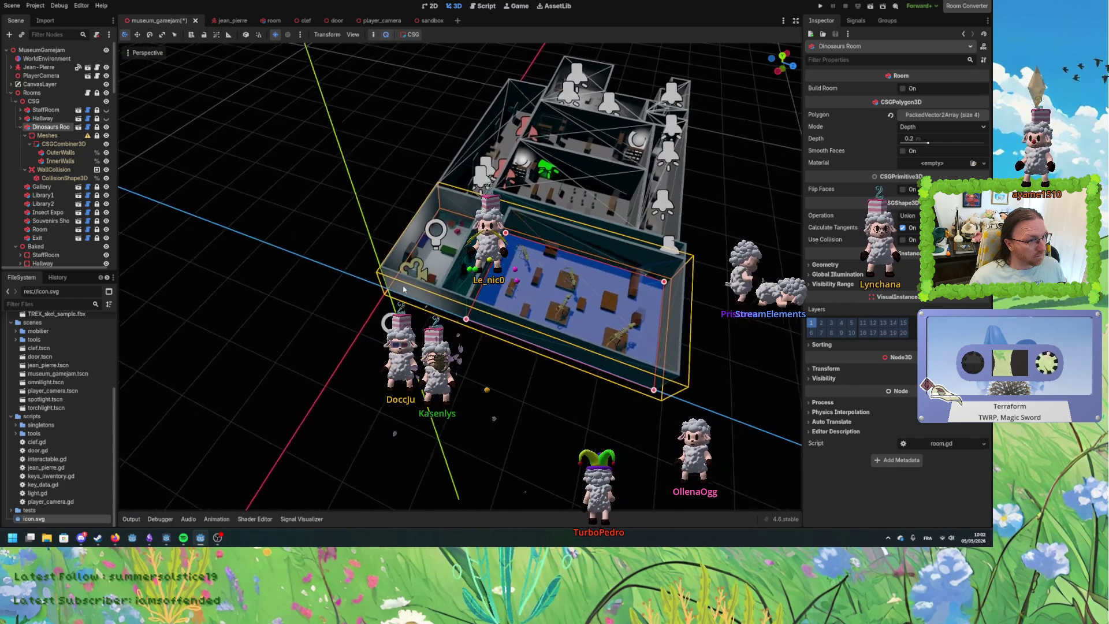
left_click_drag(501, 273, 317, 301)
scroll(319, 292, "up", 3)
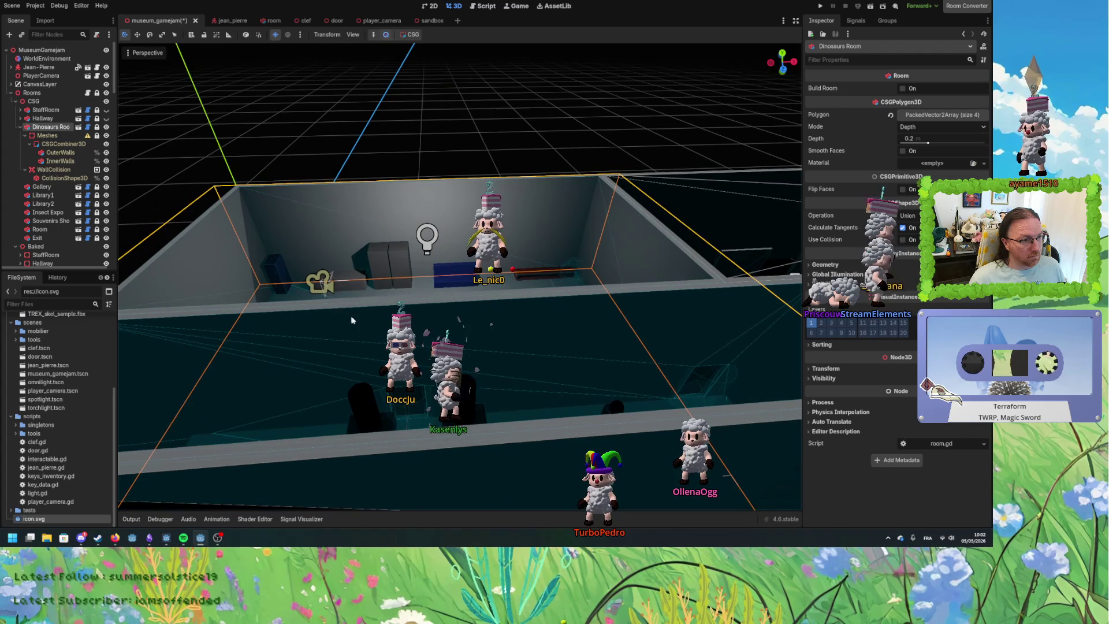
scroll(68, 166, "down", 3)
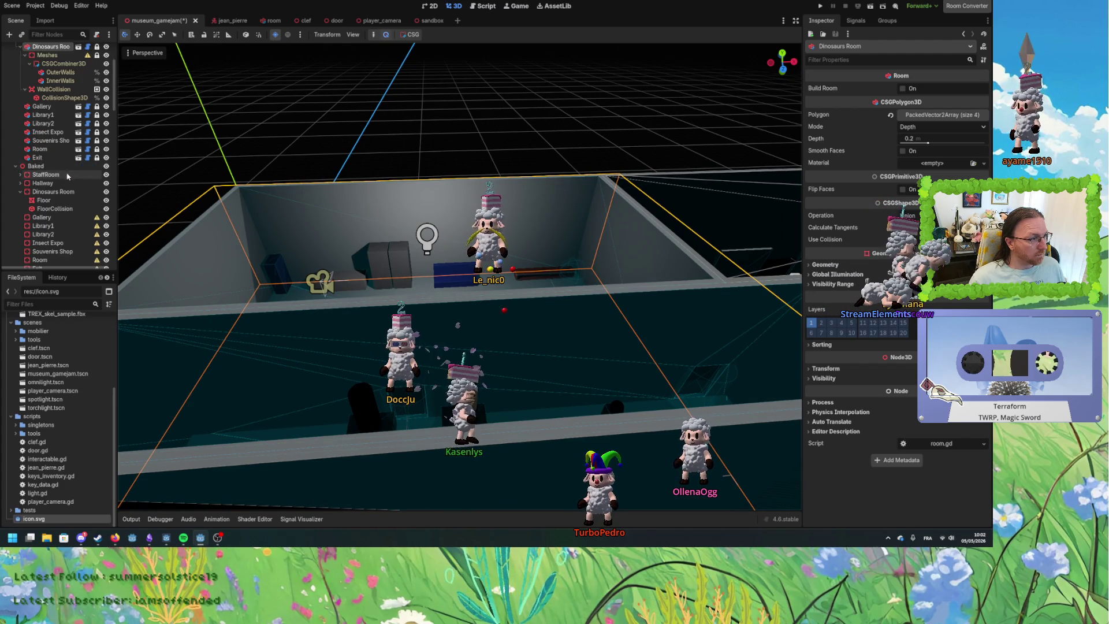
scroll(68, 166, "down", 3)
left_click_drag(325, 357, 289, 369)
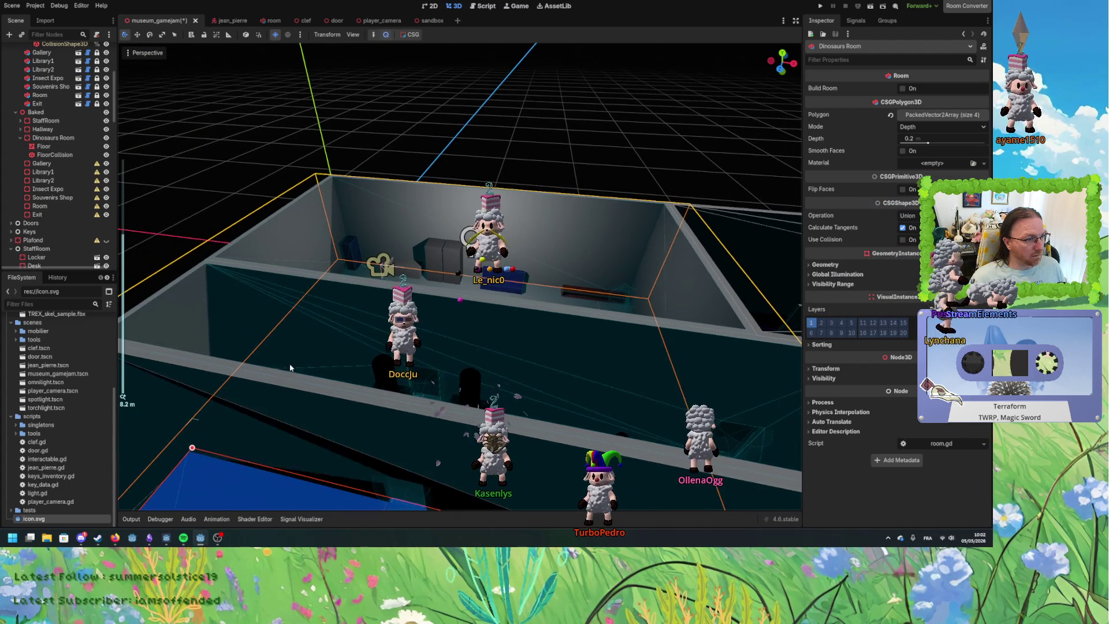
scroll(312, 370, "up", 3)
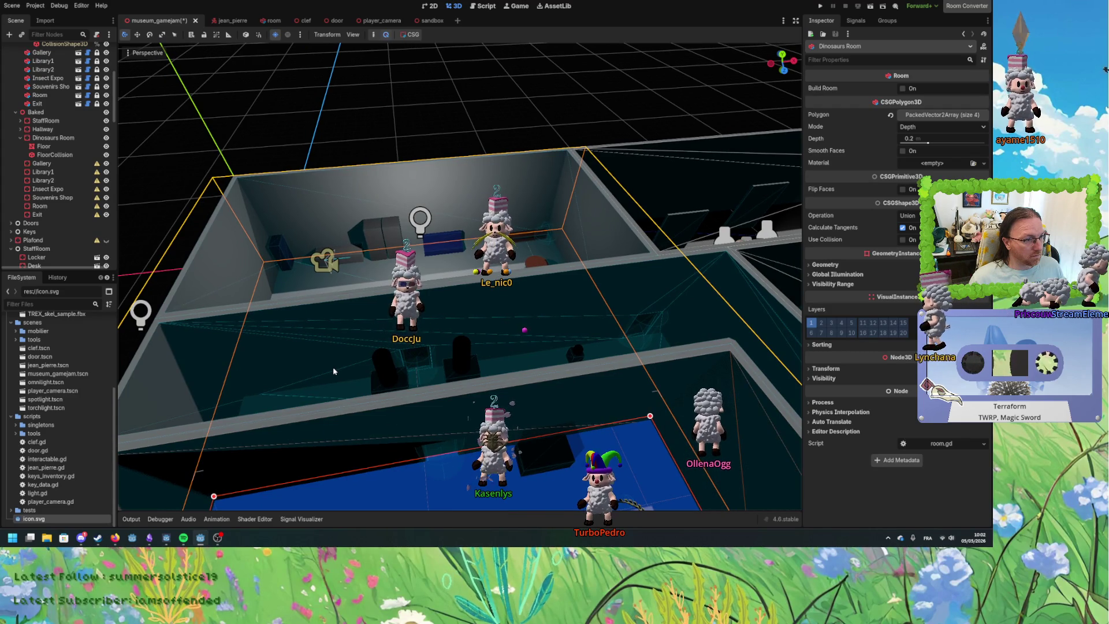
scroll(315, 364, "up", 2)
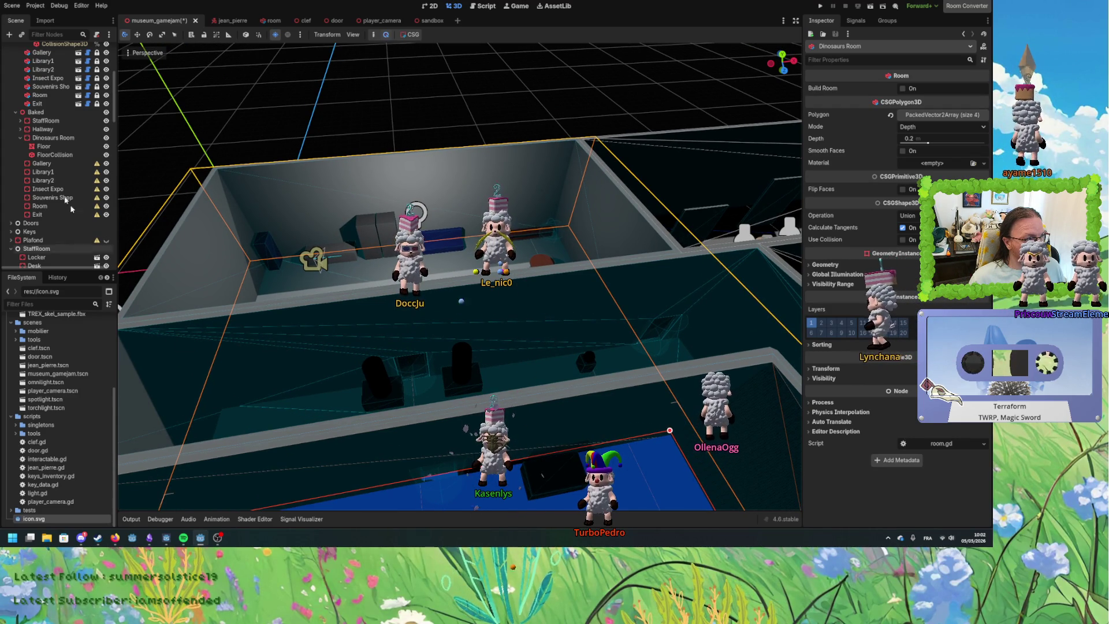
scroll(318, 337, "down", 6)
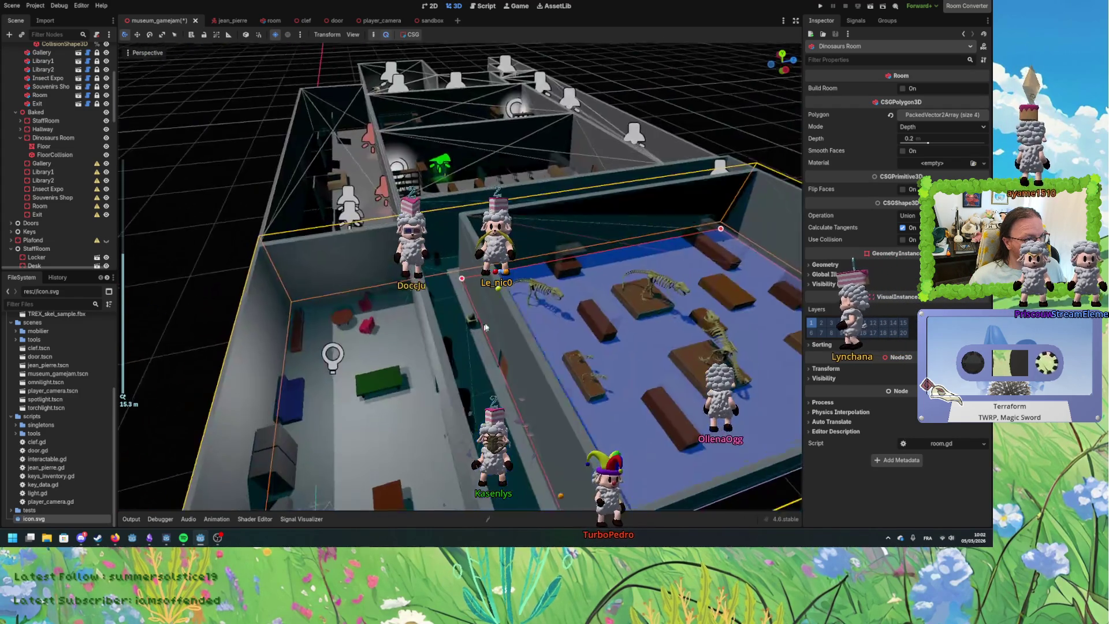
mouse_move(486, 327)
left_mouse_down()
mouse_move(558, 305)
mouse_move(416, 315)
left_mouse_up()
left_click_drag(648, 412, 86, 211)
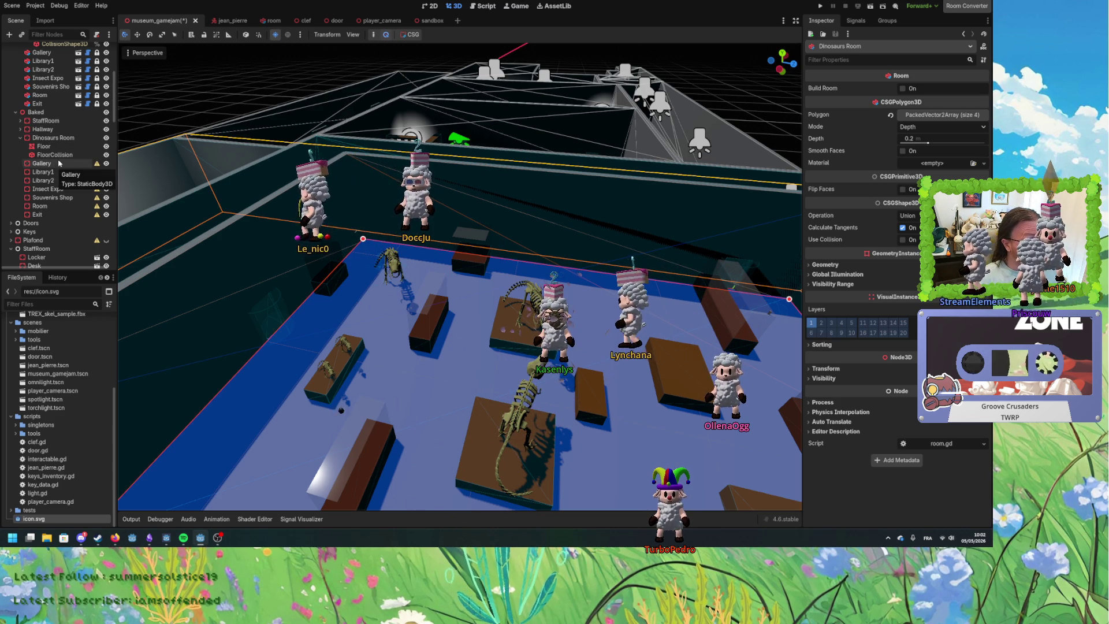
scroll(55, 127, "up", 3)
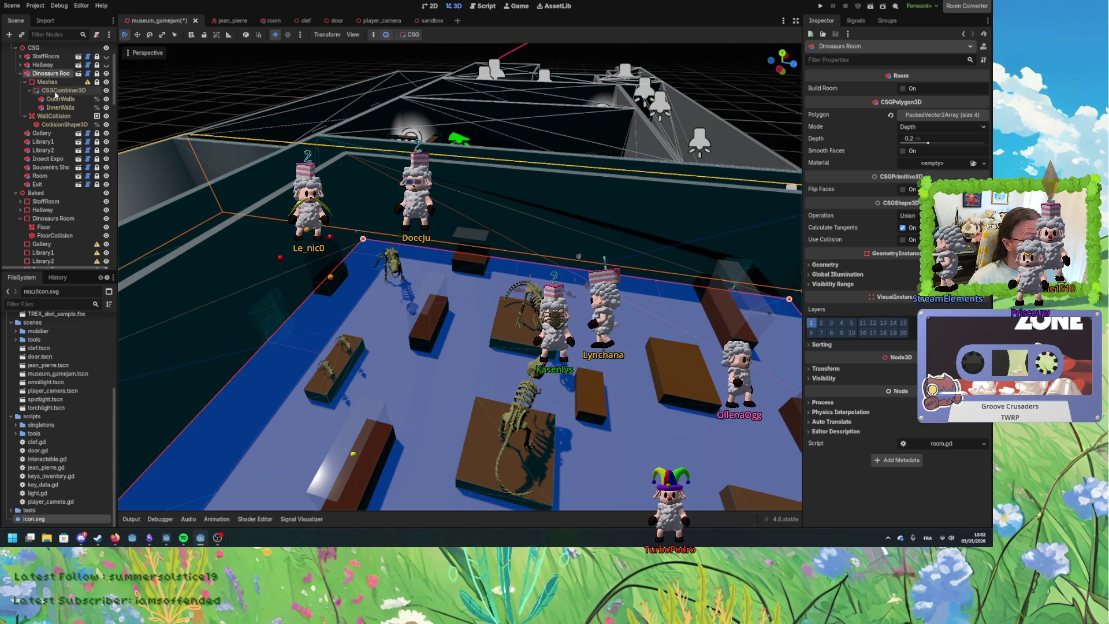
Bake the room's CSGCombiner3D into a mesh and collision shape, moved into the baked Dinosaurs Room.
left_click(63, 90)
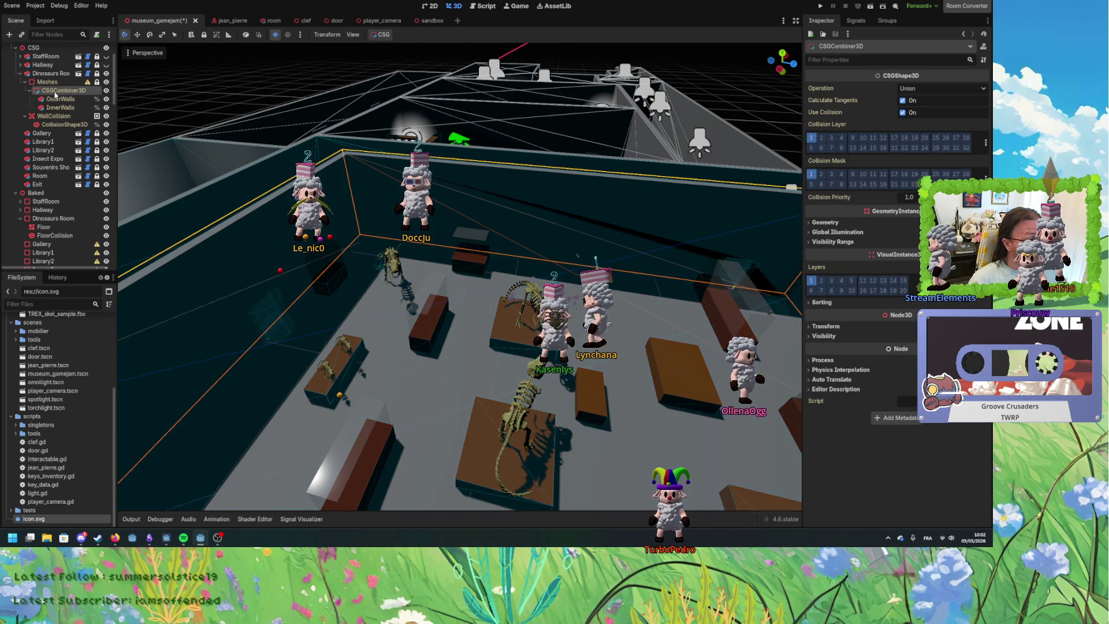
left_click(381, 34)
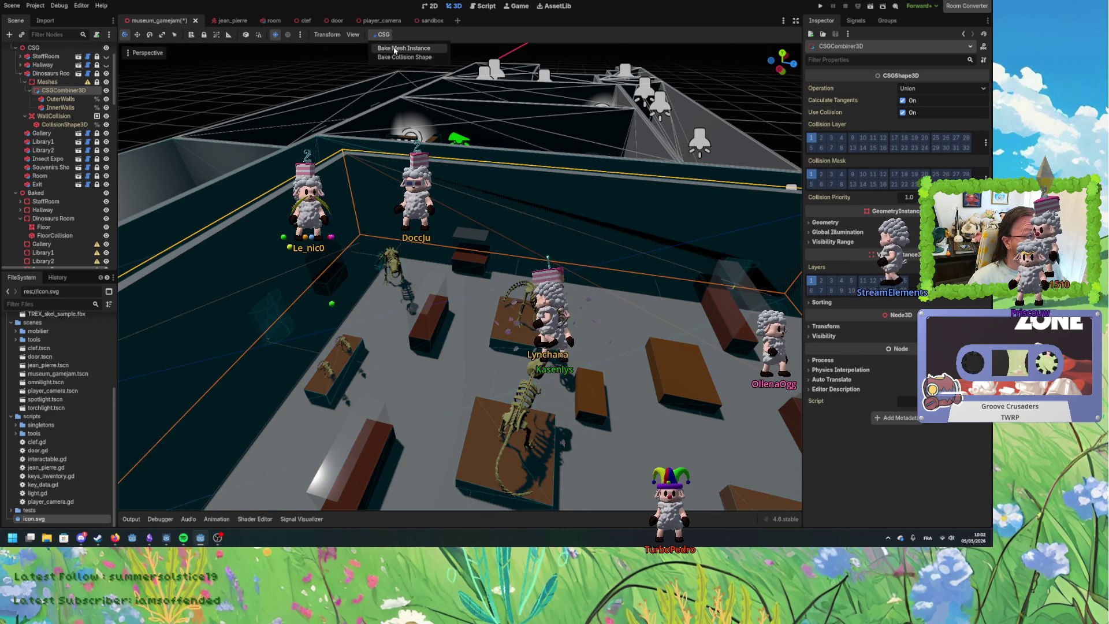
left_click(398, 48)
left_click(382, 35)
left_click(395, 57)
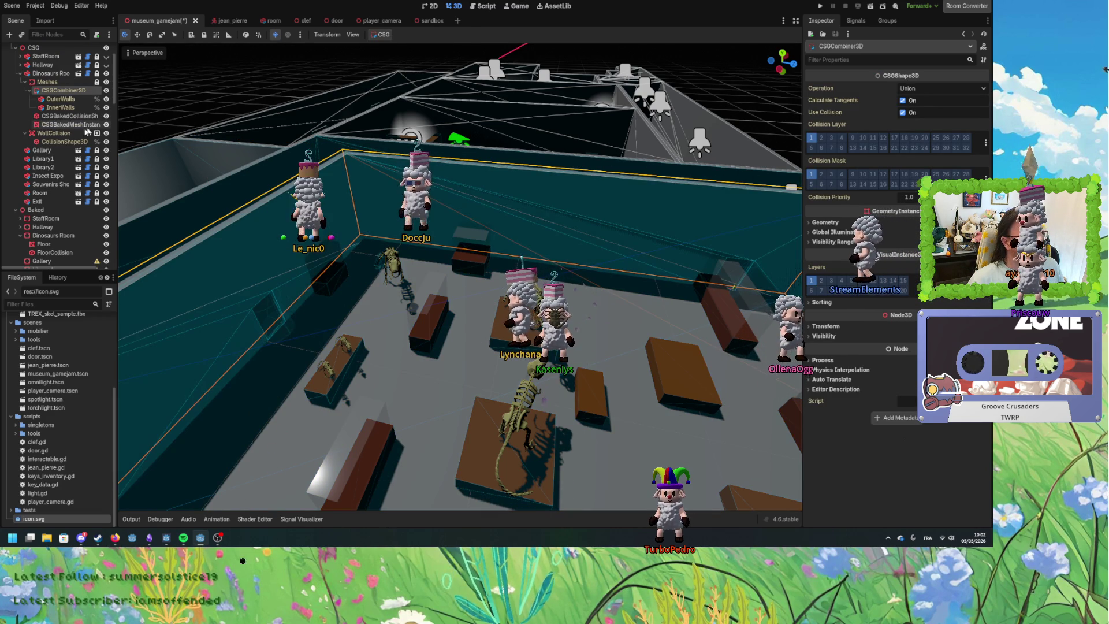
left_click(54, 126, "ctrl")
scroll(72, 135, "down", 3)
scroll(72, 135, "up", 2)
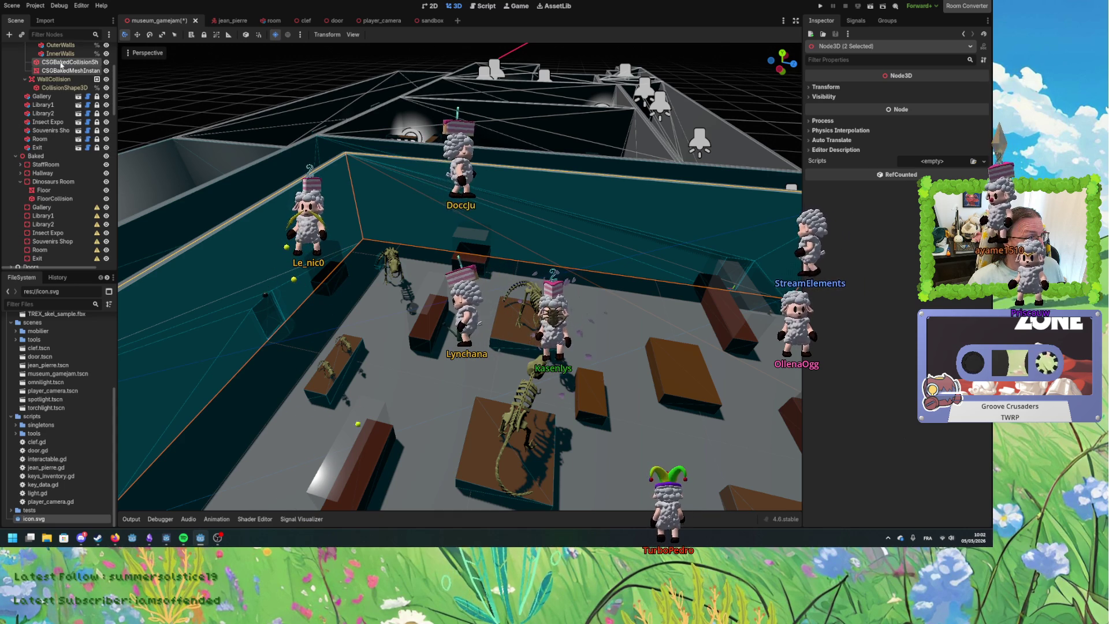
left_click_drag(61, 66, 59, 204)
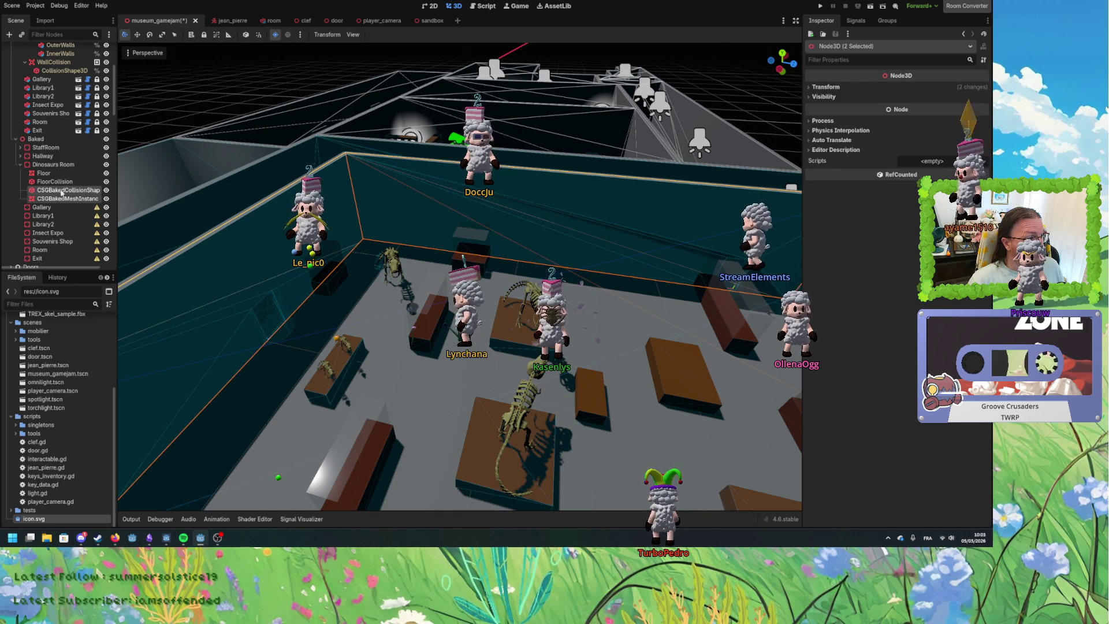
Rename the baked wall nodes WallsCollision and Walls, placing Walls right after Floor.
double_click(61, 190)
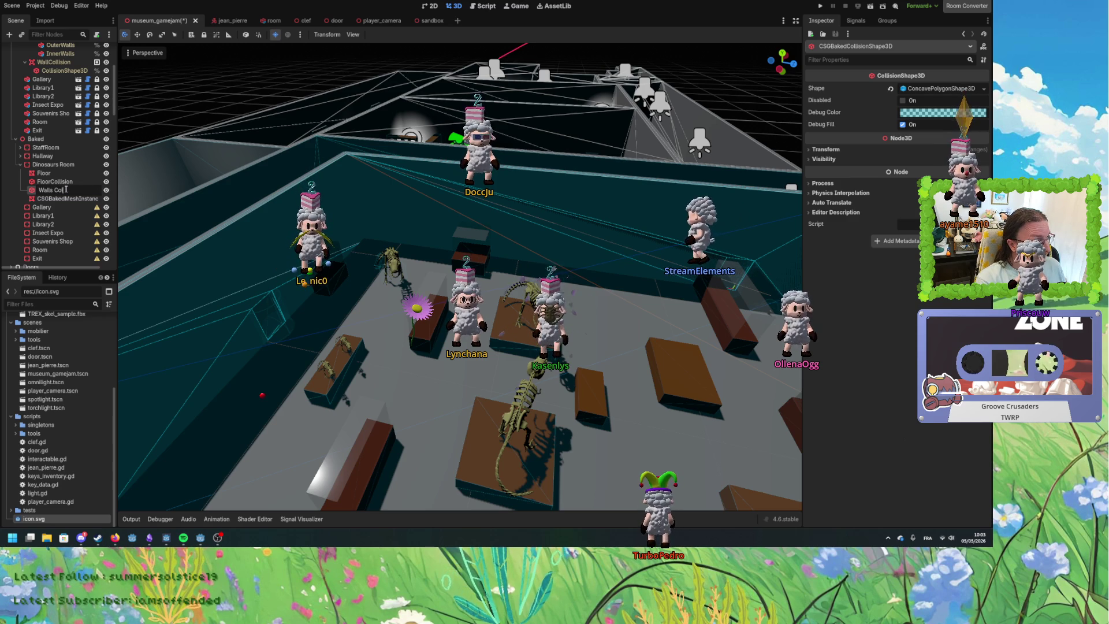
type("WallsCollision")
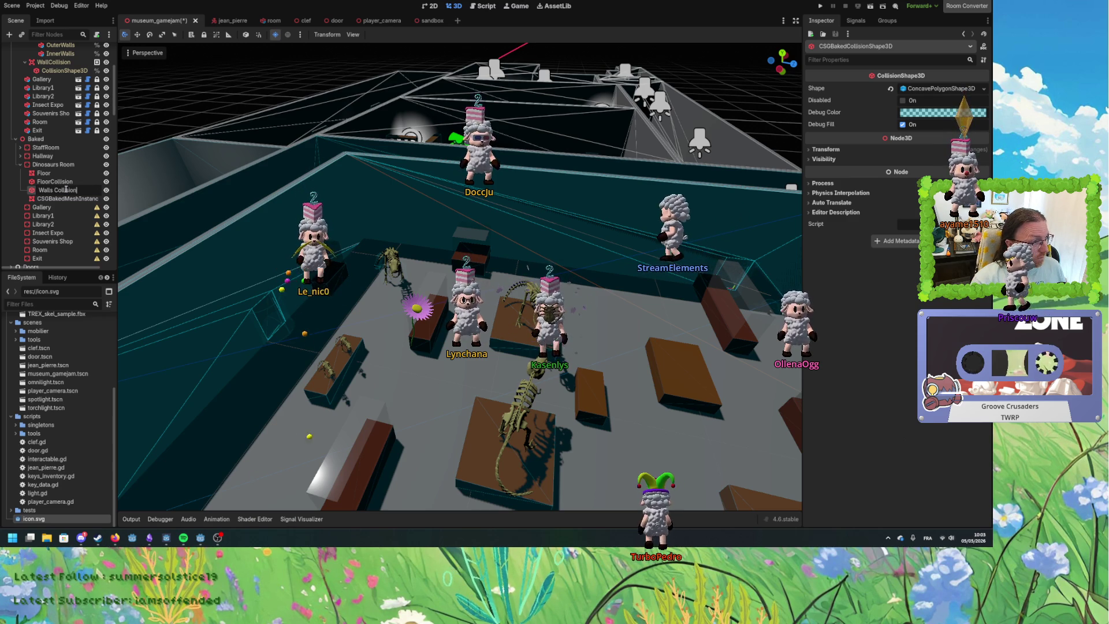
key("Return")
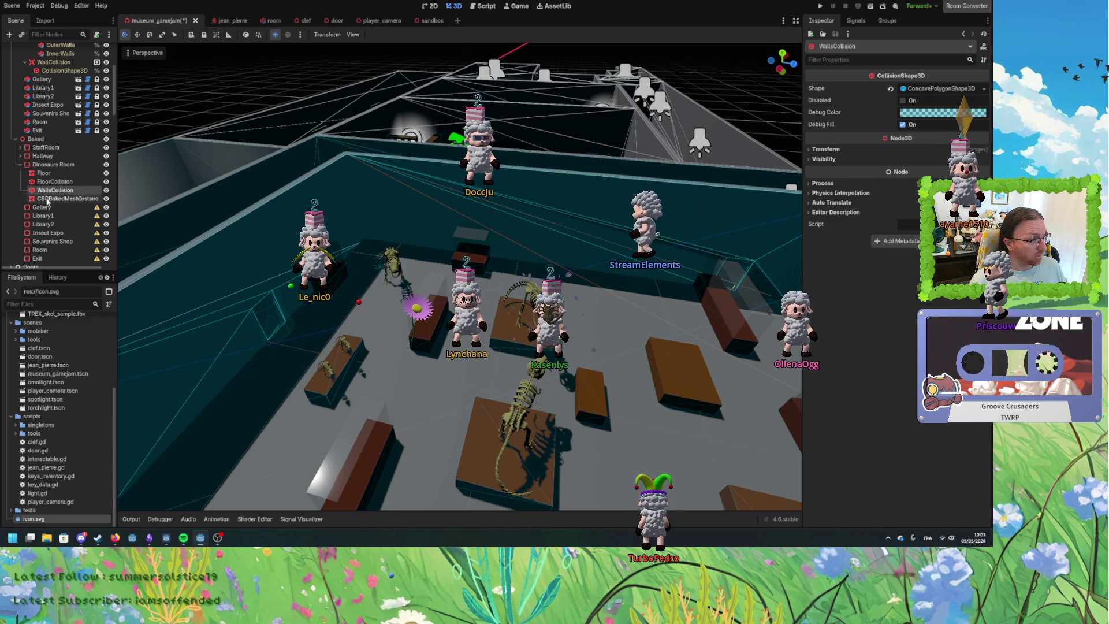
left_click_drag(51, 181, 49, 181)
double_click(52, 182)
type("Walls")
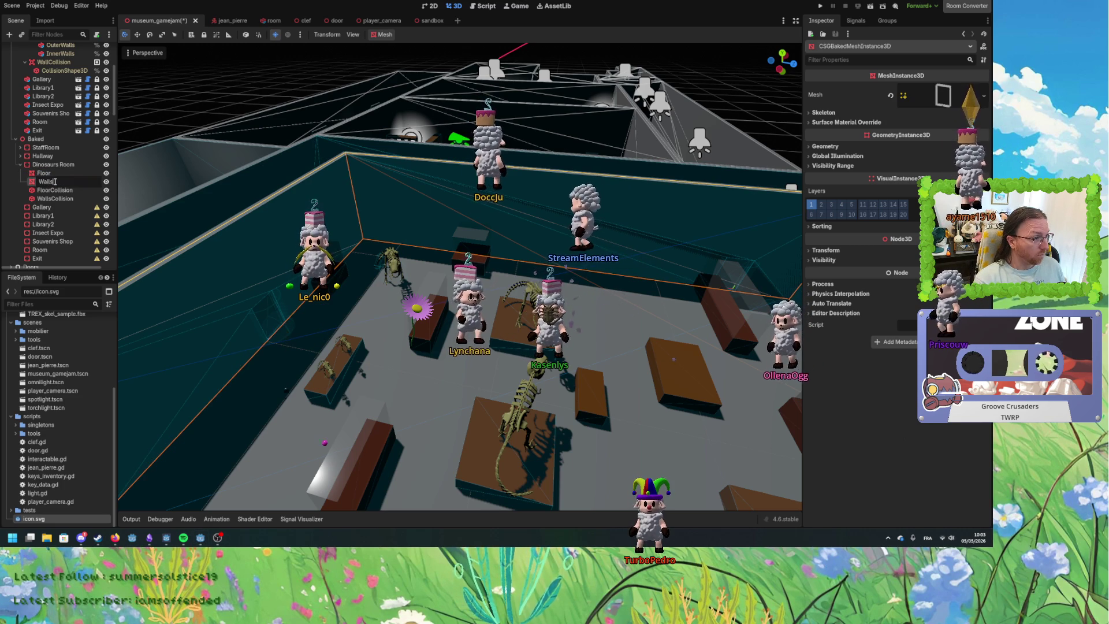
key("Return")
scroll(57, 168, "up", 4)
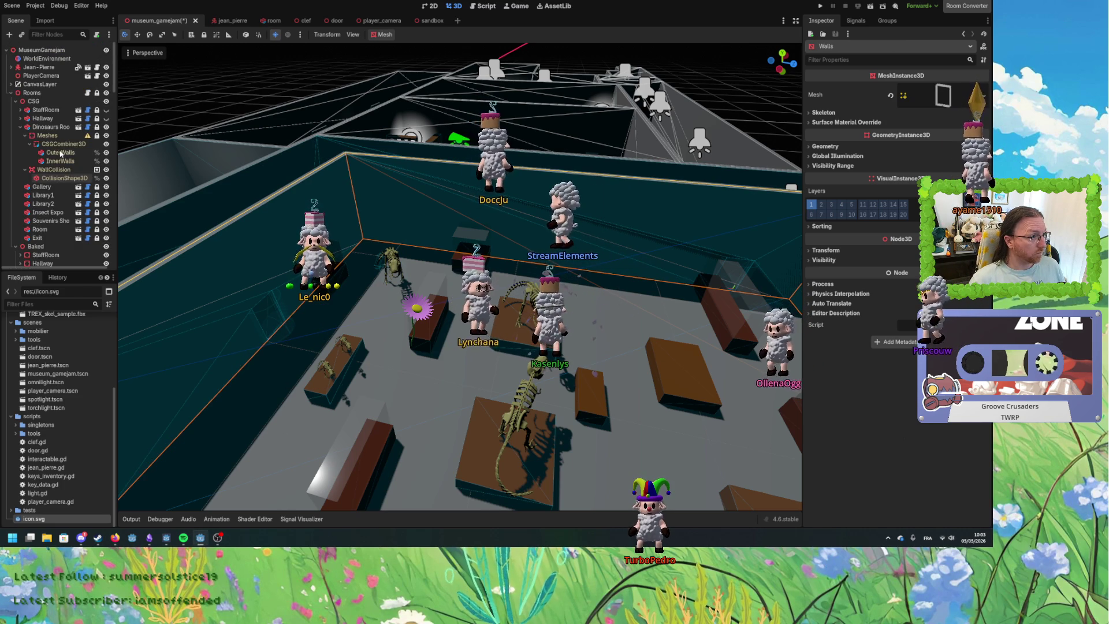
Bake the CSG Gallery room's floor into a mesh instance and collision shape.
left_click(21, 127)
scroll(404, 289, "up", 3)
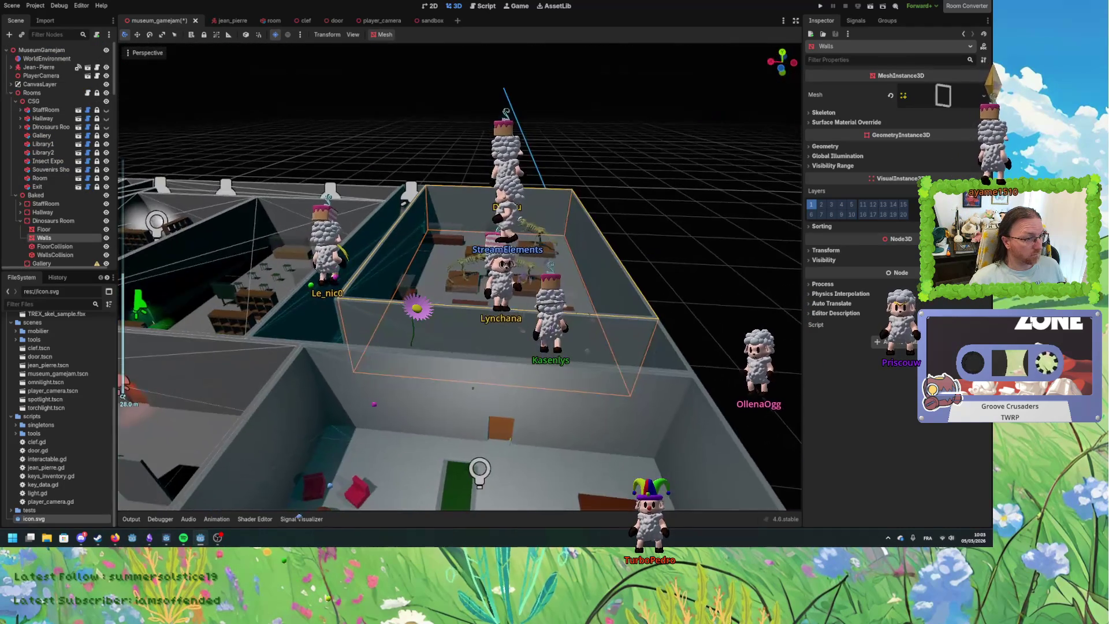
left_click_drag(123, 397, 44, 234)
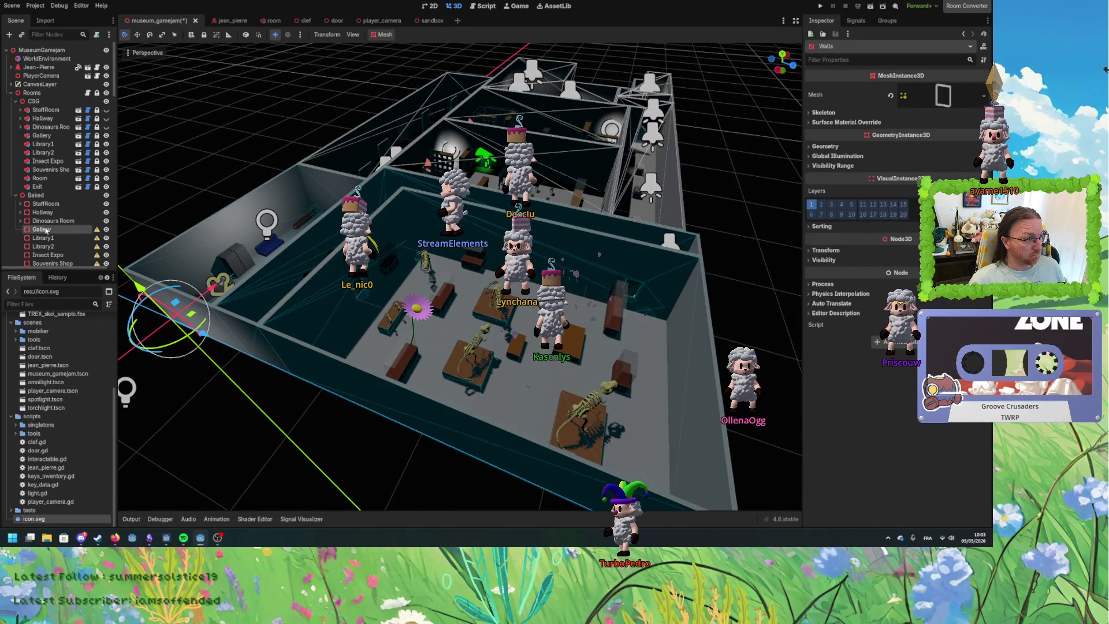
left_click(45, 230)
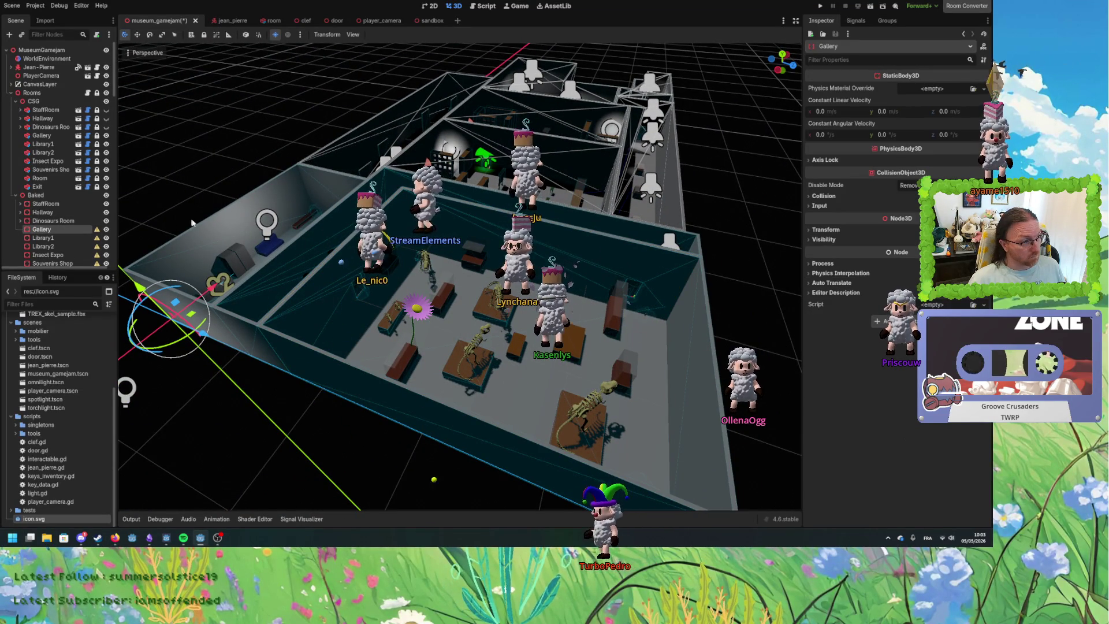
left_click(29, 137)
right_click(38, 137)
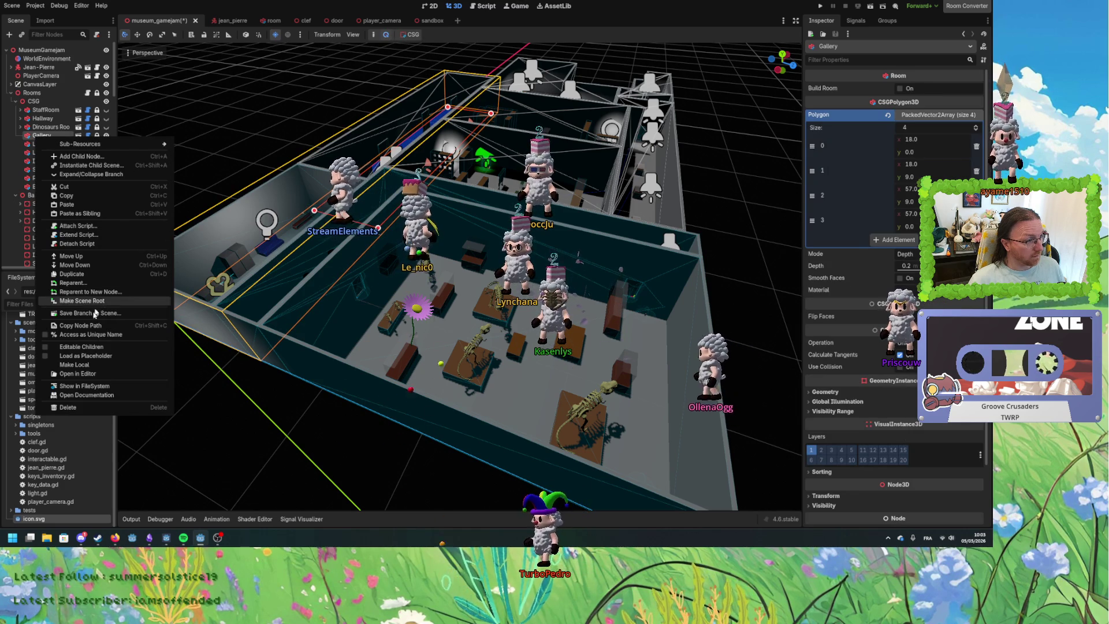
left_click(412, 37)
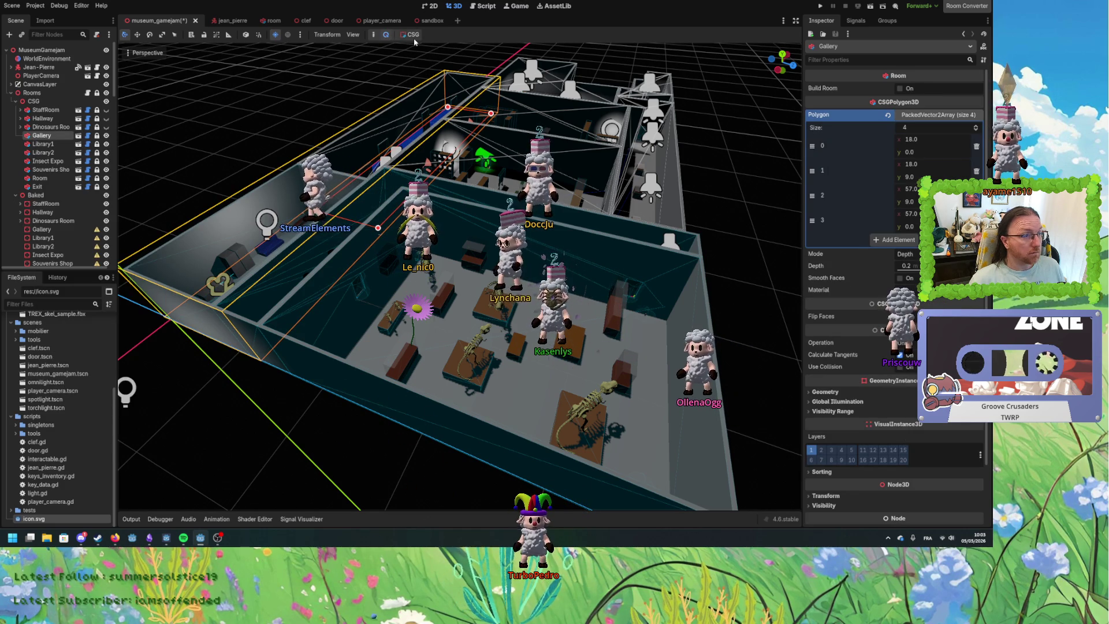
left_click(418, 49)
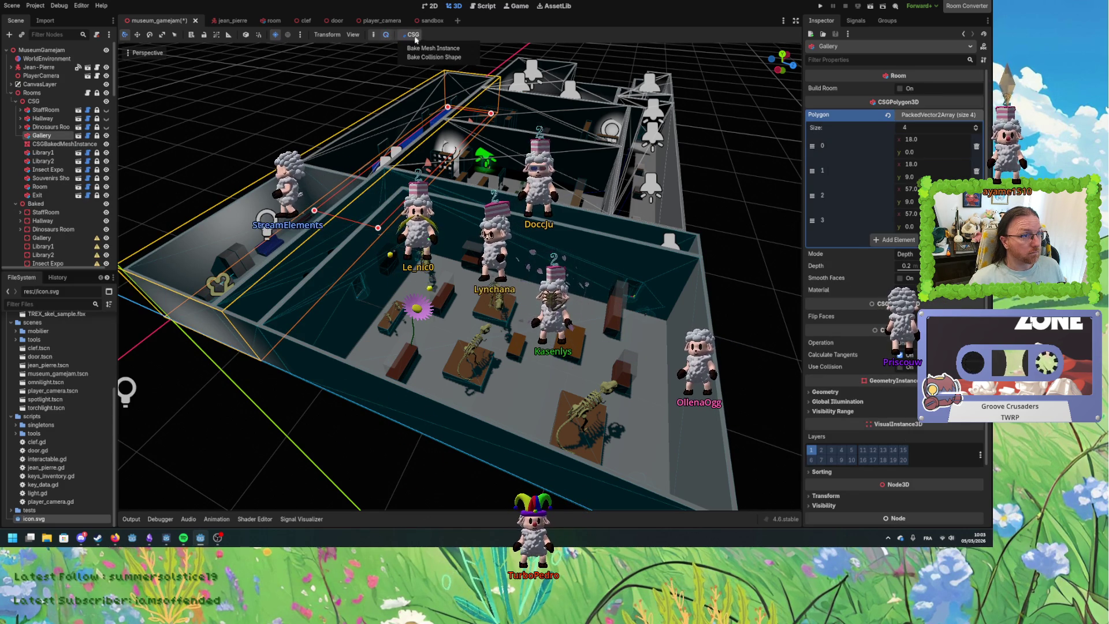
Move both baked nodes under Baked Gallery and name them Floor and FloorCollision.
left_click(61, 144)
left_click(66, 151, "shift")
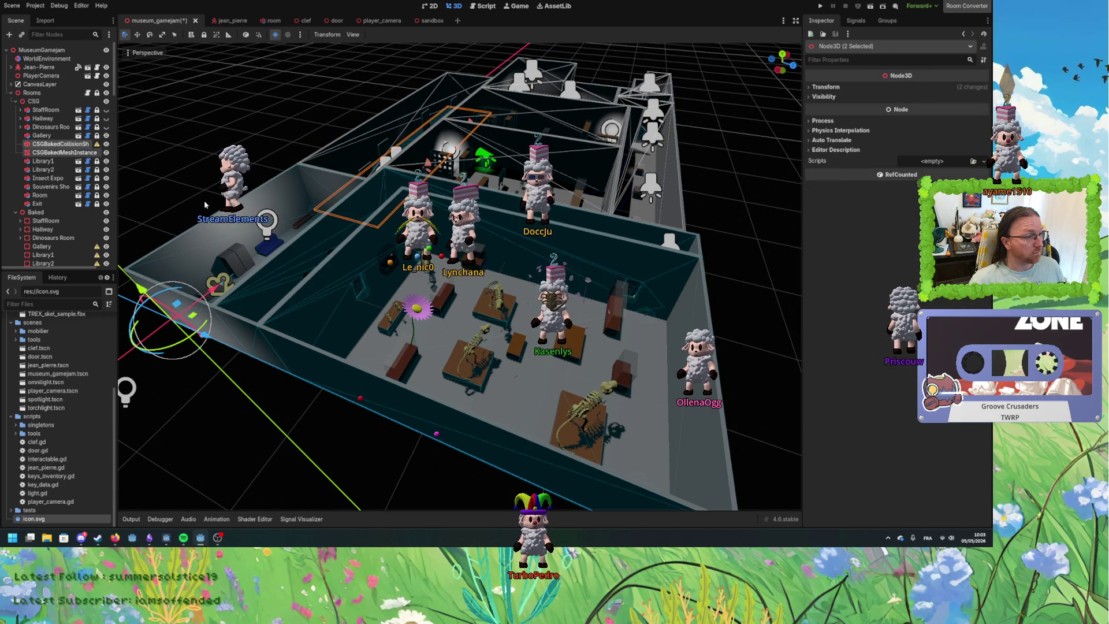
scroll(54, 206, "down", 3)
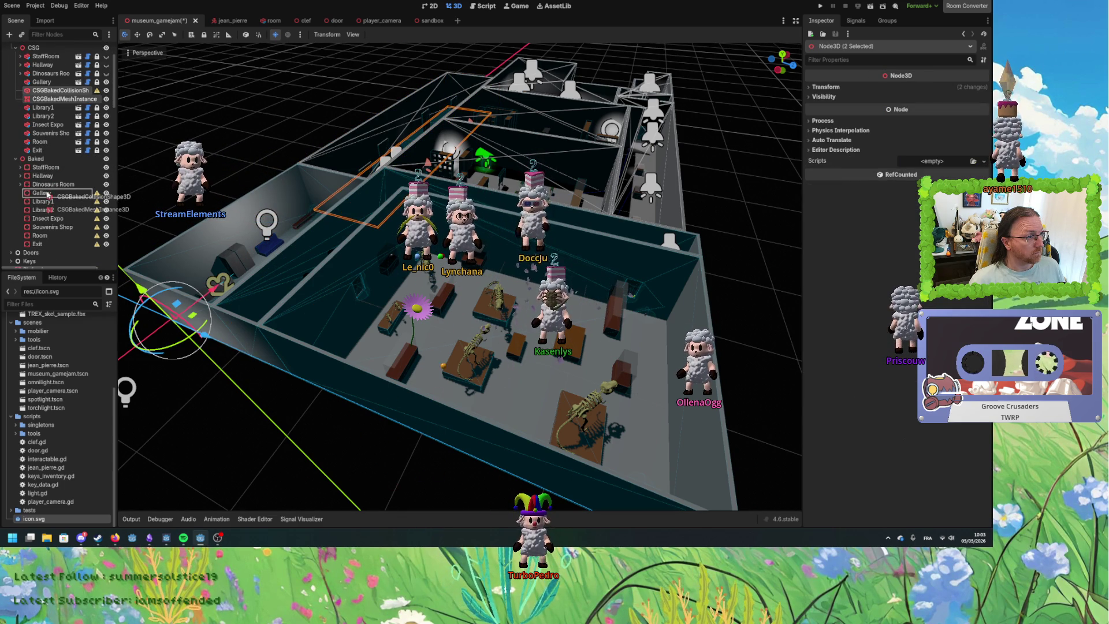
left_click_drag(46, 197, 47, 194)
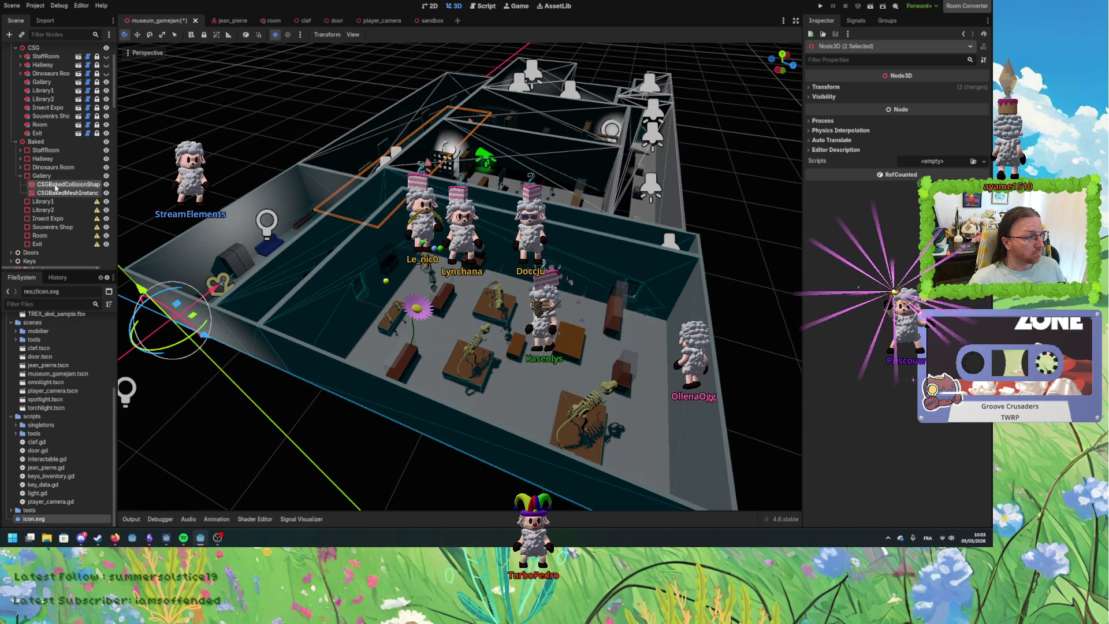
double_click(56, 185)
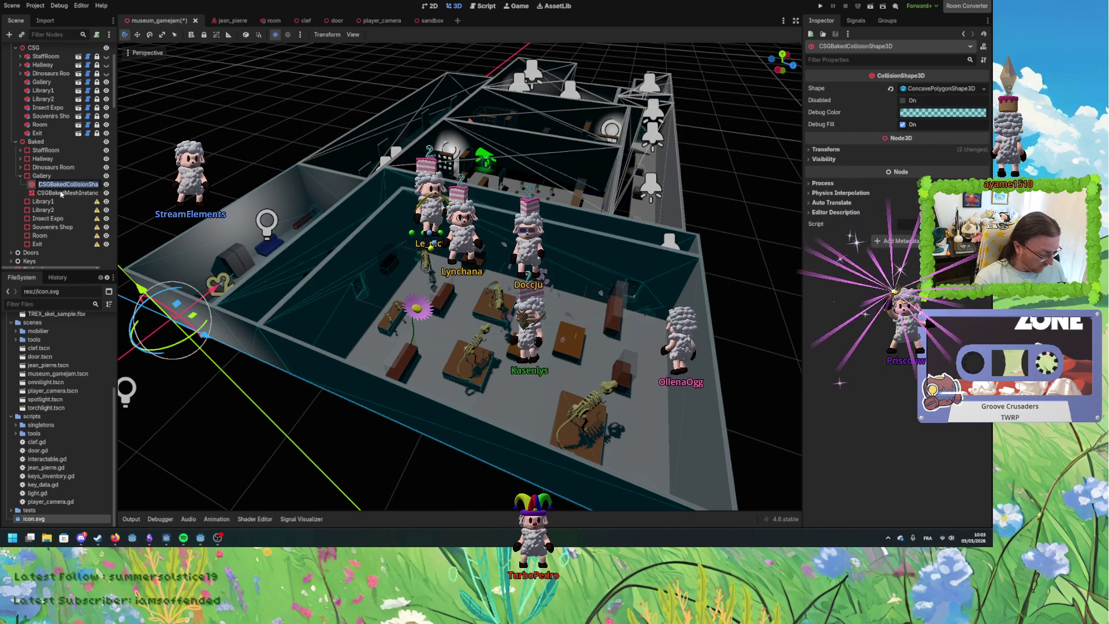
type("FloorCollision")
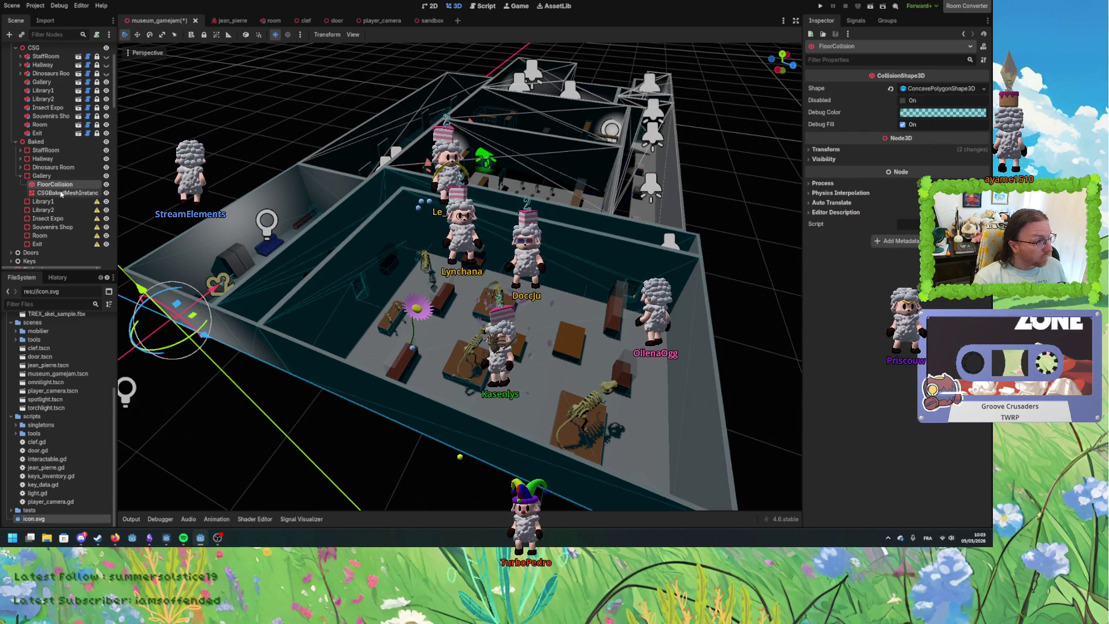
left_click(62, 194)
left_click_drag(55, 184, 54, 184)
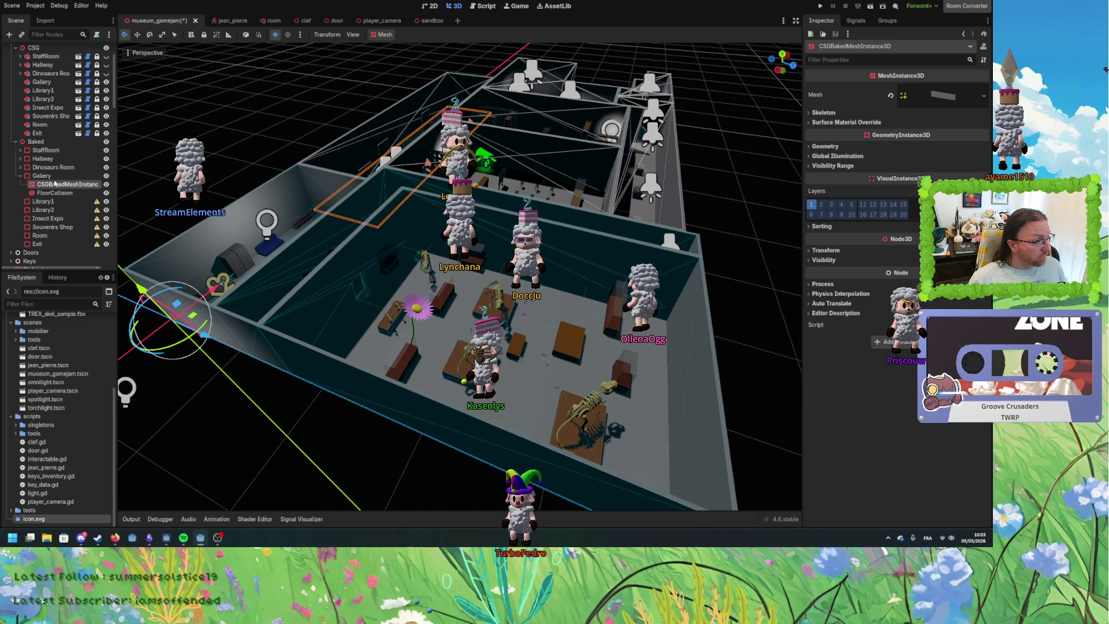
double_click(54, 183)
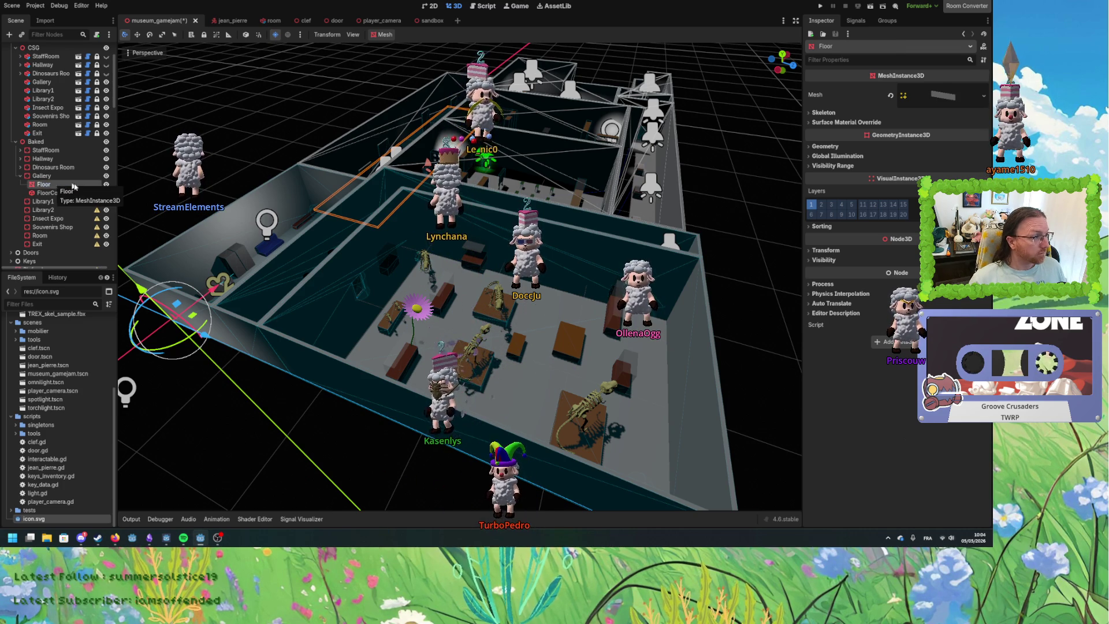
scroll(60, 145, "up", 3)
right_click(38, 136)
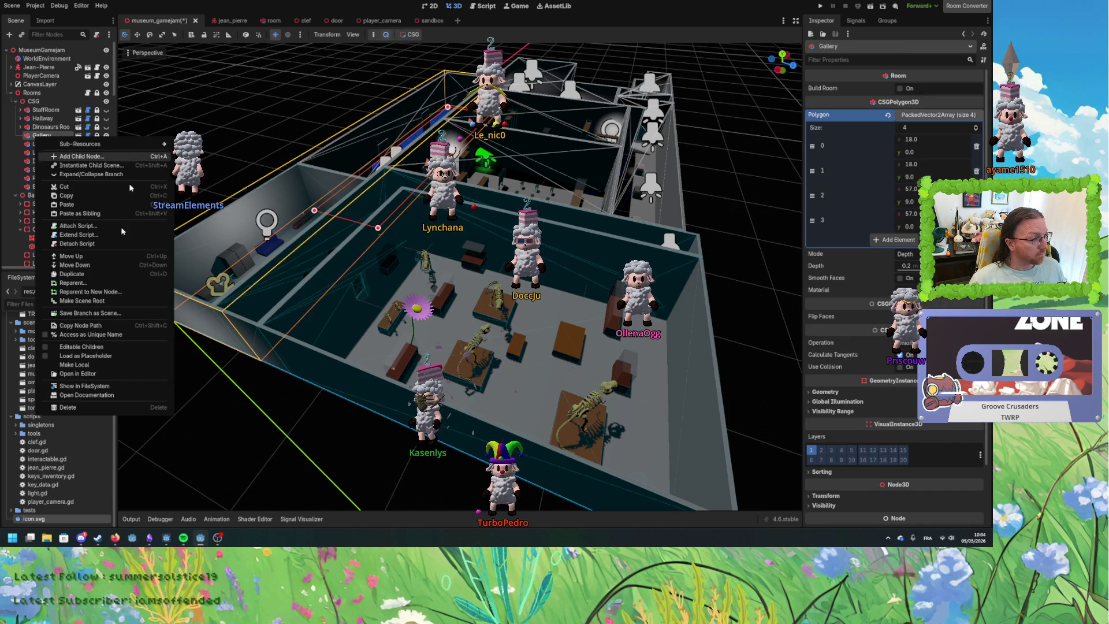
Enable Editable Children on Gallery, bake its wall combiner, and move the results under Baked Gallery.
left_click(93, 347)
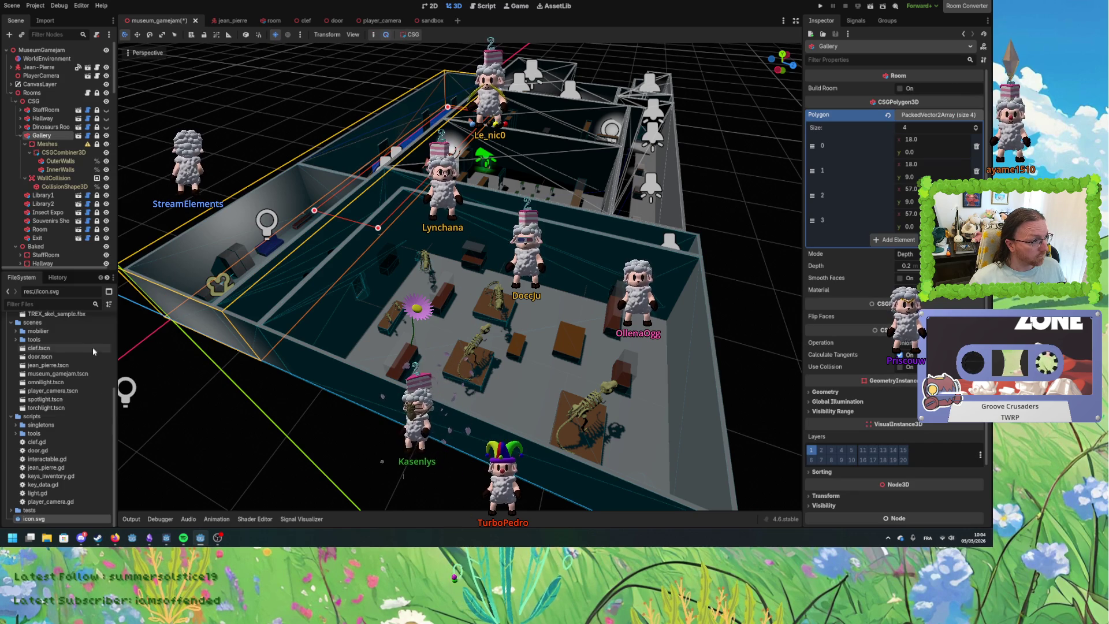
left_click(60, 153)
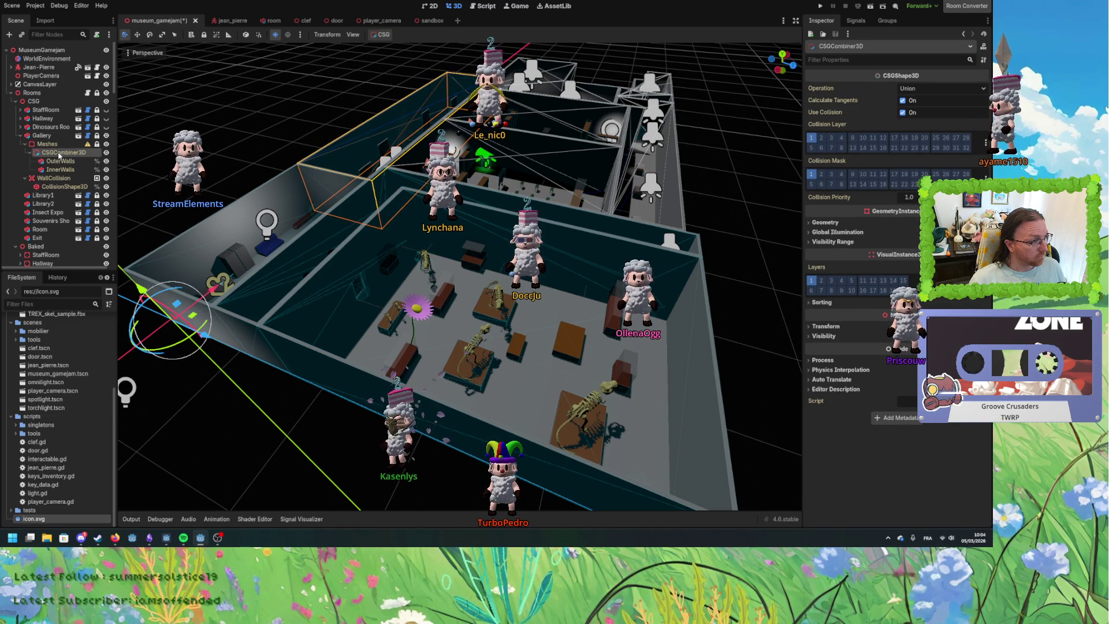
left_click(396, 57)
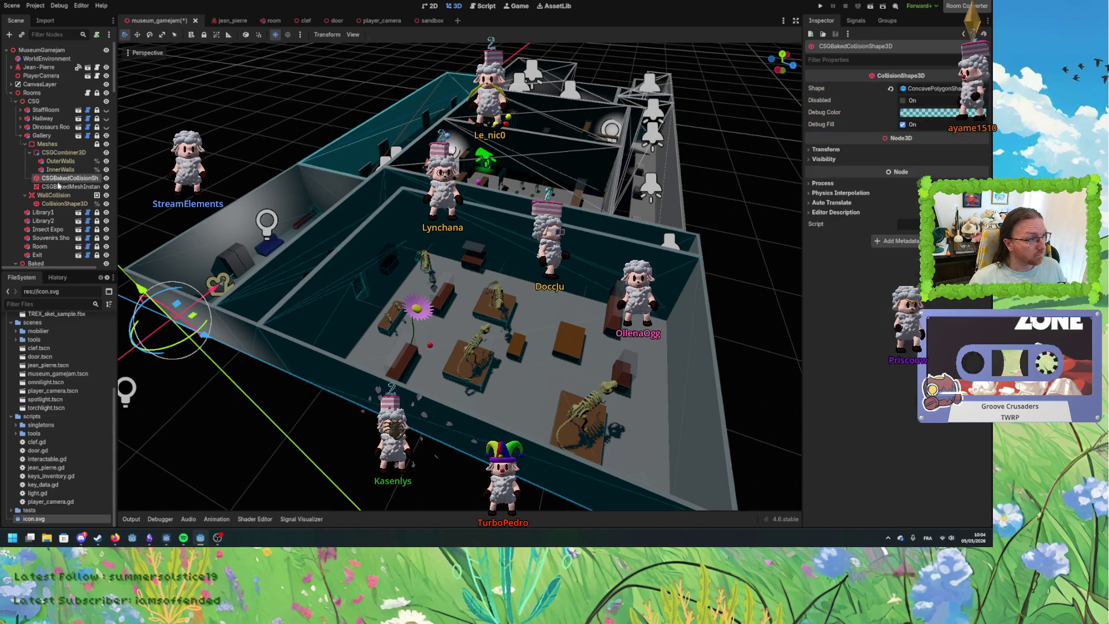
scroll(65, 185, "down", 2)
scroll(58, 132, "down", 2)
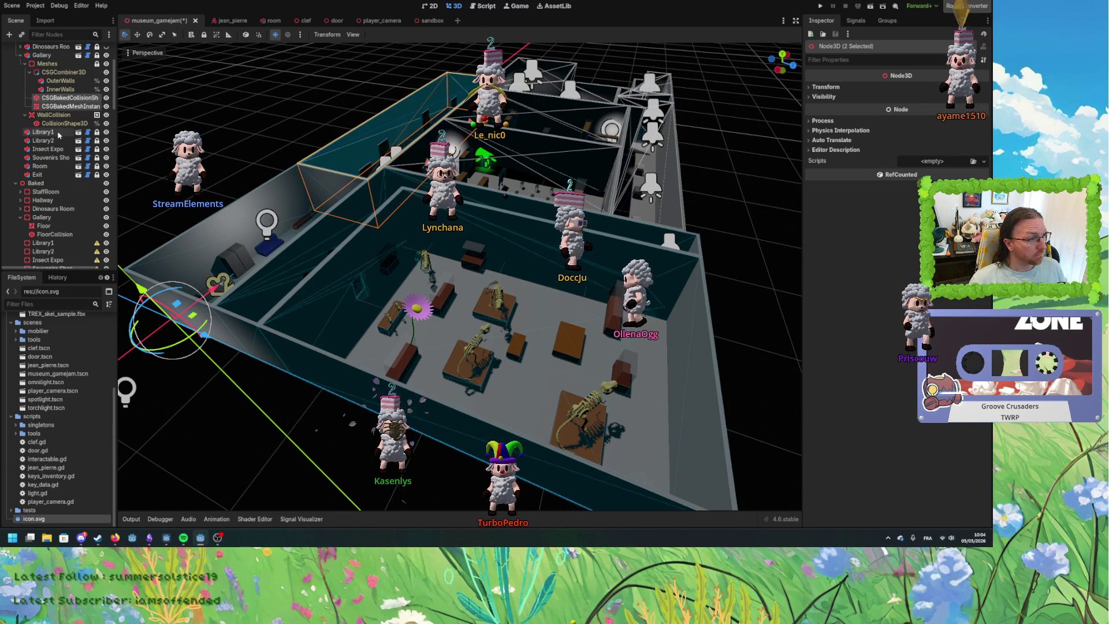
left_click_drag(58, 104, 64, 226)
Order the baked wall nodes after FloorCollision and rename them Walls and WallsCollision.
left_click(64, 225)
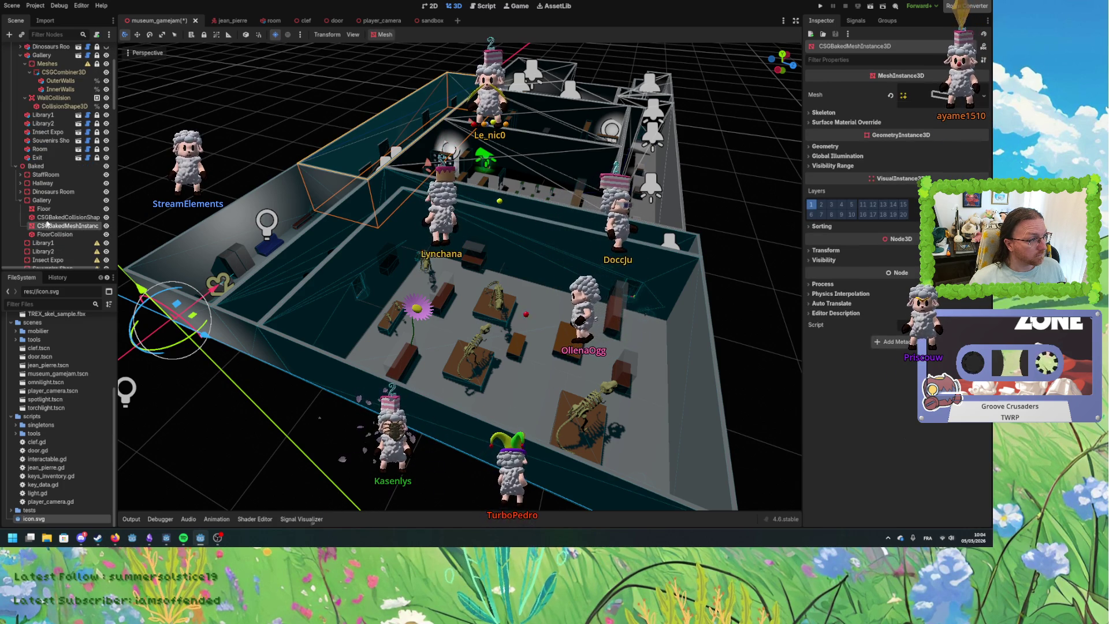
left_click_drag(53, 241, 53, 239)
double_click(68, 217)
type("Walls")
key("Return")
double_click(62, 234)
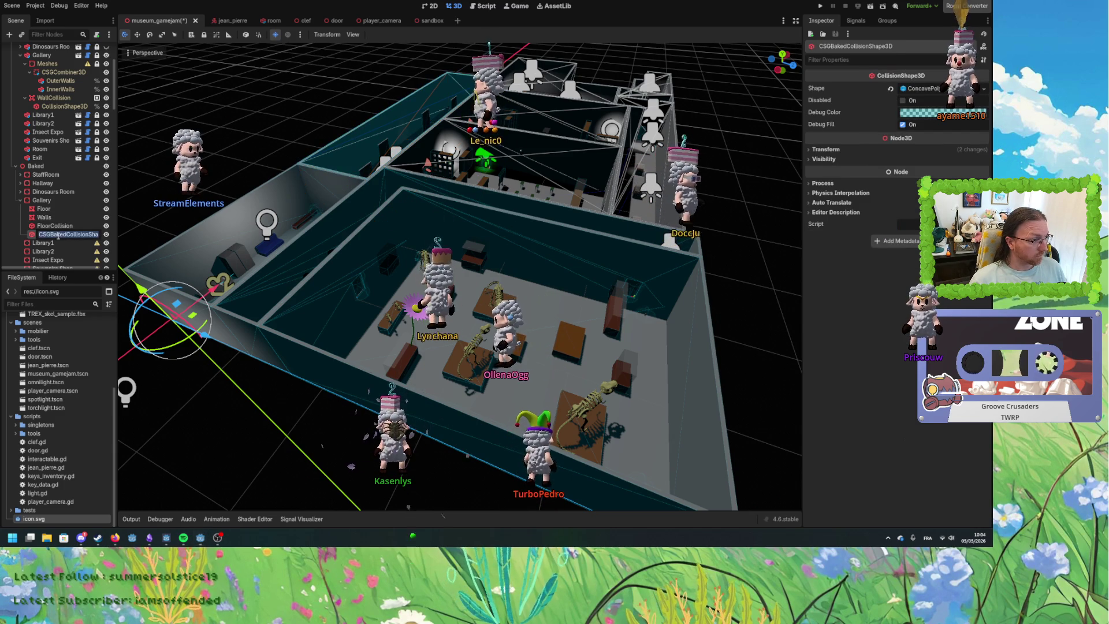
type("Walls")
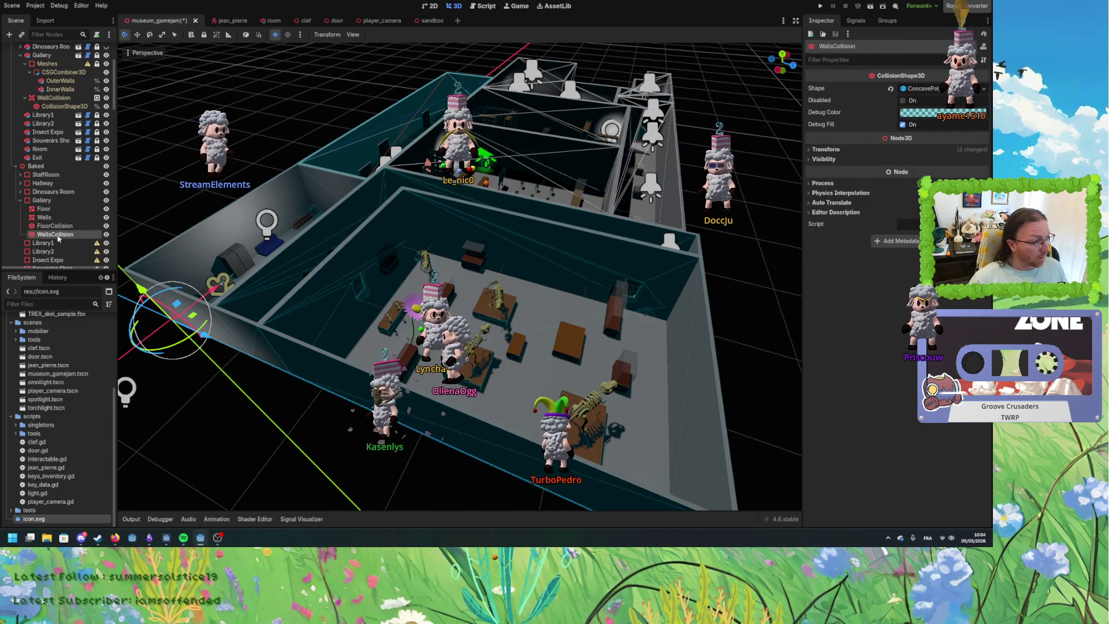
mouse_move(365, 208)
left_mouse_down()
mouse_move(393, 214)
mouse_move(315, 261)
mouse_move(277, 248)
left_mouse_up()
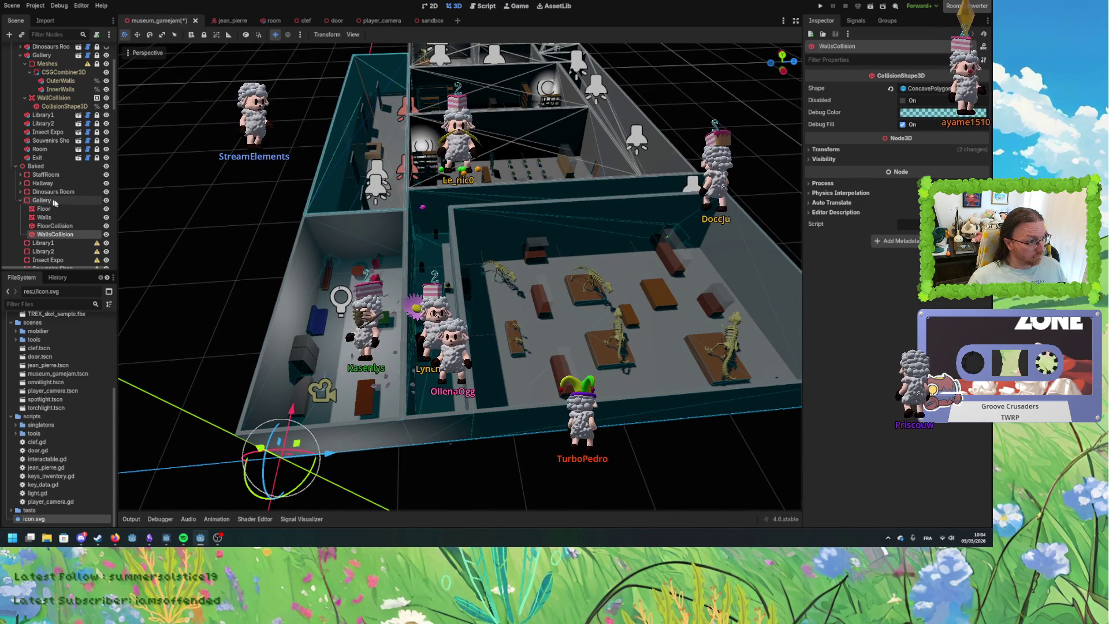
left_click(21, 200)
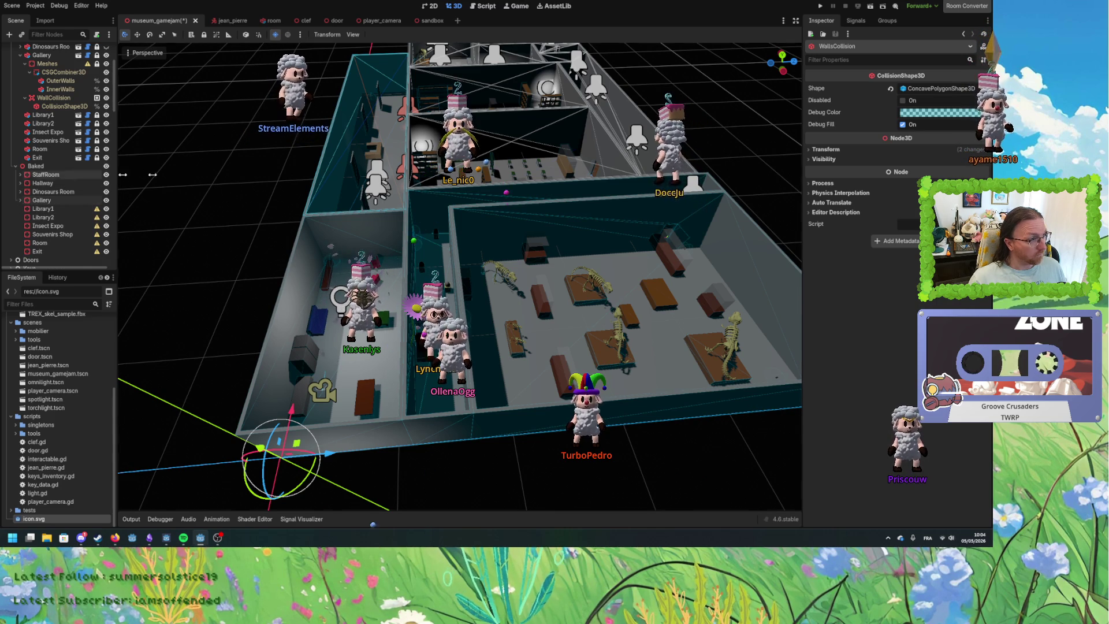
Bake the Library1 floor into a mesh and collision shape, moved under Baked Library1.
key("f")
left_click(41, 114)
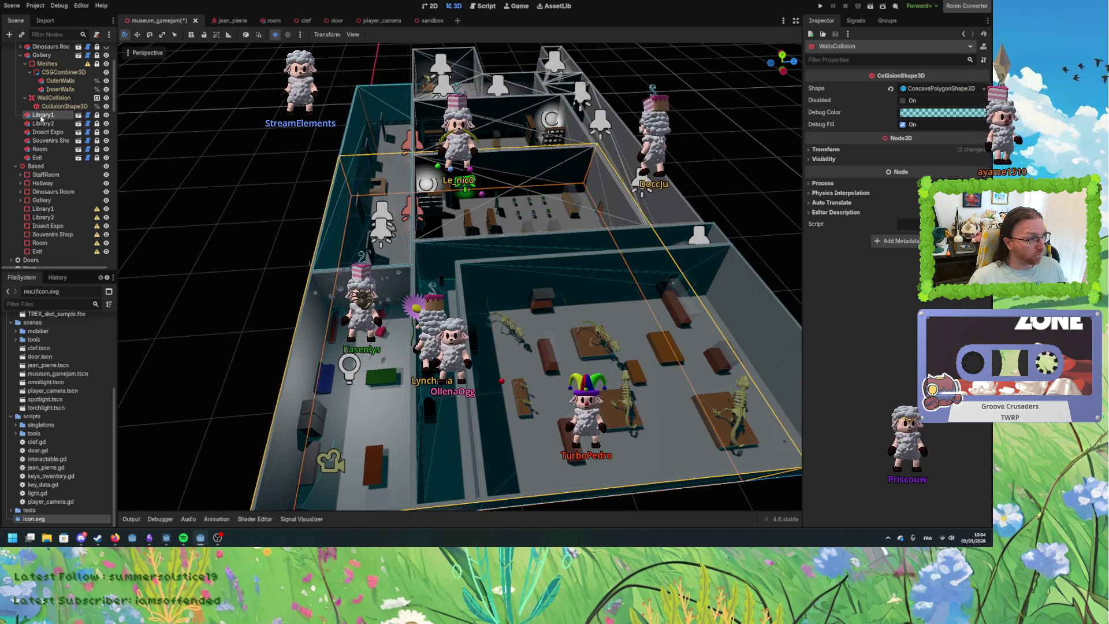
left_click(427, 46)
left_click(412, 35)
left_click(427, 58)
left_click(93, 132, "shift")
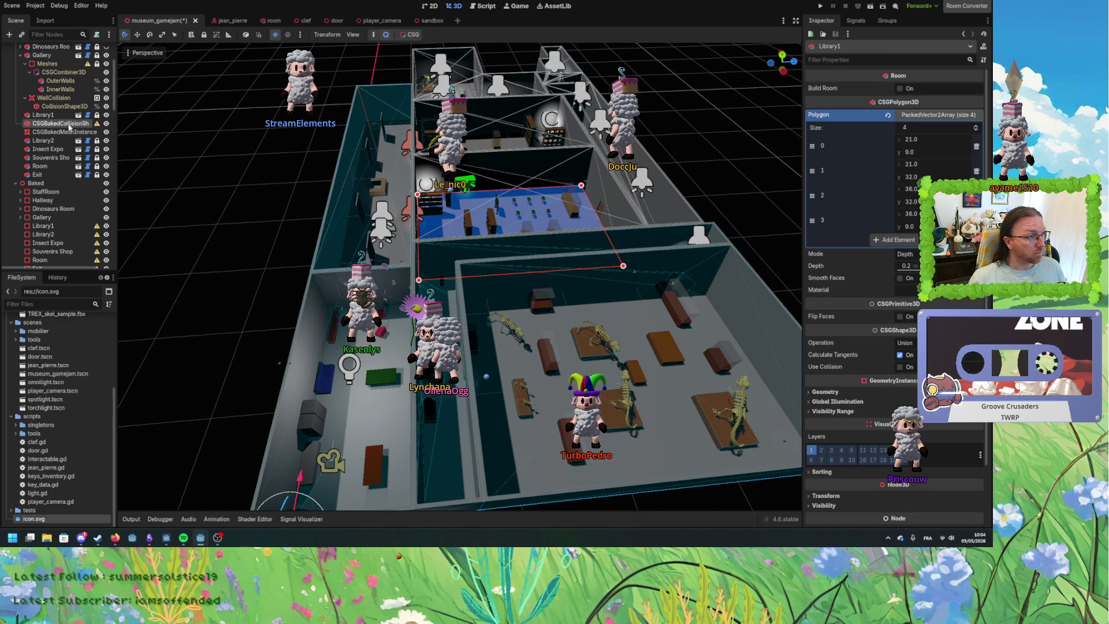
left_click_drag(54, 126, 49, 229)
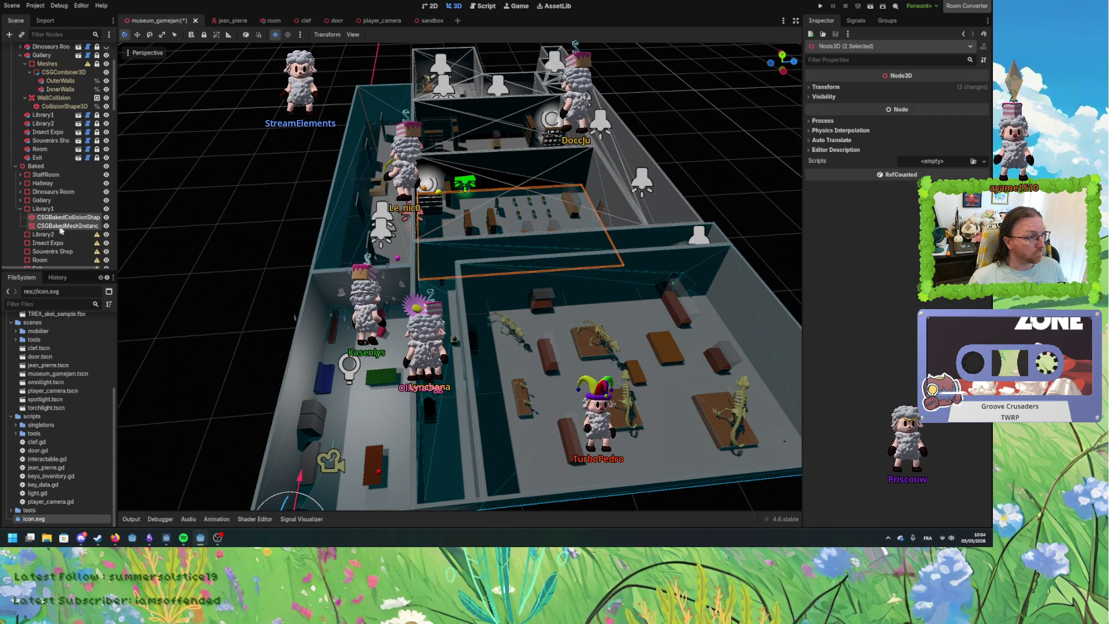
Rename the Library1 nodes Floor and FloorCollision, with the Floor mesh placed above.
left_click(61, 226)
left_click(60, 221)
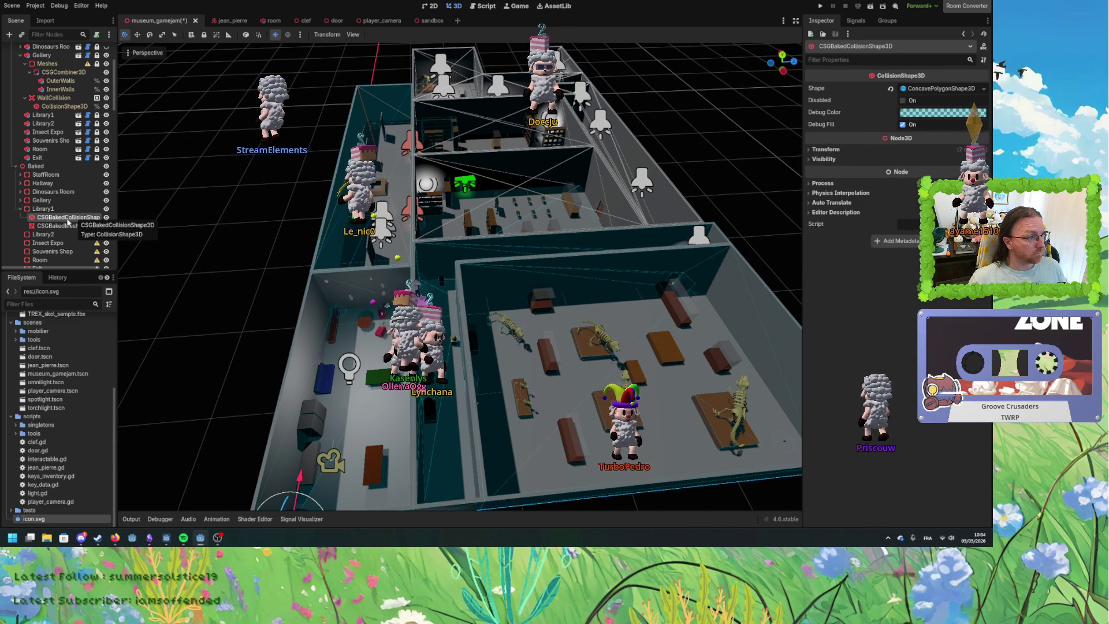
double_click(74, 217)
type("W")
key("BackSpace")
type("FloorCollision")
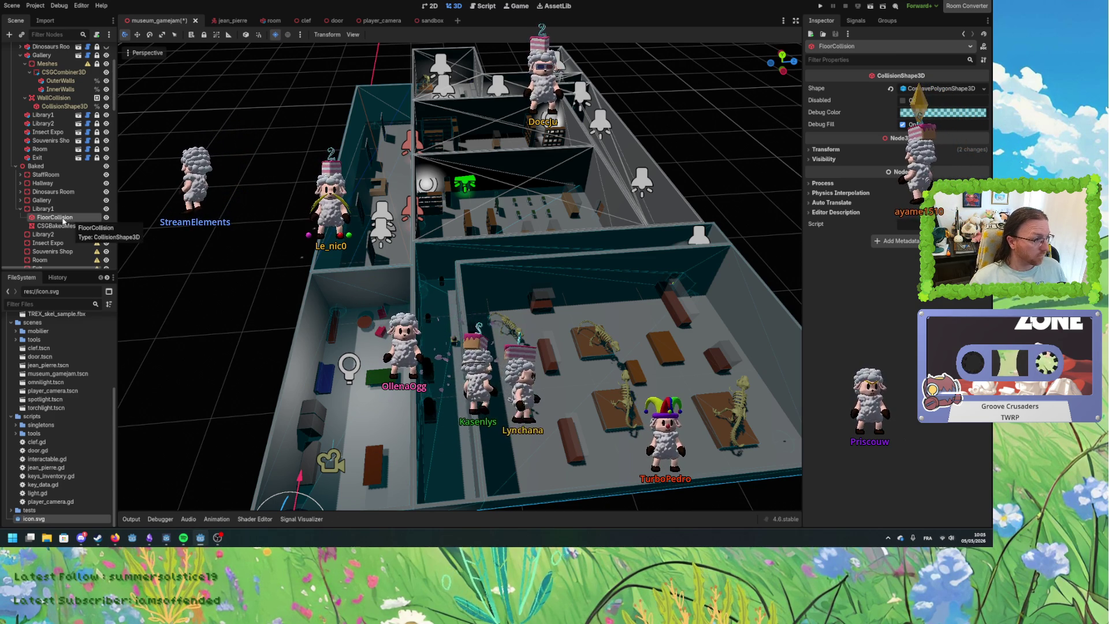
left_click_drag(58, 227, 54, 218)
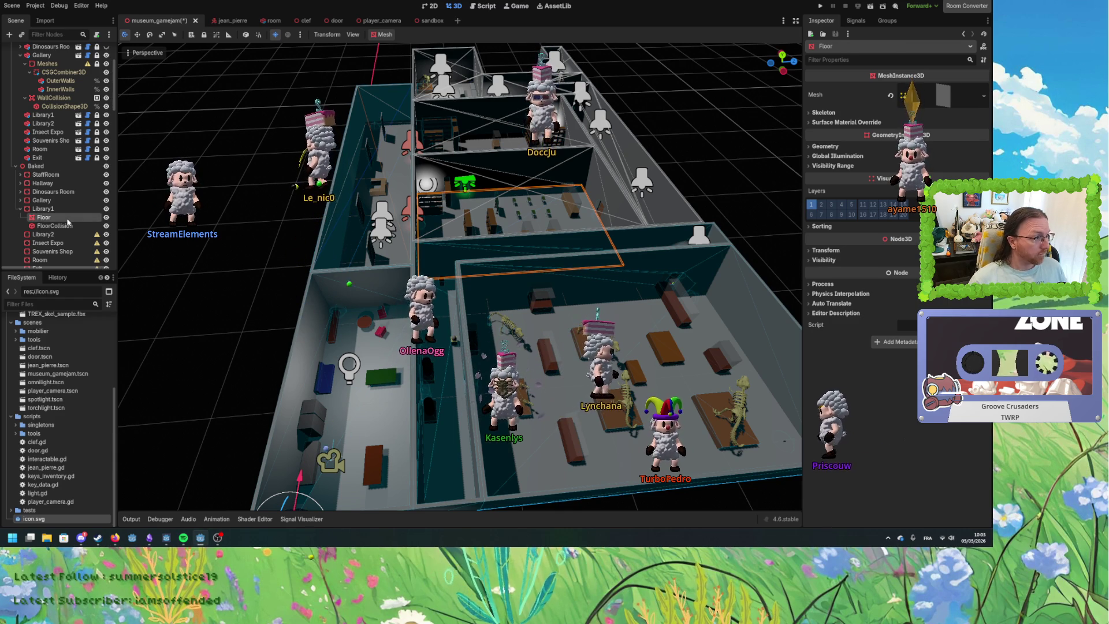
scroll(66, 197, "up", 3)
scroll(66, 196, "up", 2)
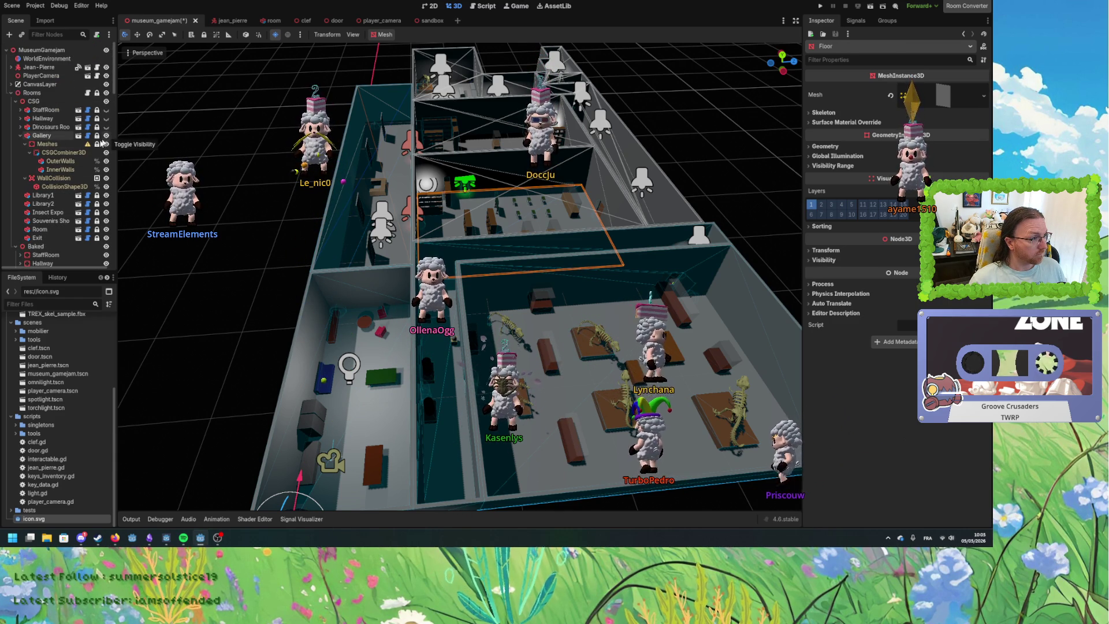
Bake the Gallery's wall combiner again into a duplicate mesh and collision shape.
left_click(45, 152)
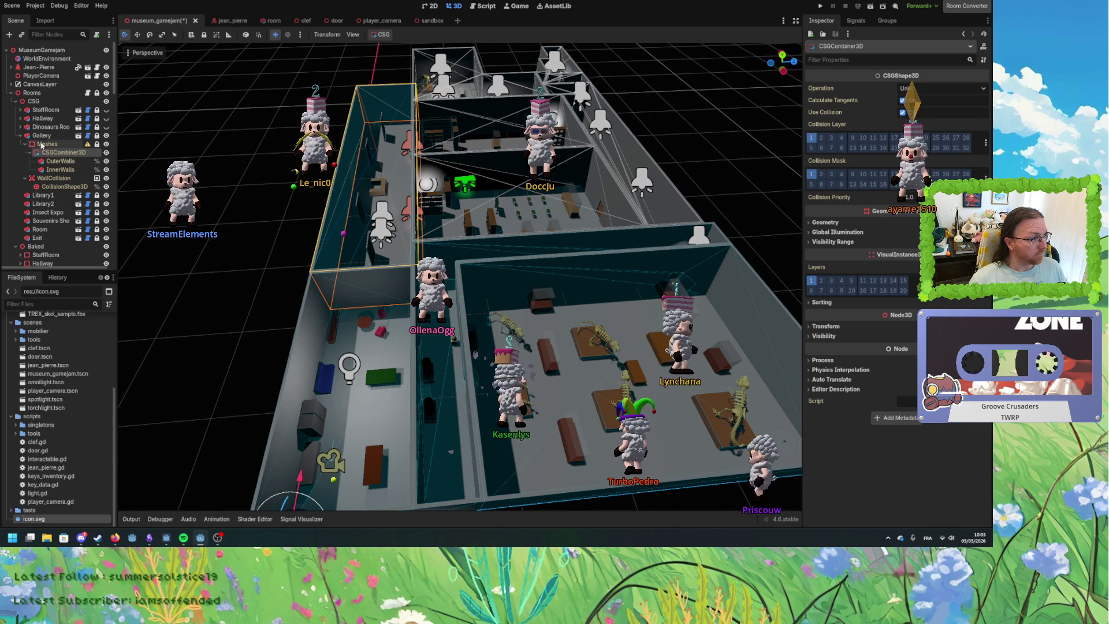
left_click(375, 34)
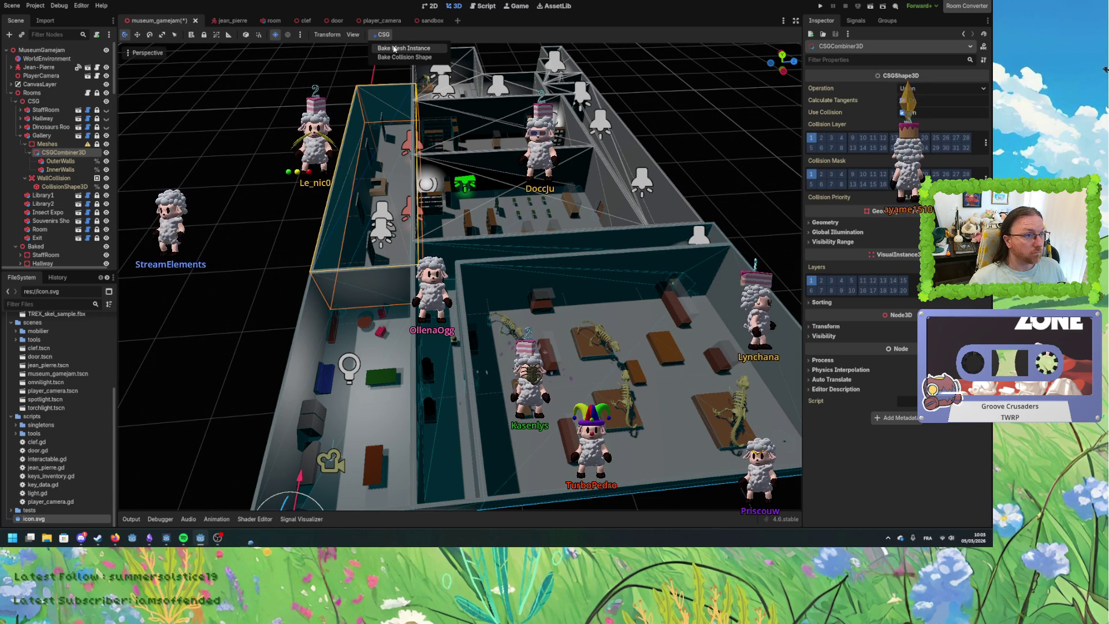
left_click(398, 49)
left_click(392, 58)
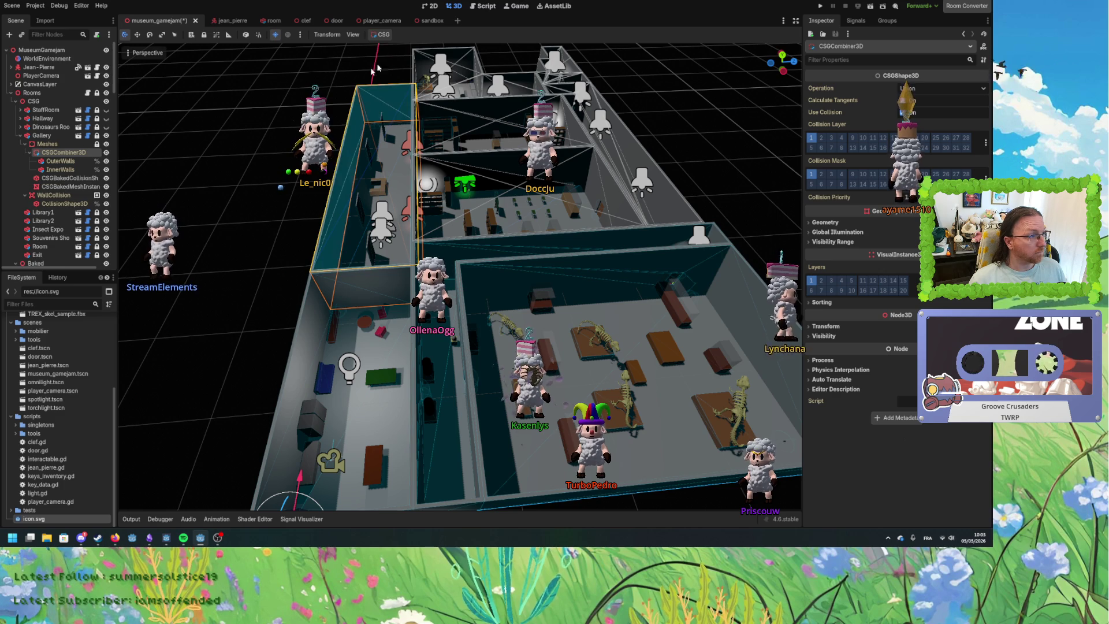
Delete the two leftover baked nodes under Gallery/Meshes, confirming with OK.
scroll(74, 182, "down", 3)
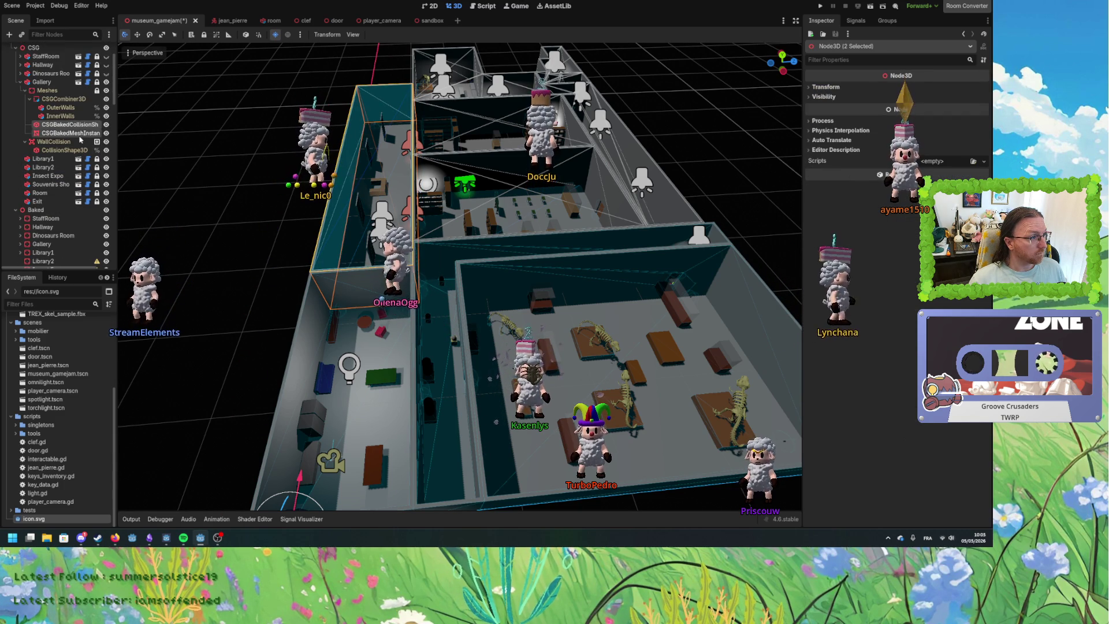
scroll(71, 137, "down", 2)
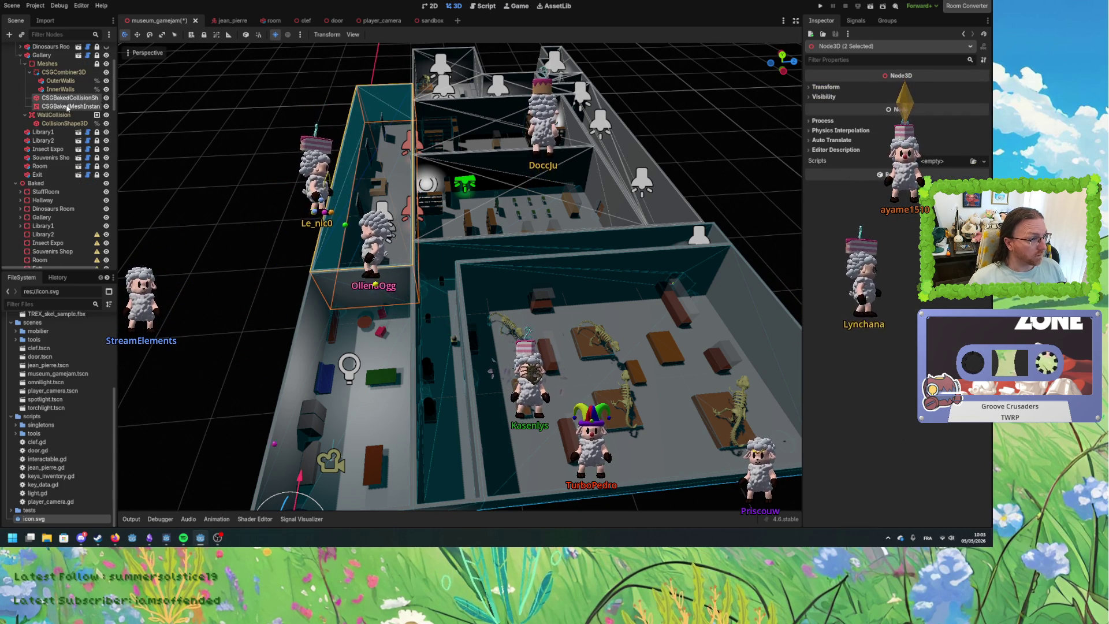
key("Delete")
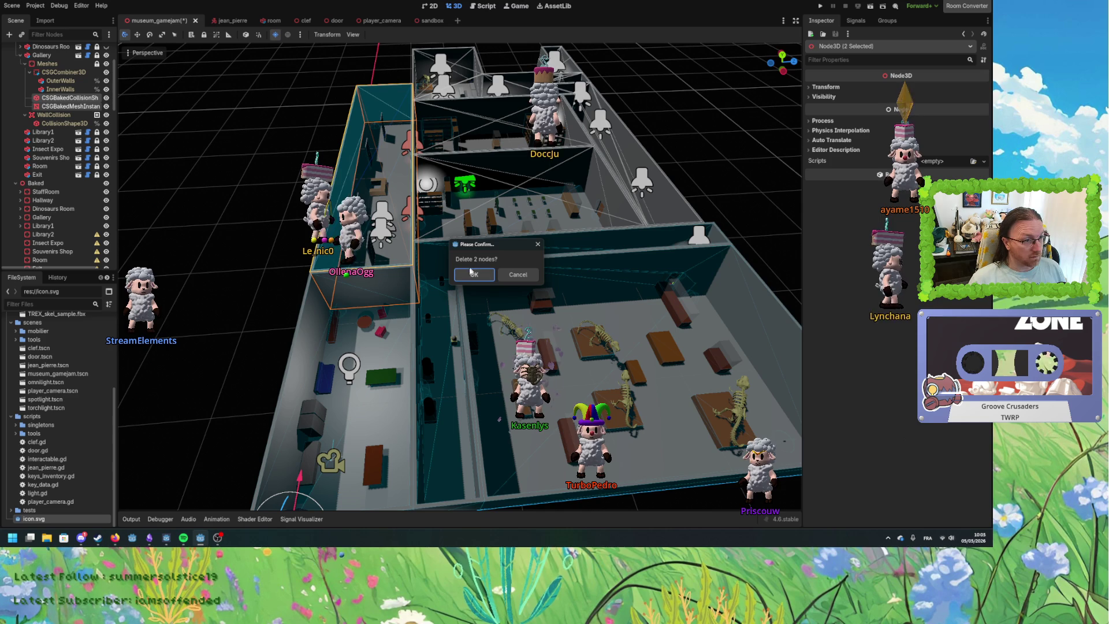
left_click(473, 276)
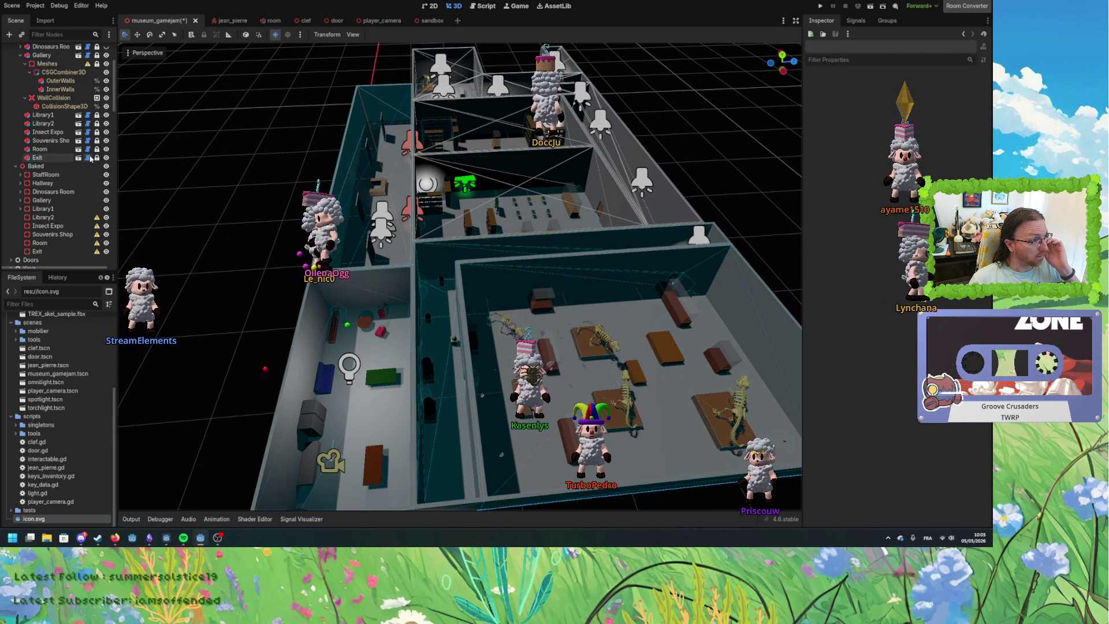
scroll(66, 104, "up", 2)
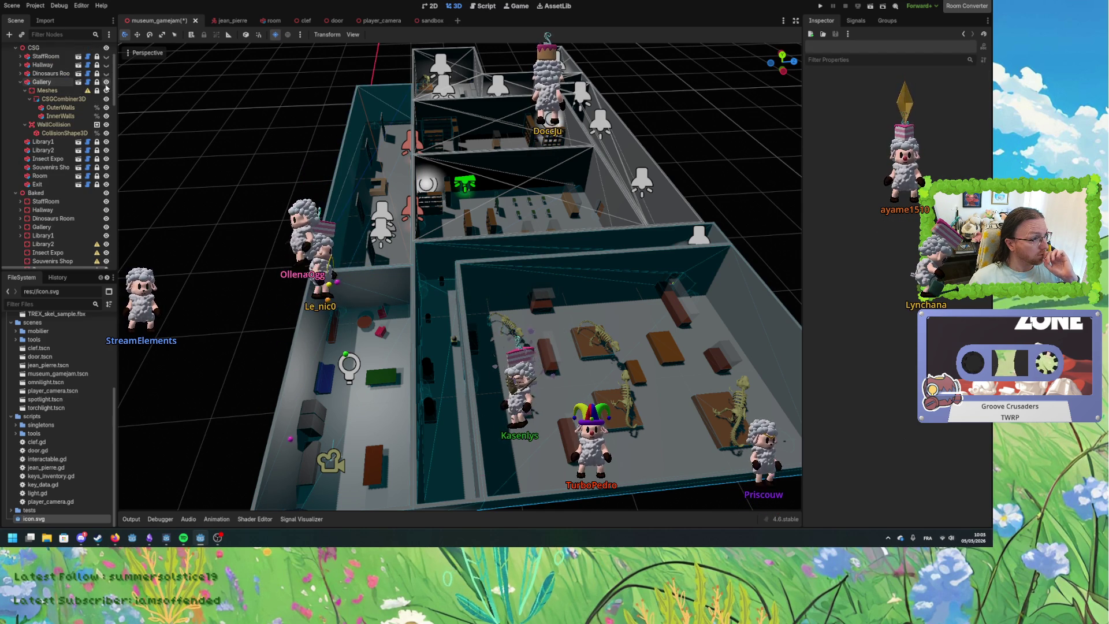
Make Library1's children editable and bake its CSGCombiner3D walls into a mesh and collision shape.
left_click(20, 82)
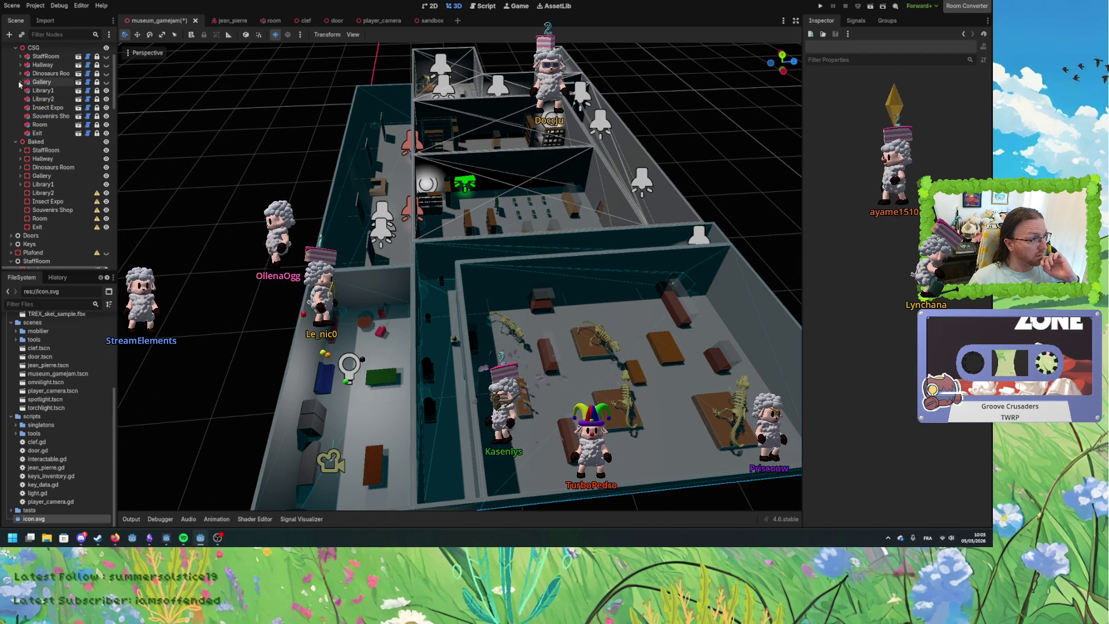
right_click(41, 92)
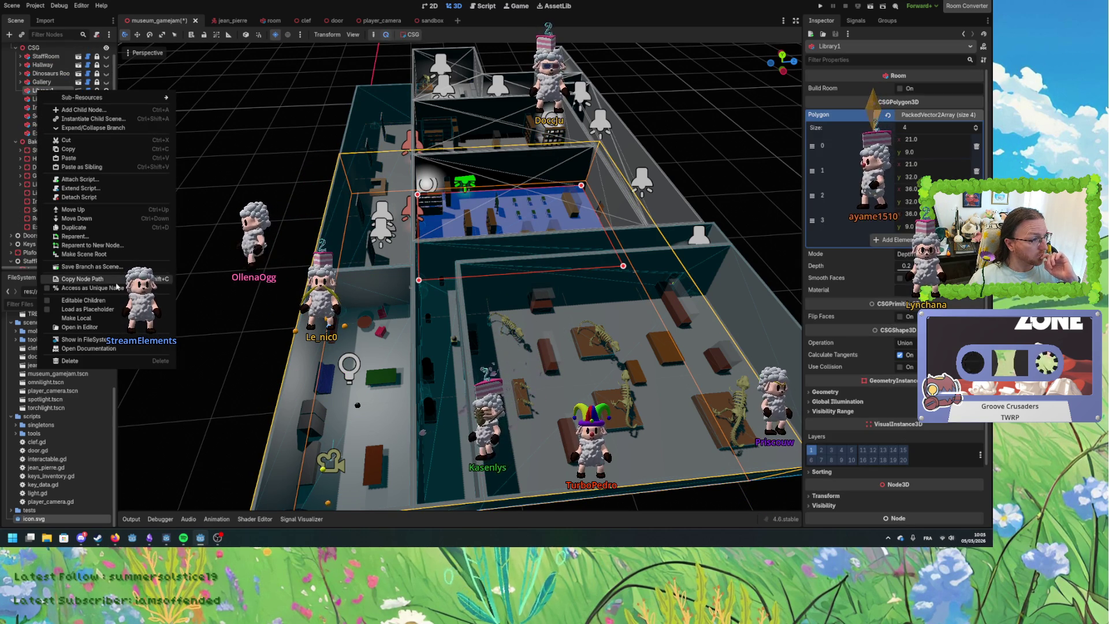
left_click(83, 300)
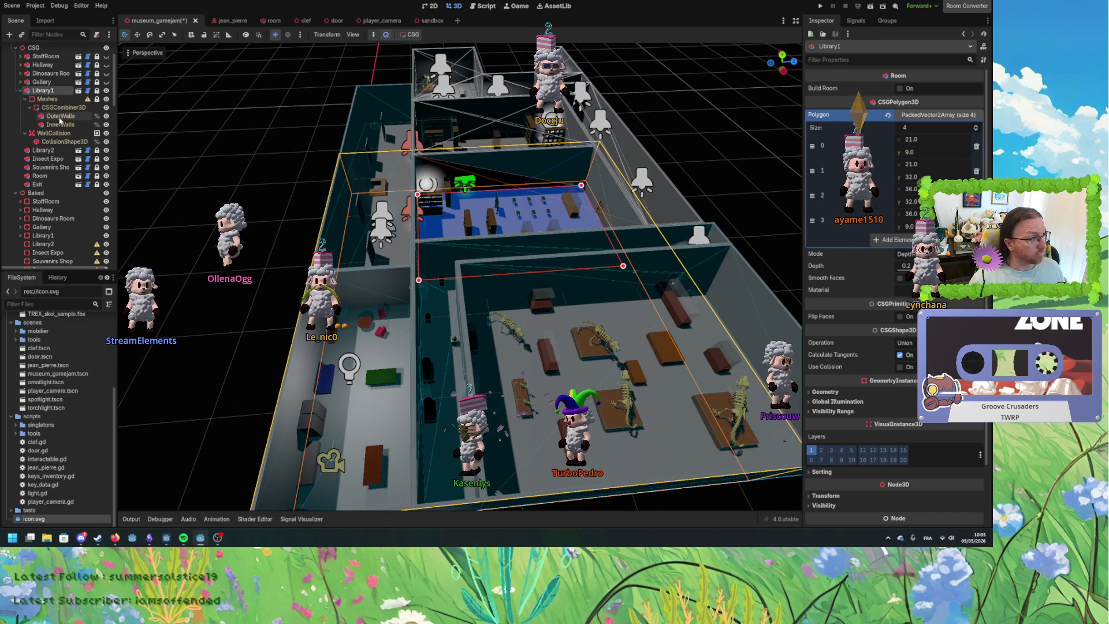
left_click(60, 108)
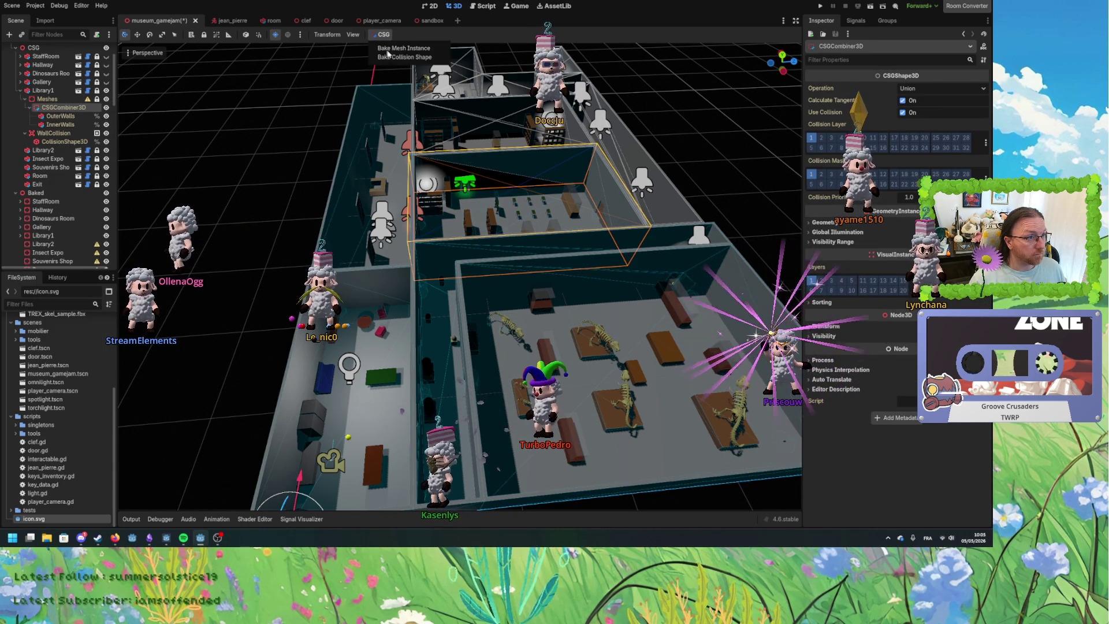
left_click(383, 34)
left_click(405, 49)
left_click(383, 35)
left_click(404, 63)
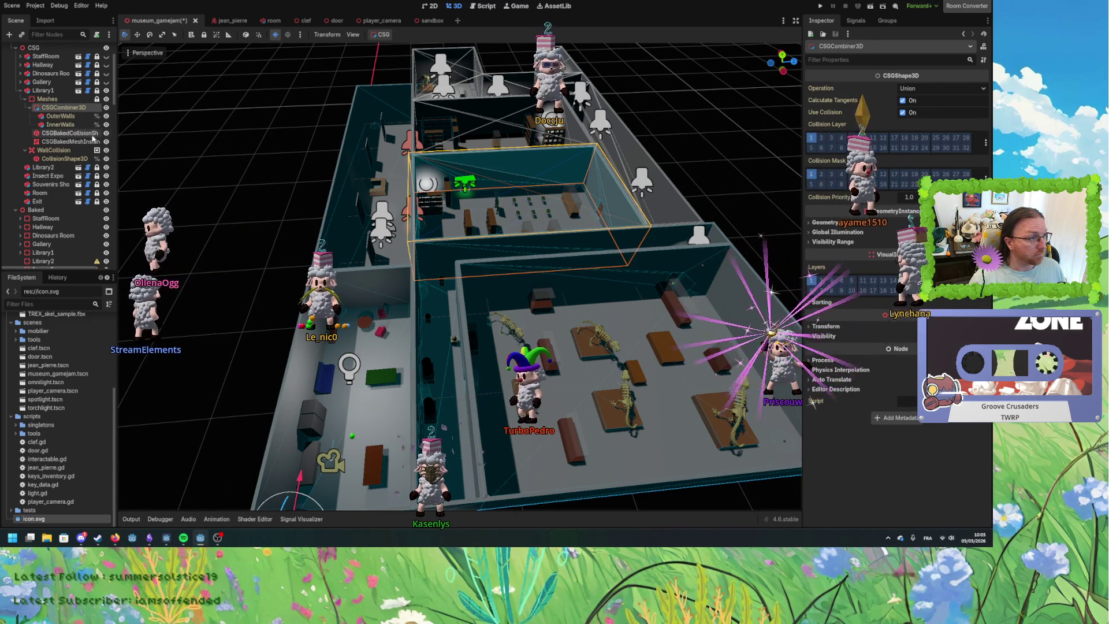
Move both baked wall nodes under Baked/Library1 and rename them Walls and WallsCollision.
left_click(68, 142, "shift")
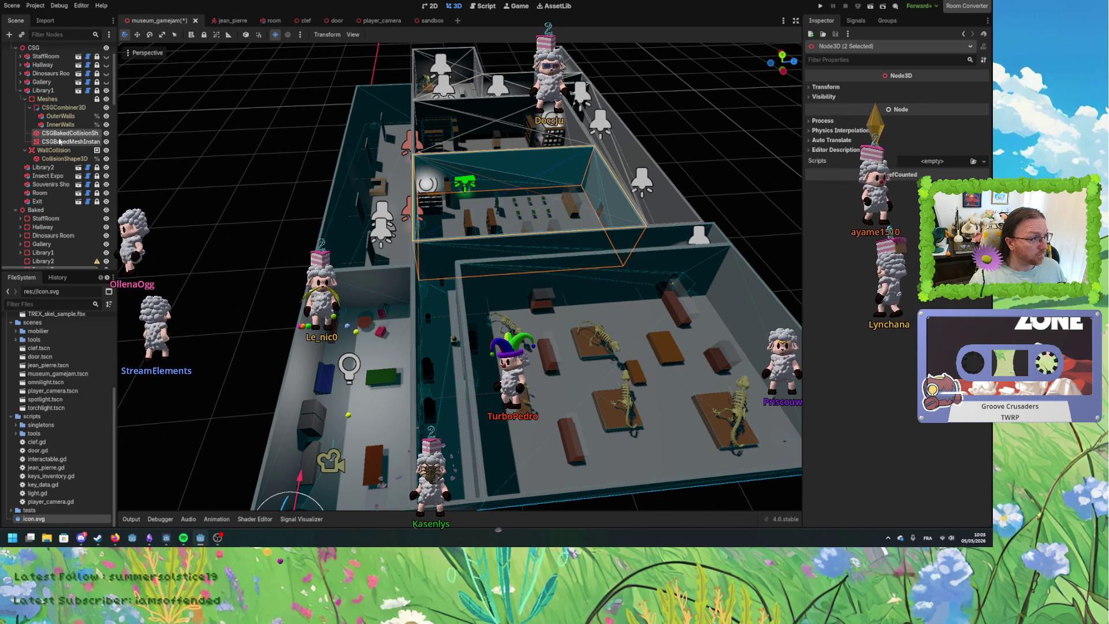
left_click_drag(61, 143, 45, 254)
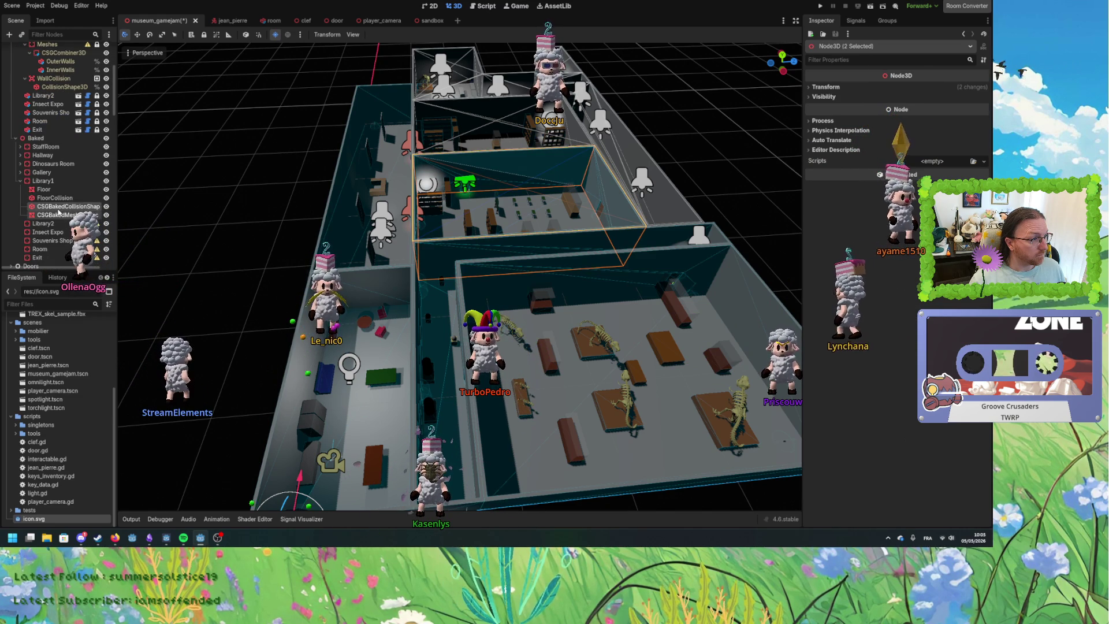
left_click(58, 215)
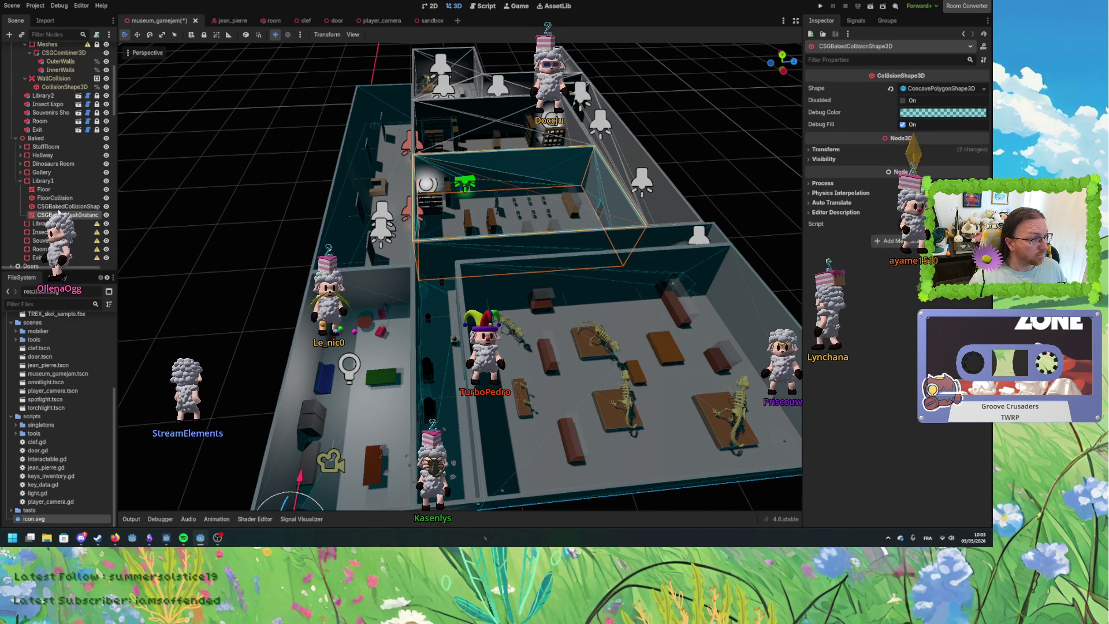
left_click_drag(53, 197, 51, 197)
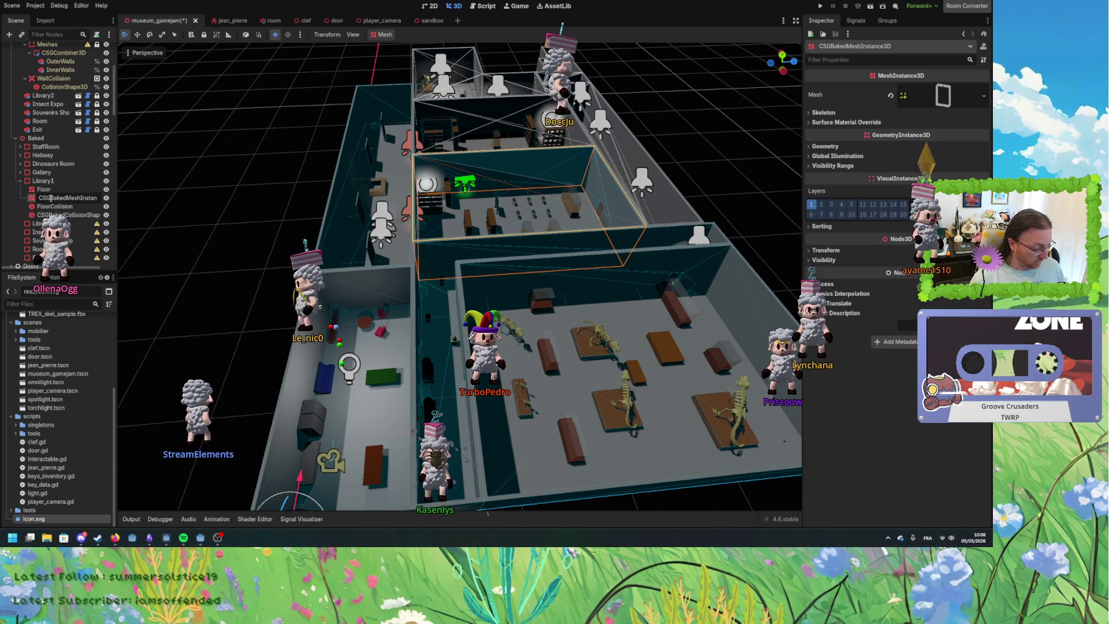
type("Walls")
key("Return")
double_click(63, 215)
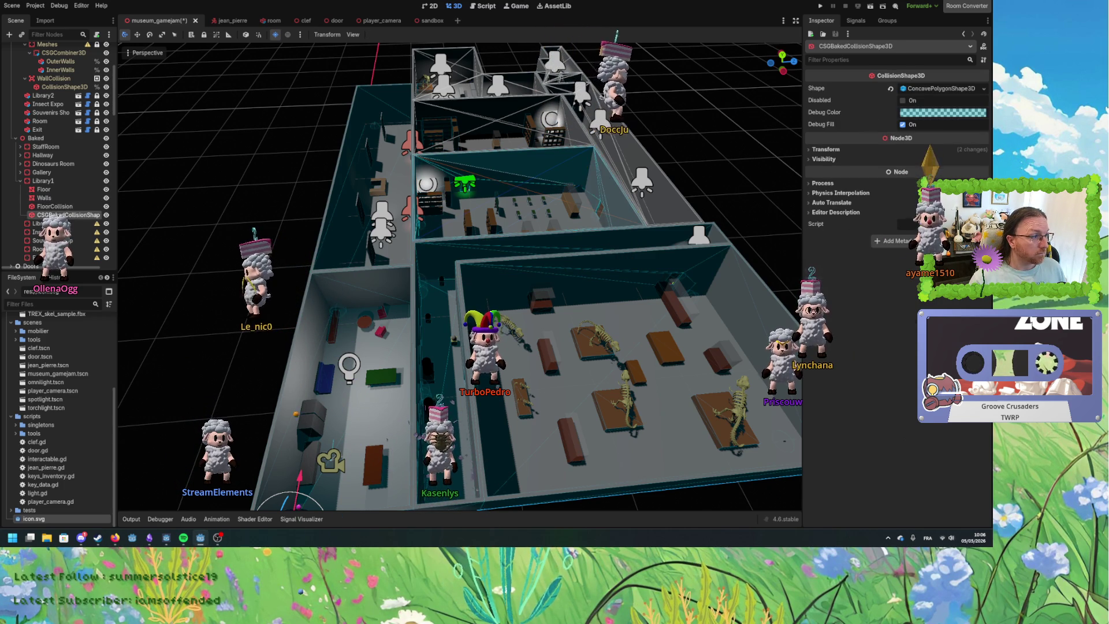
type("WallCollisio")
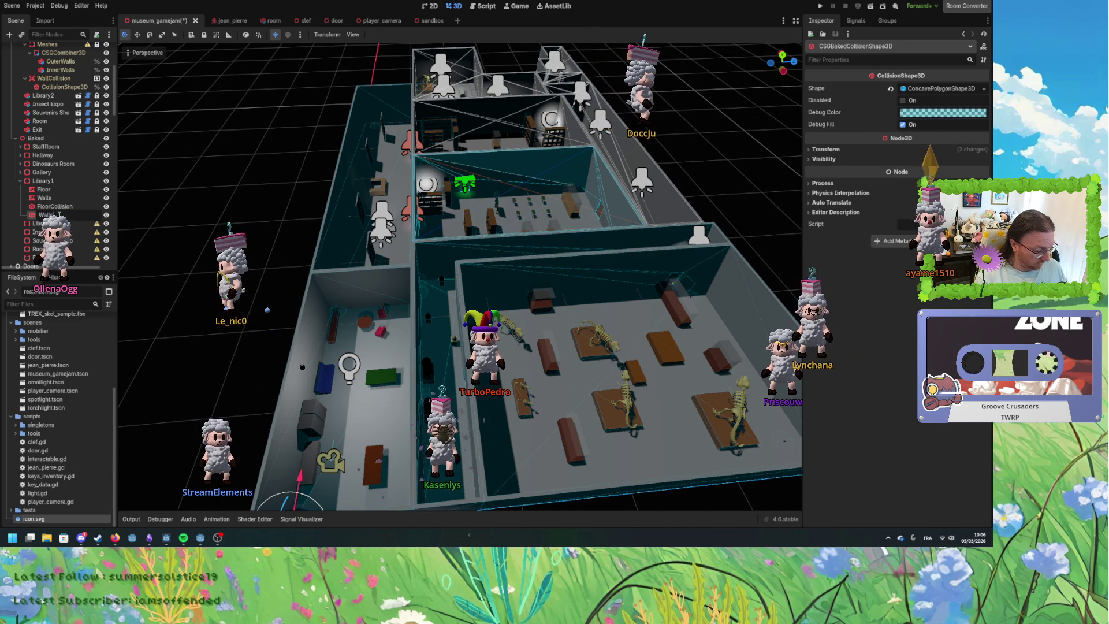
type("n")
key("Return")
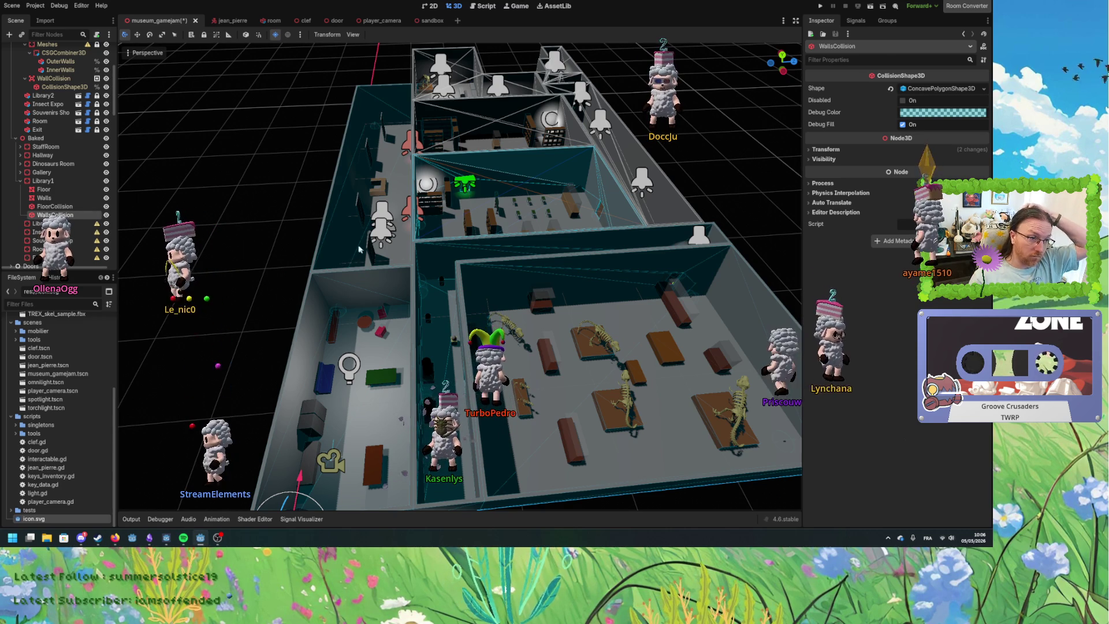
scroll(81, 112, "up", 2)
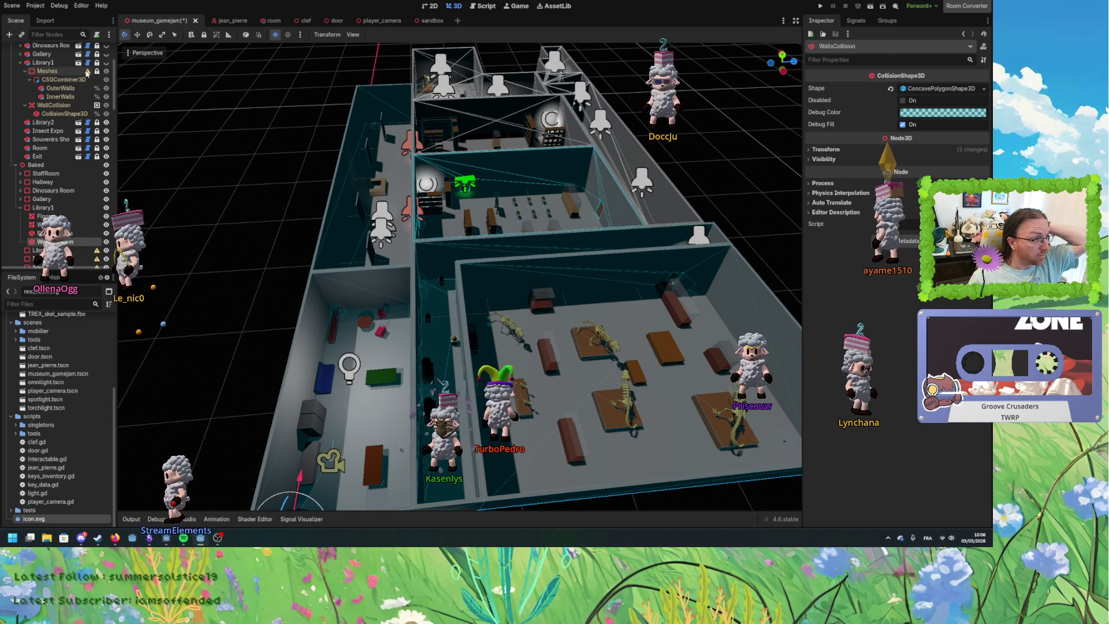
Bake the Library2 room's floor into a mesh instance and a collision shape.
left_click(21, 62)
left_click(43, 70)
right_click(46, 75)
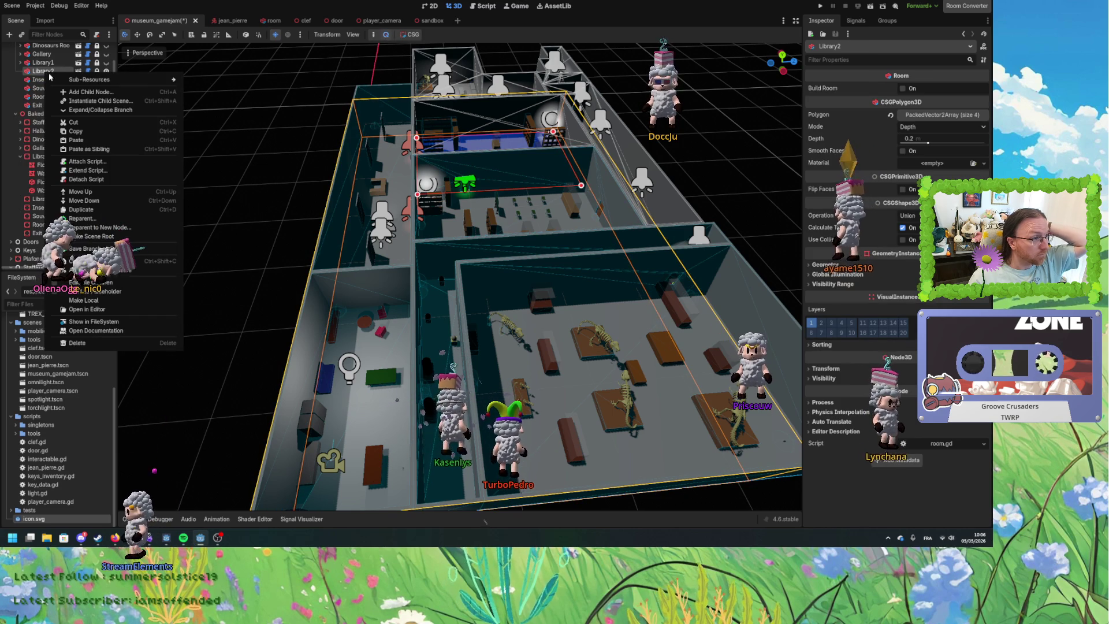
left_click(408, 35)
left_click(434, 48)
left_click(408, 34)
left_click(433, 57)
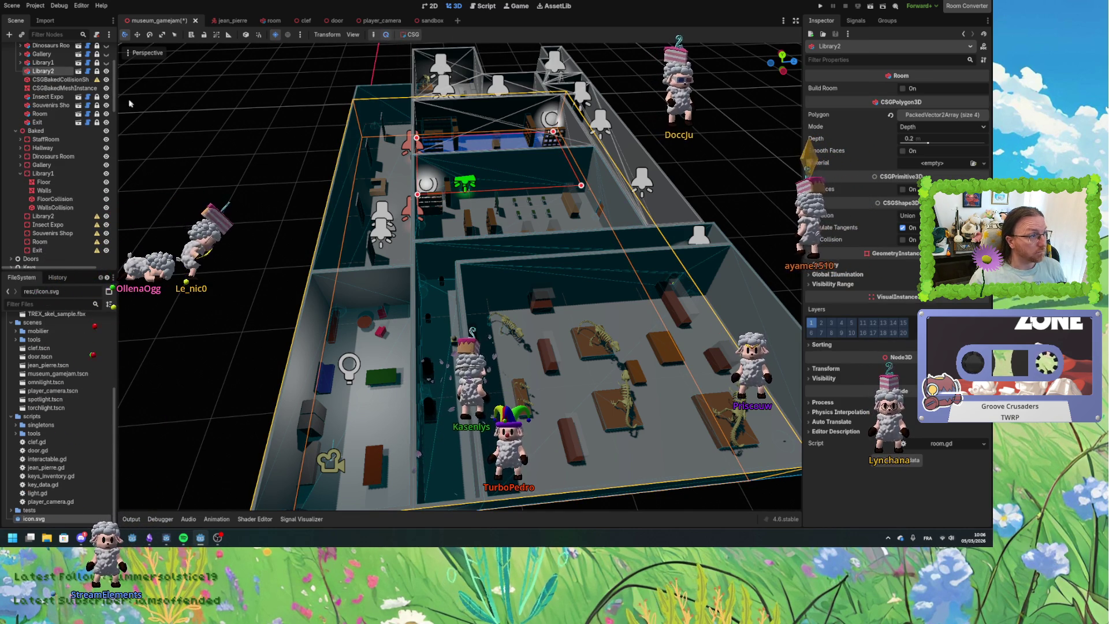
Move both baked nodes under Baked/Library2, naming the collision FloorCollision, with the mesh above it.
left_click(57, 79)
left_click(65, 88, "shift")
left_click_drag(77, 93, 48, 216)
double_click(47, 210)
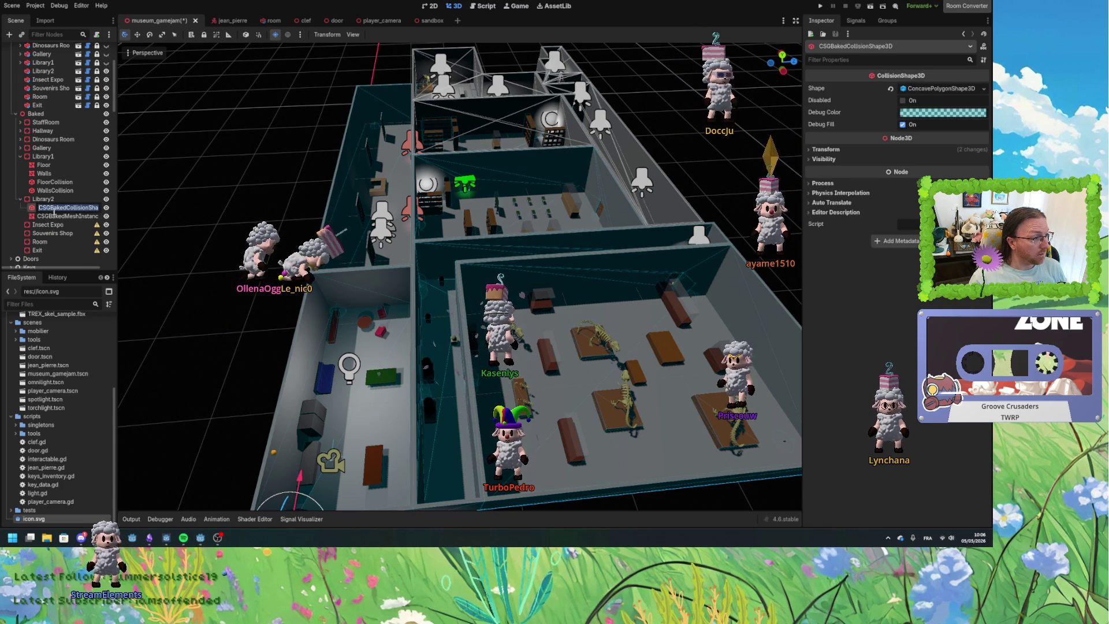
type("FloorCollision")
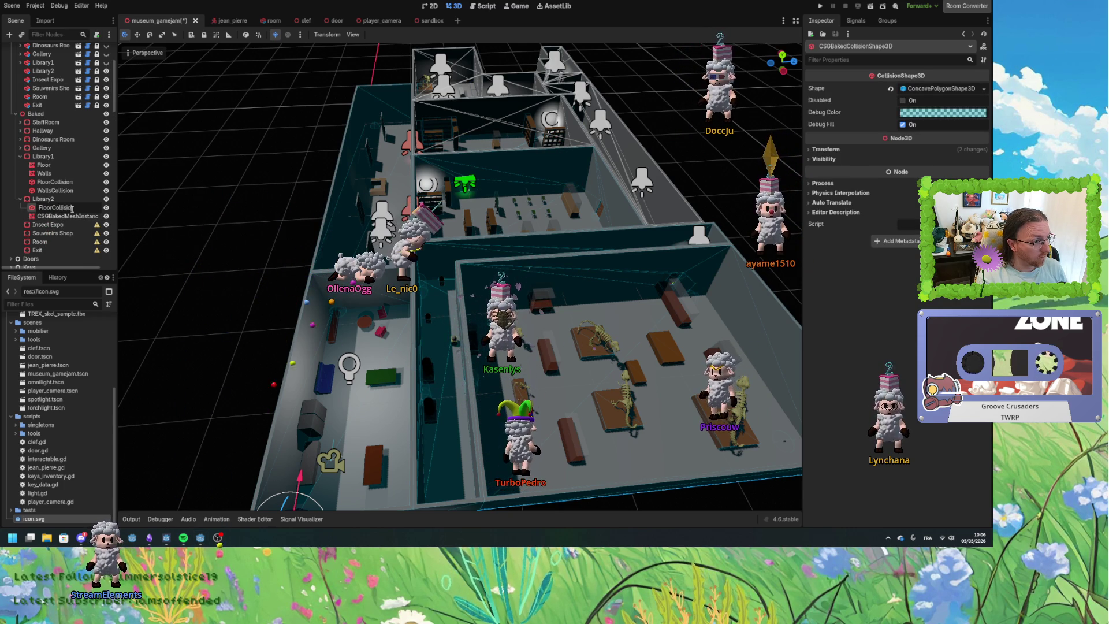
key("Return")
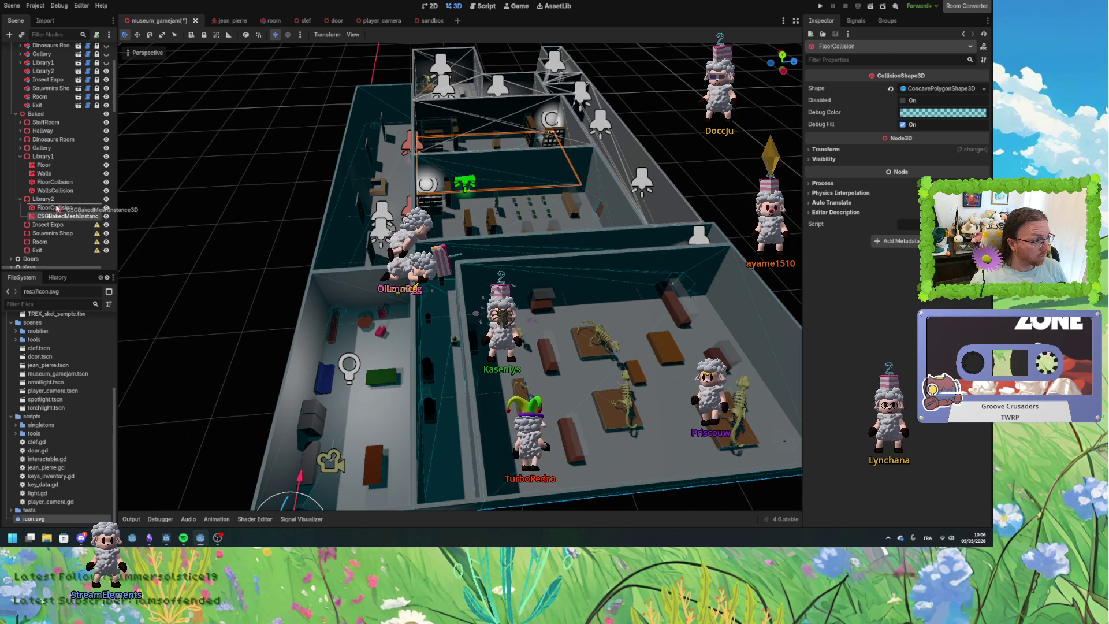
left_click_drag(57, 208, 58, 209)
left_click(57, 208)
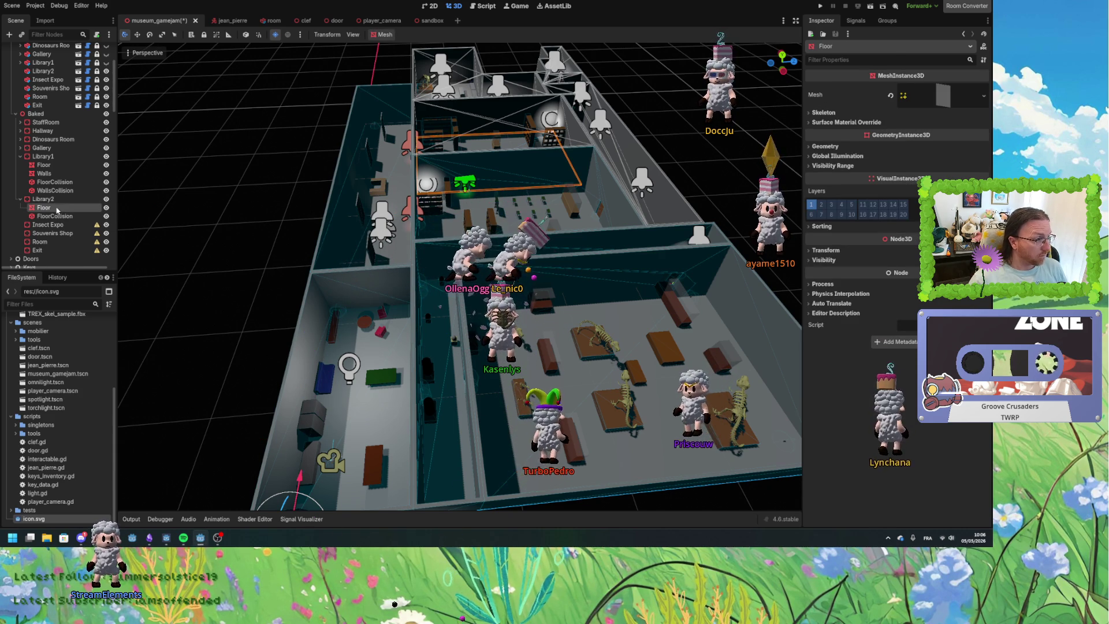
scroll(58, 145, "up", 3)
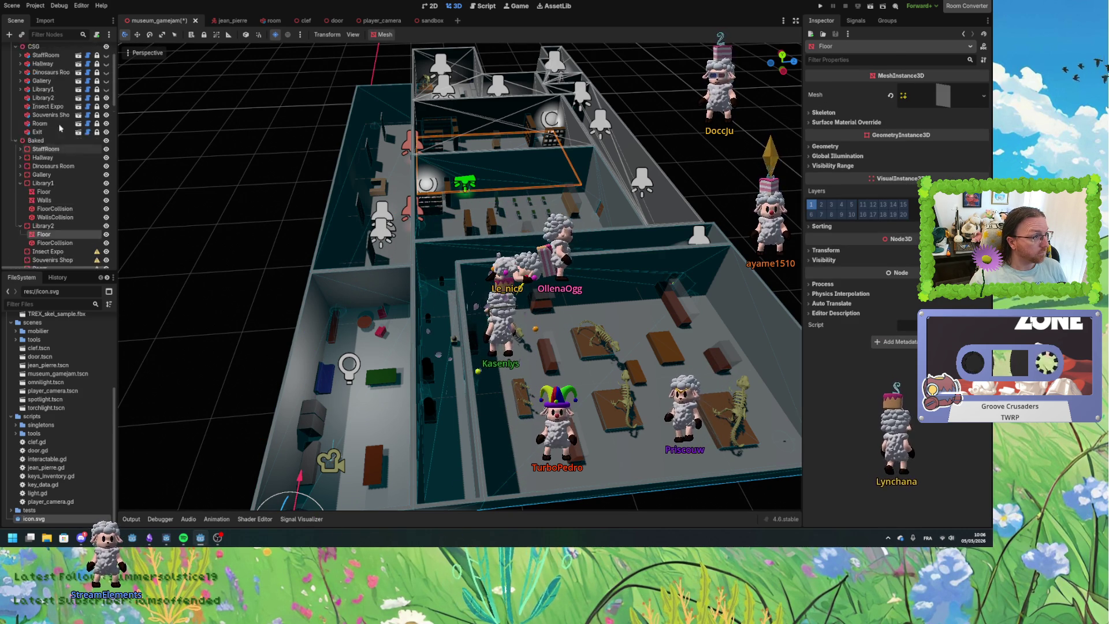
left_click(42, 125)
Make Library2's instanced children editable and select its walls CSGCombiner3D.
right_click(40, 126)
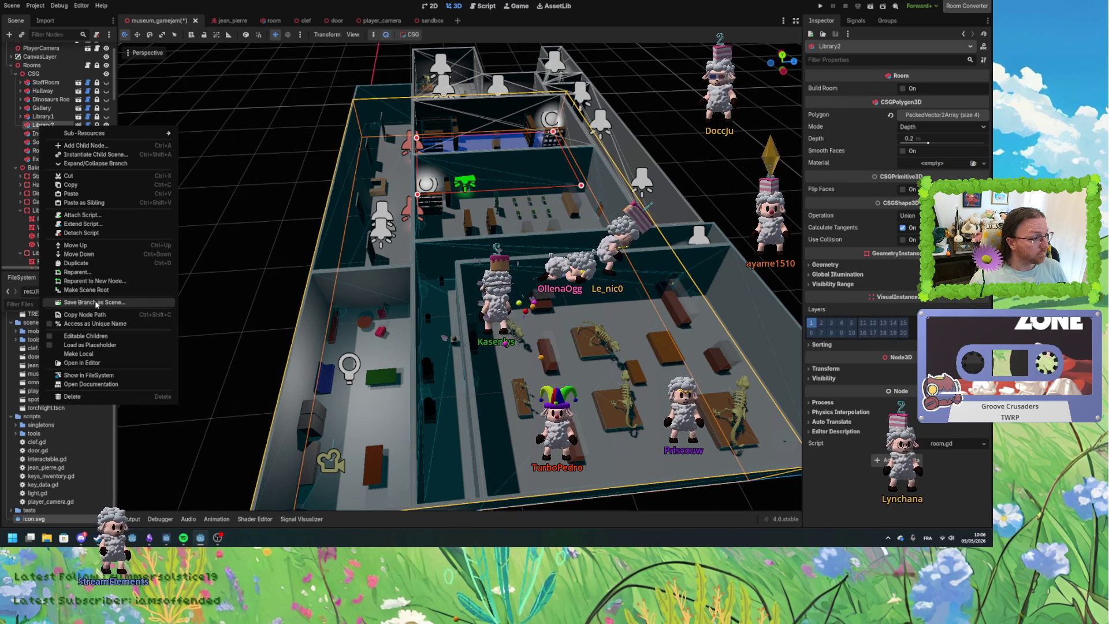
left_click(94, 335)
left_click(25, 134)
left_click(25, 142)
left_click(48, 134)
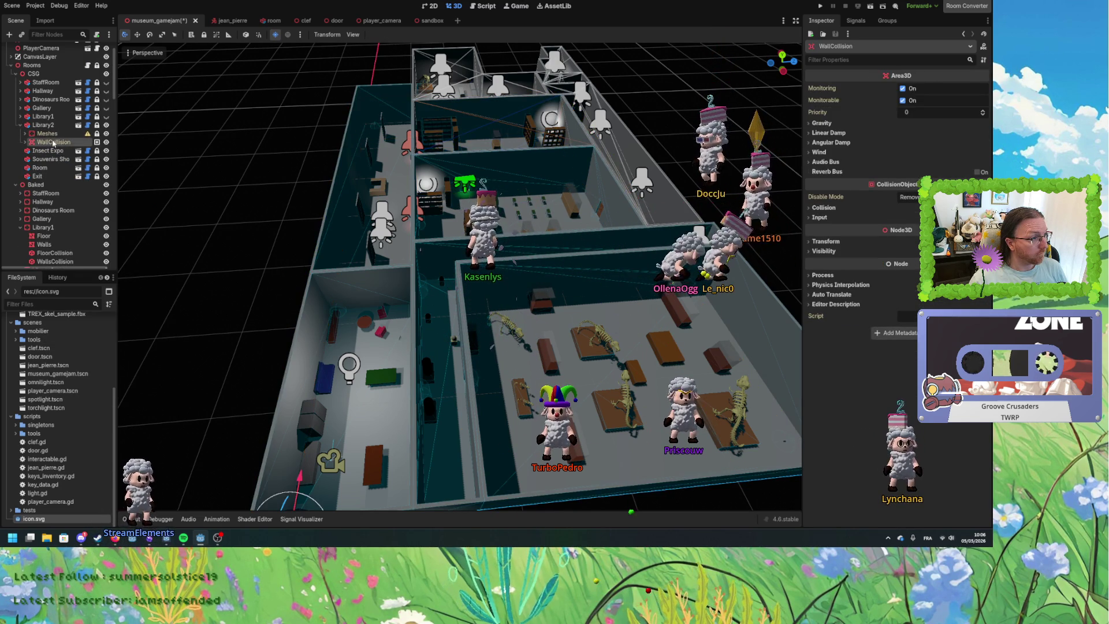
left_click(25, 133)
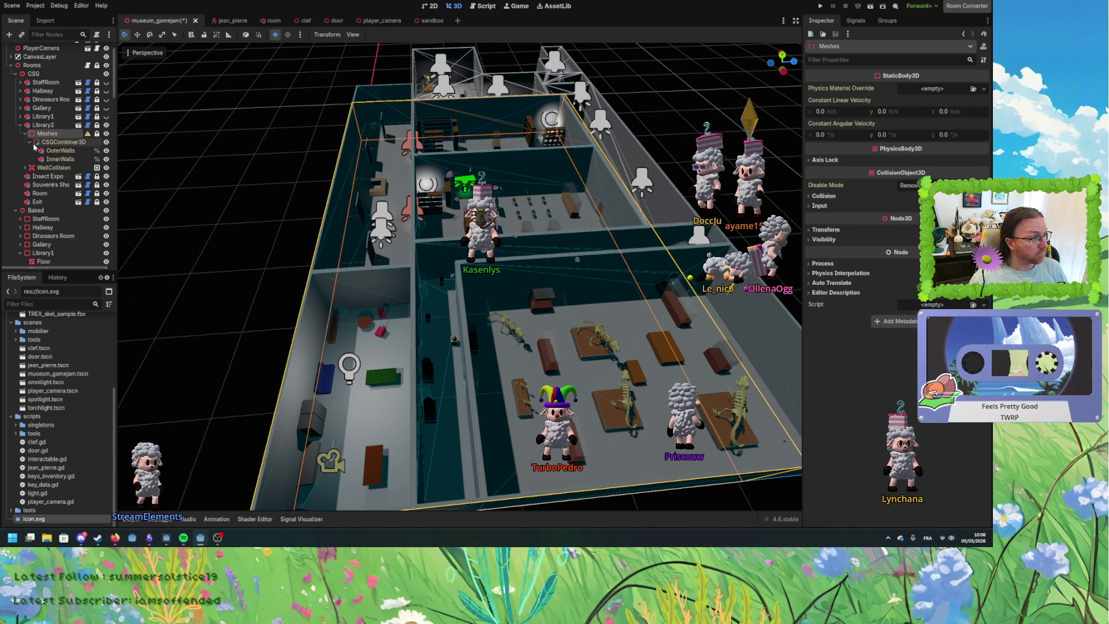
left_click(61, 142)
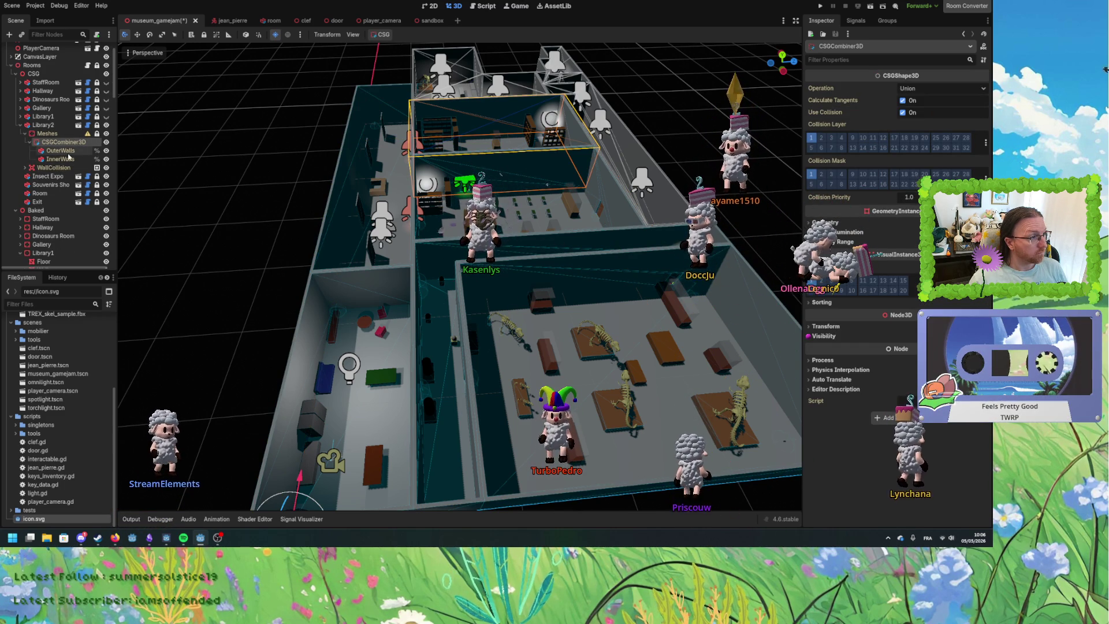
Bake Library2's walls into a mesh instance and a collision shape.
left_click(382, 35)
left_click(398, 48)
left_click(383, 35)
left_click(404, 57)
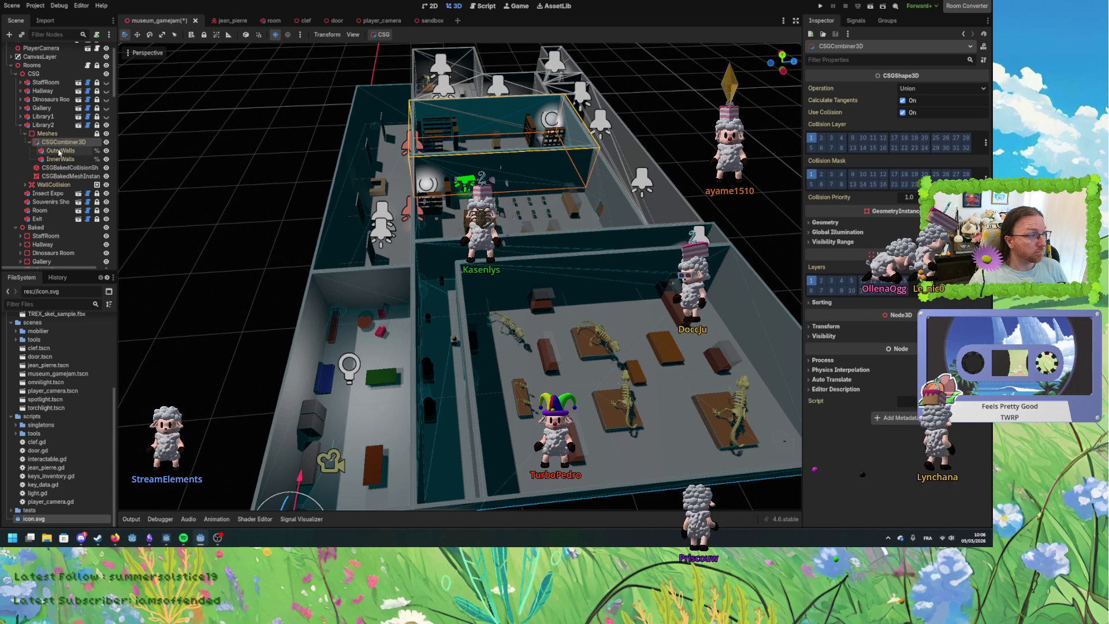
left_click(70, 168)
left_click(69, 176, "shift")
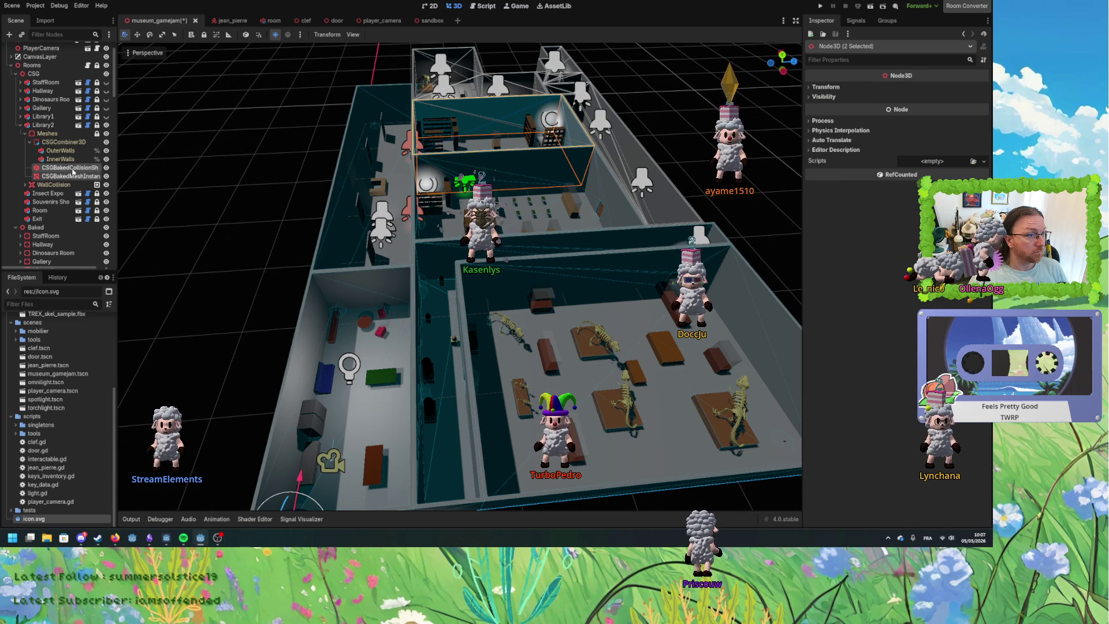
Move the baked wall nodes under Baked/Library2, naming them Walls and WallsCollision, then collapse both branches.
scroll(72, 170, "down", 3)
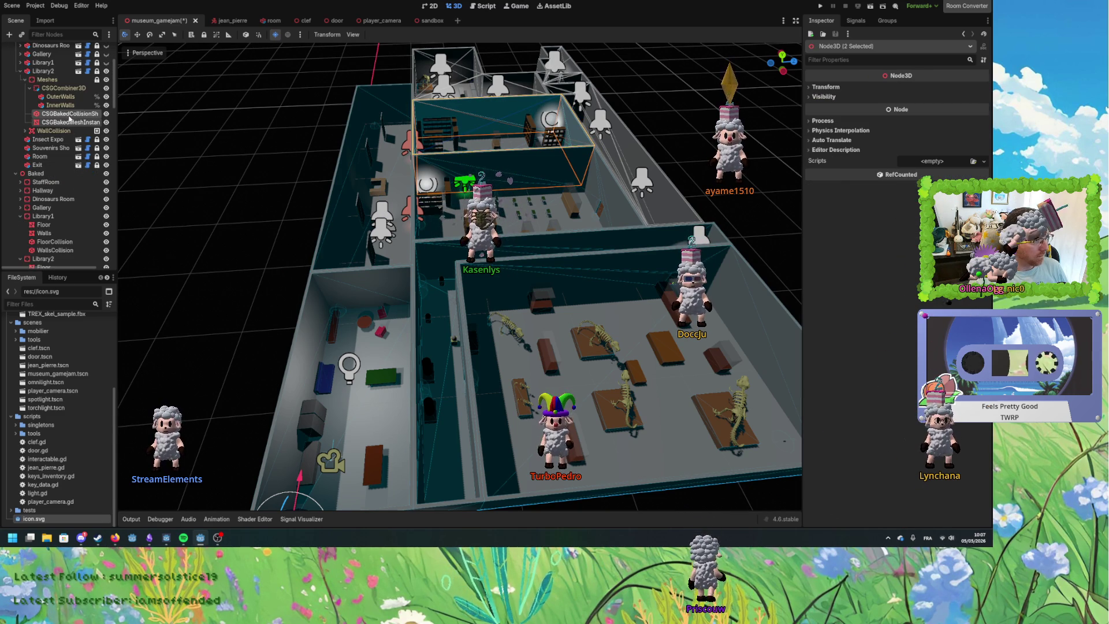
mouse_move(77, 220)
left_mouse_down()
mouse_move(69, 227)
mouse_move(57, 212)
left_mouse_up()
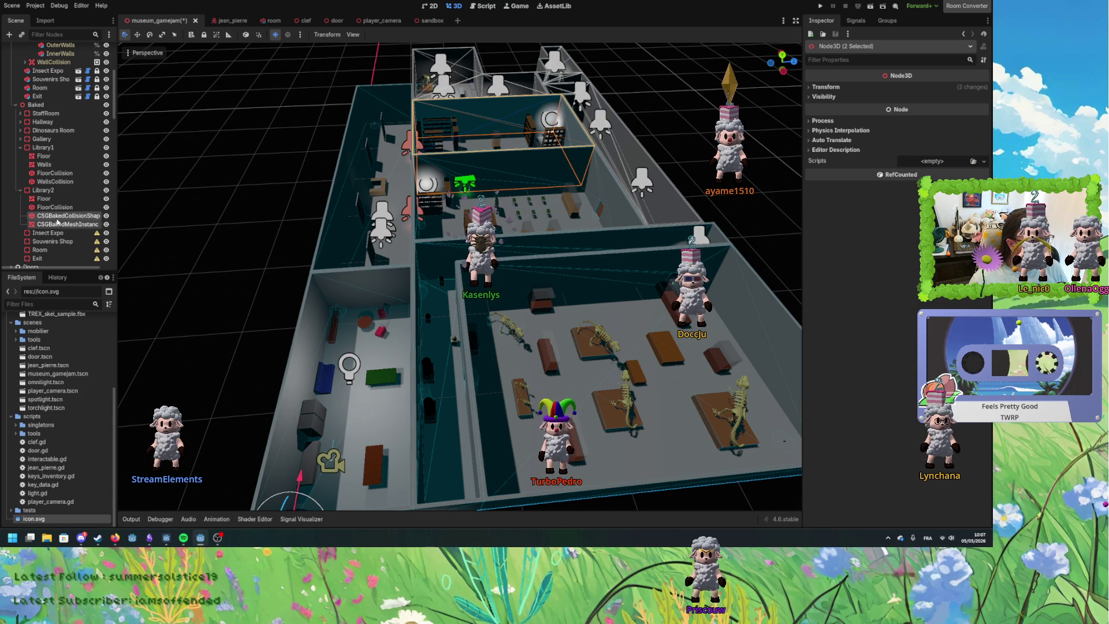
double_click(61, 216)
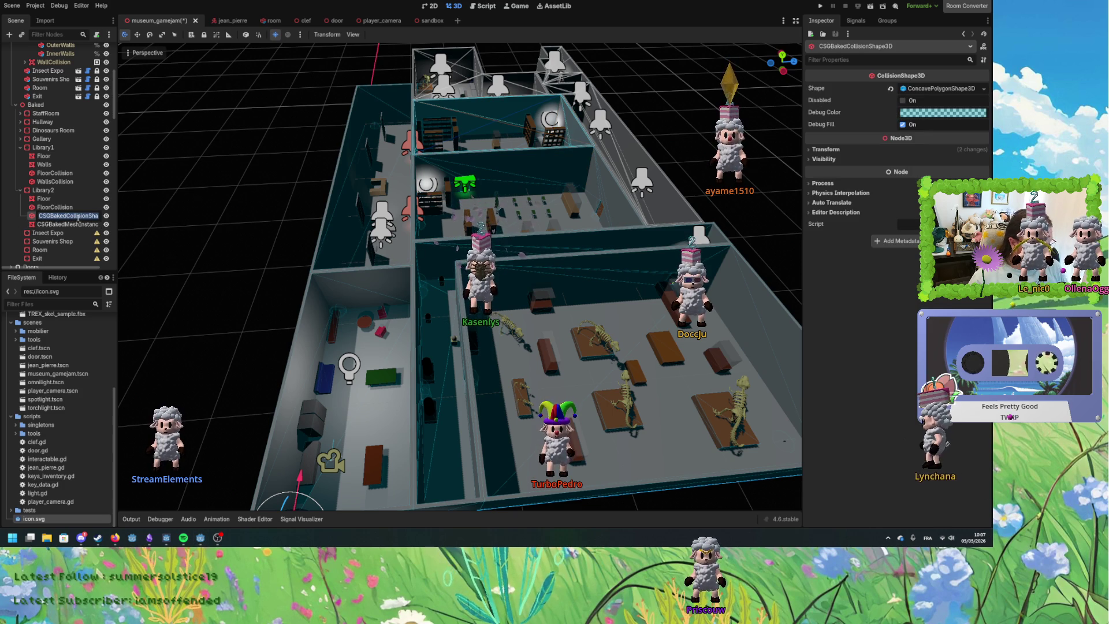
type("Wall")
key("Escape")
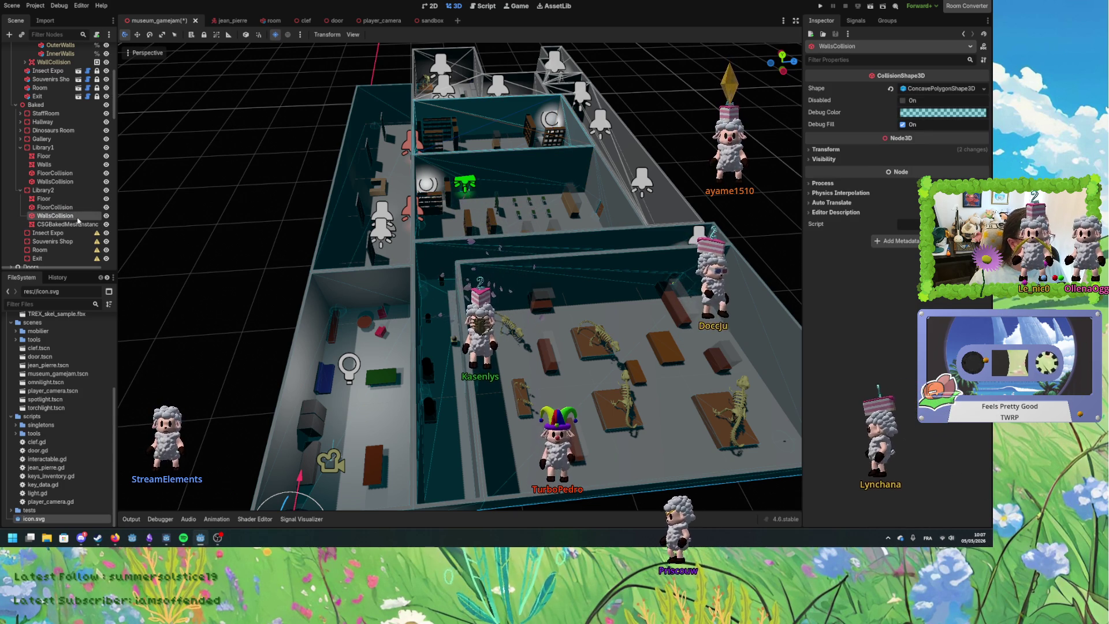
left_click_drag(65, 225, 63, 205)
double_click(61, 207)
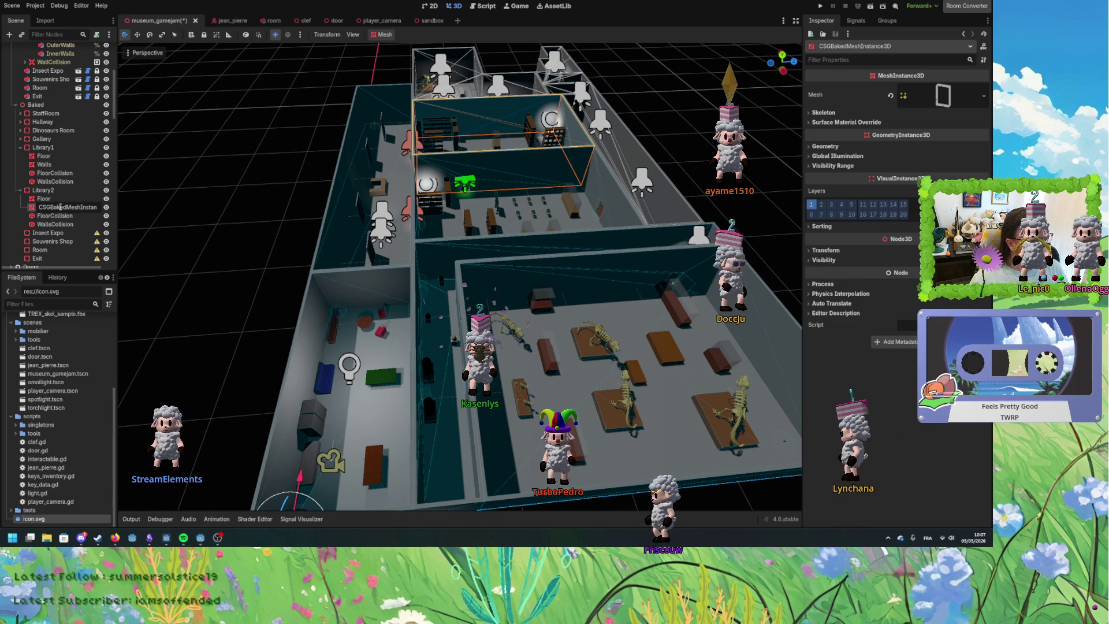
type("Wall")
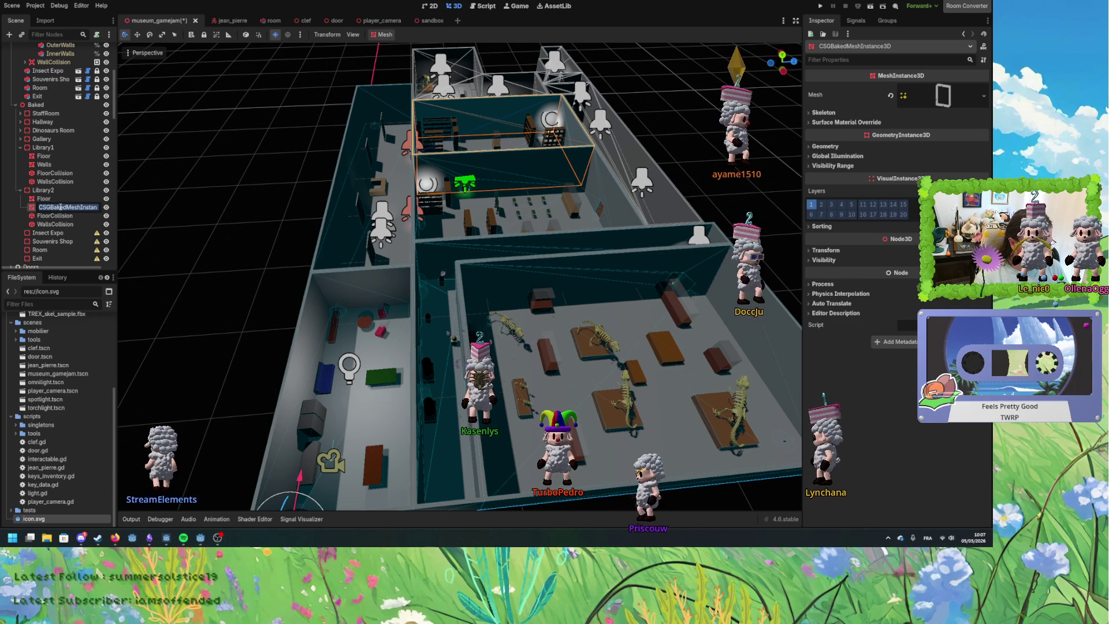
type("s")
key("Return")
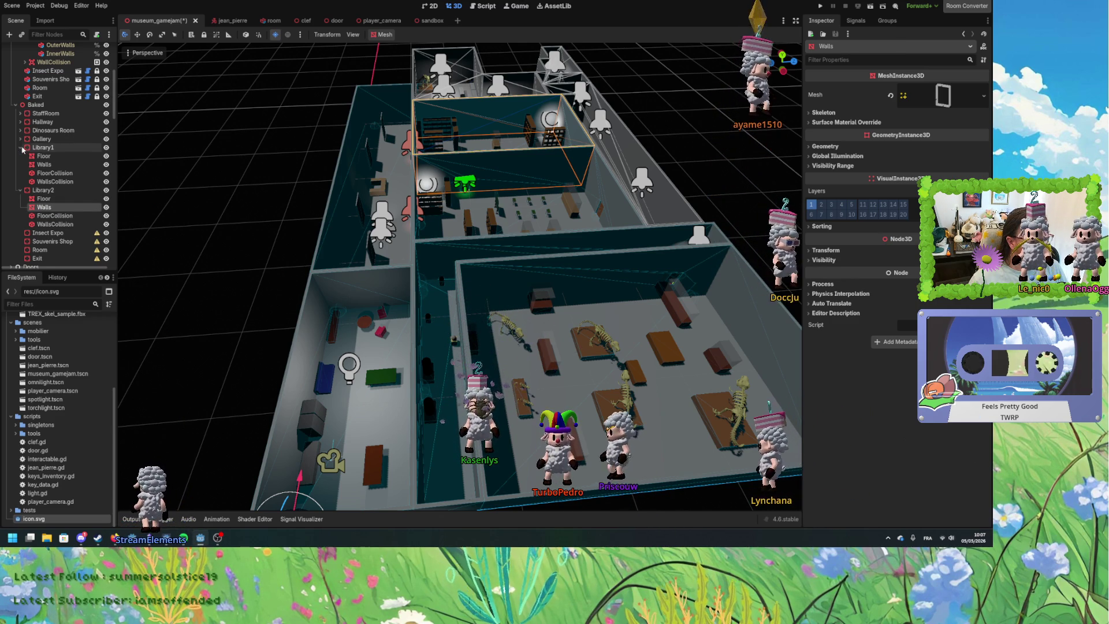
left_click(20, 147)
left_click(20, 156)
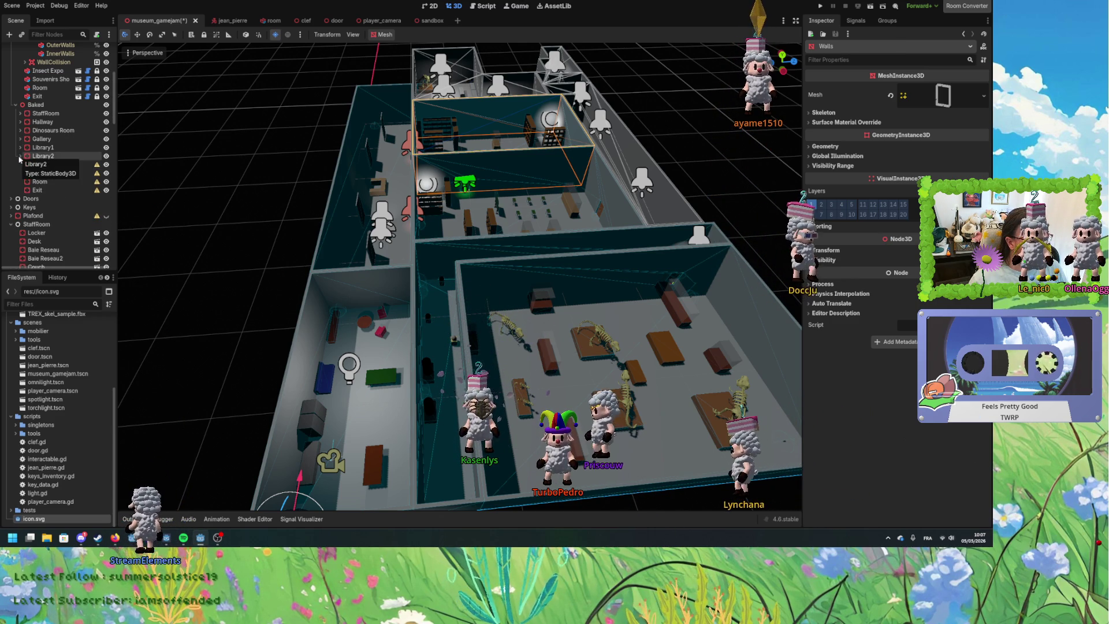
Bake the Insect Expo room's floor into a mesh instance and a collision shape.
scroll(26, 145, "up", 1)
scroll(23, 91, "up", 1)
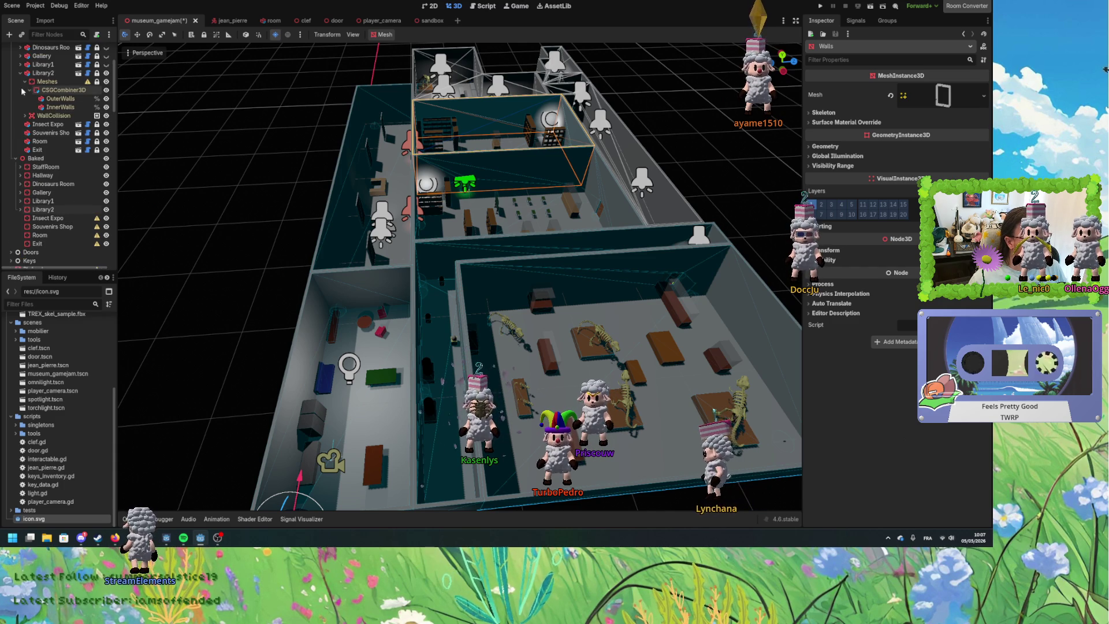
left_click(20, 73)
left_click(38, 82)
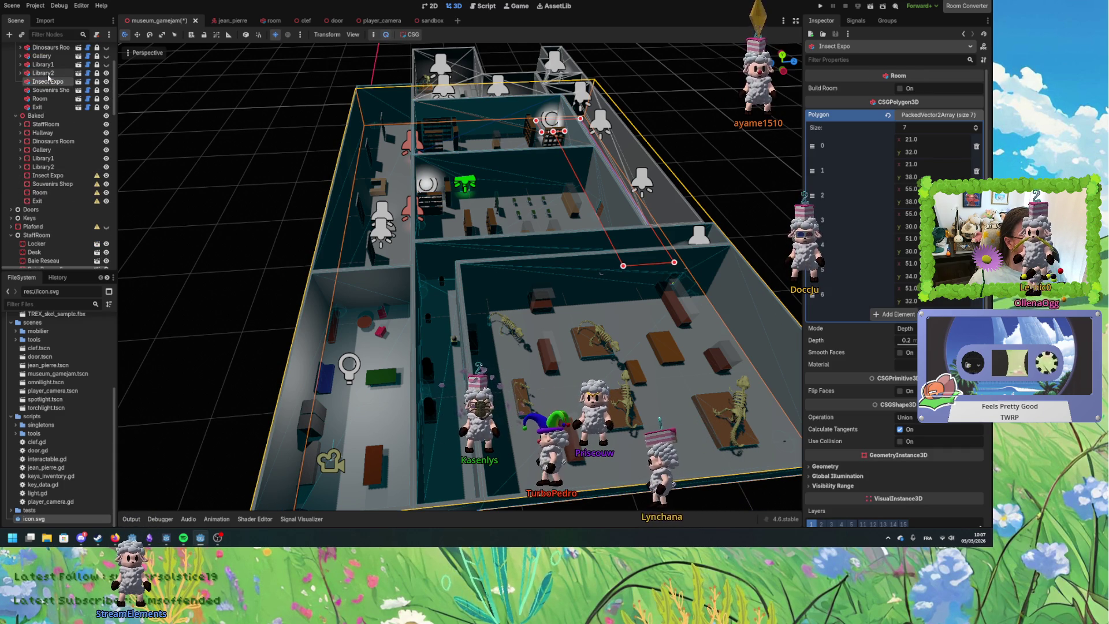
right_click(43, 83)
left_click(24, 82)
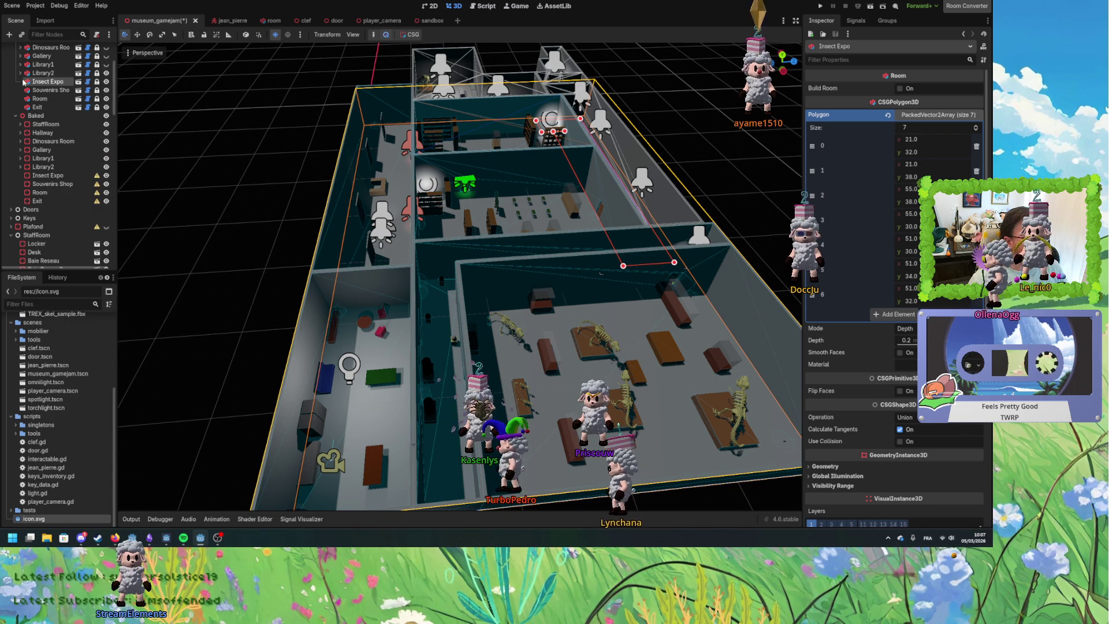
left_click(415, 49)
left_click(413, 34)
left_click(428, 61)
Move both baked floor nodes under Baked Insect Expo, mesh above collision, and rename the collision FloorCollision.
left_click(60, 92, "shift")
mouse_move(59, 92)
left_mouse_down()
mouse_move(56, 218)
mouse_move(53, 194)
left_mouse_up()
left_click(57, 184)
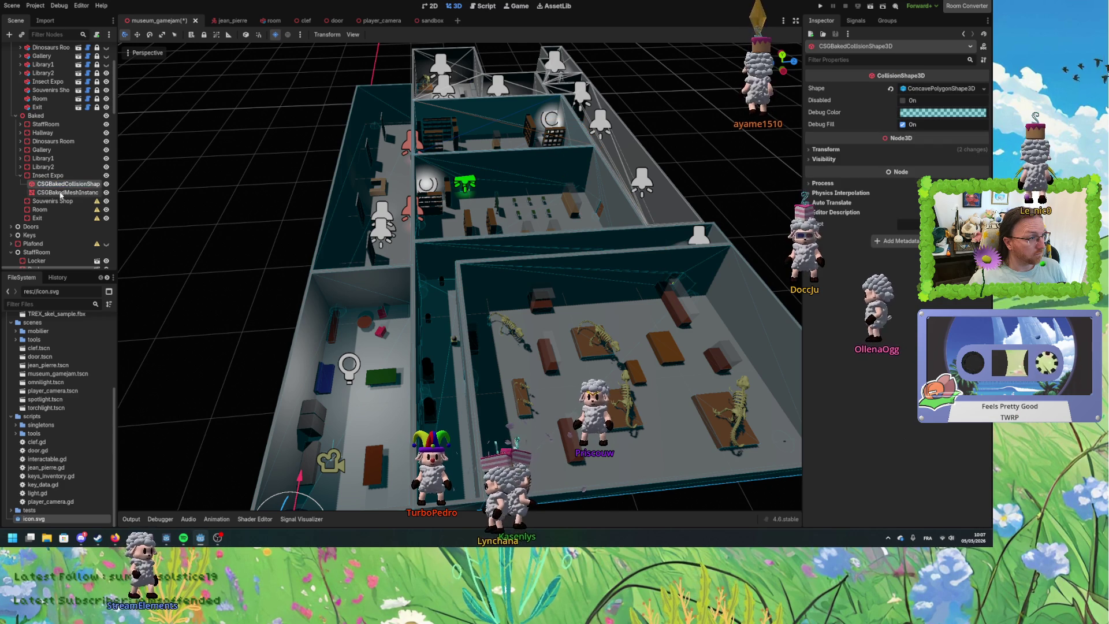
left_click_drag(65, 184, 63, 186)
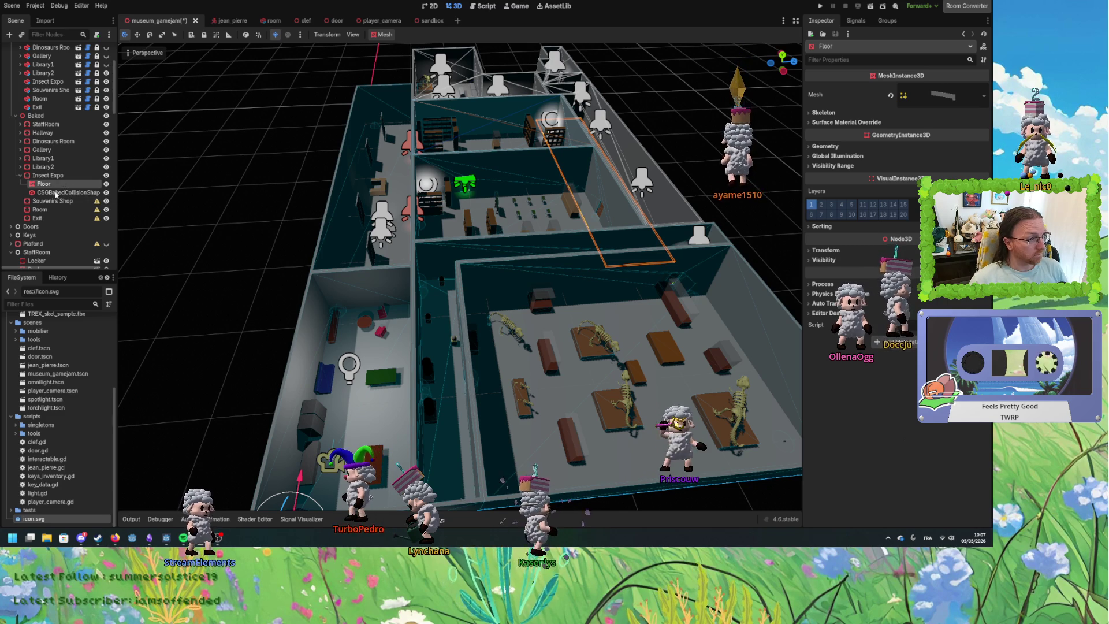
left_click(64, 191)
key("F2")
type("FloorCollision")
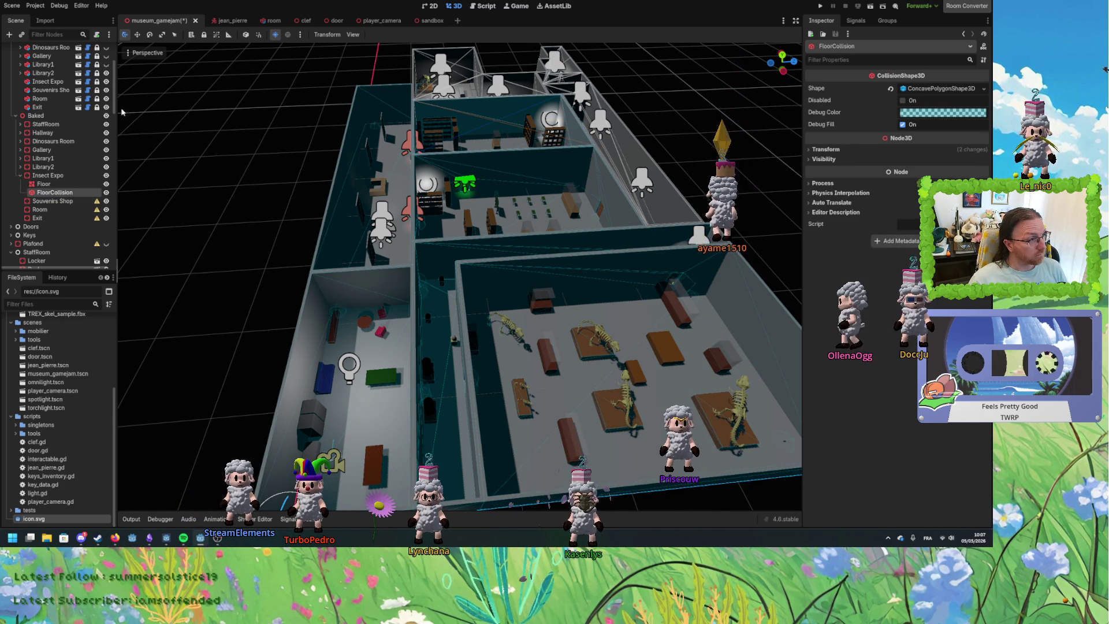
scroll(53, 141, "up", 3)
left_click(50, 137)
right_click(51, 138)
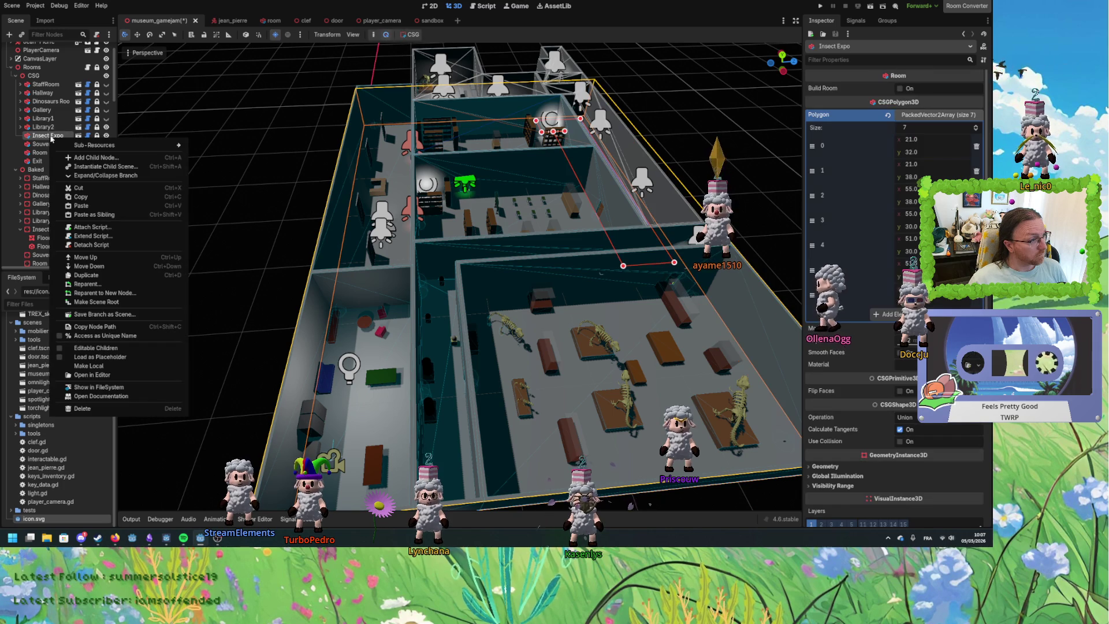
Bake the Insect Expo walls combiner into a mesh and a collision shape.
left_click(70, 175)
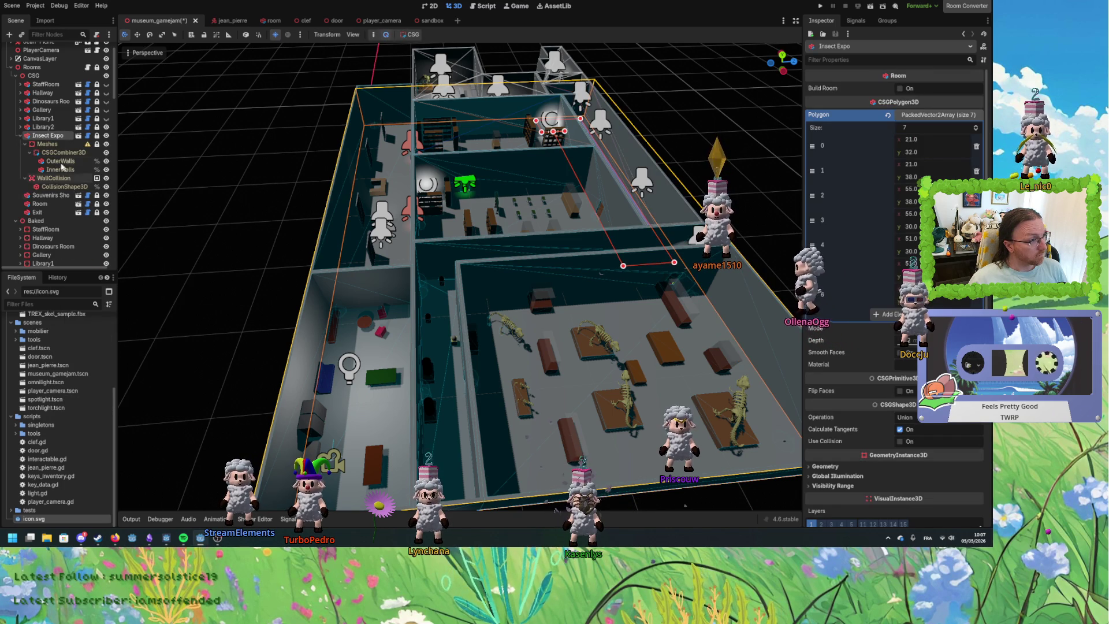
left_click(57, 153)
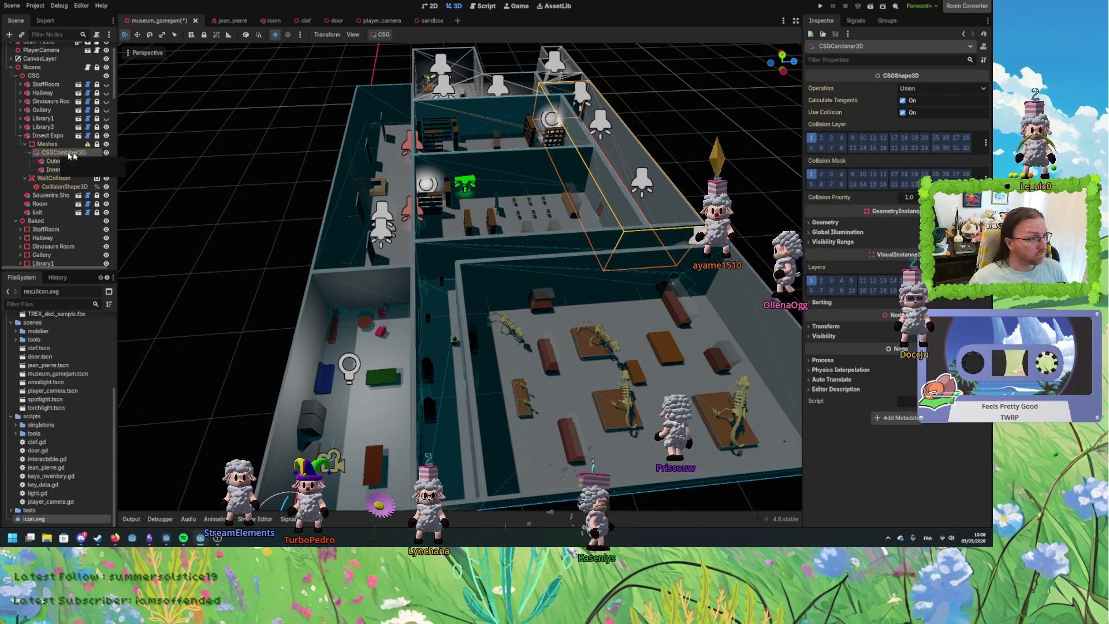
left_click(395, 48)
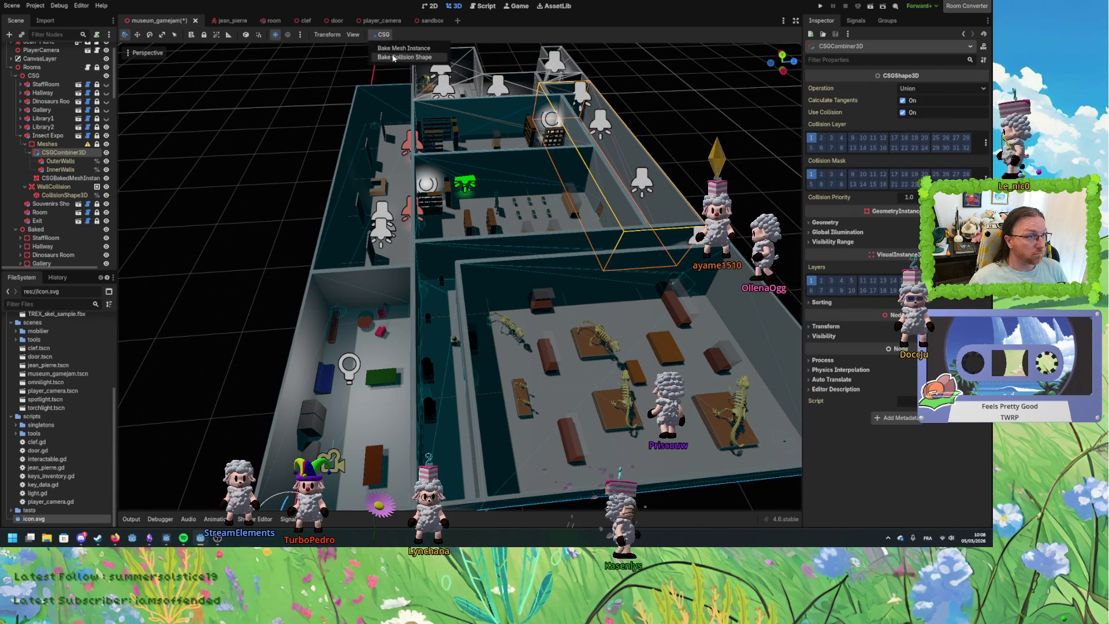
left_click(394, 57)
Move both baked wall nodes under Baked Insect Expo and name the mesh Walls beneath Floor.
left_click(66, 179)
left_click(67, 187, "shift")
scroll(65, 162, "down", 3)
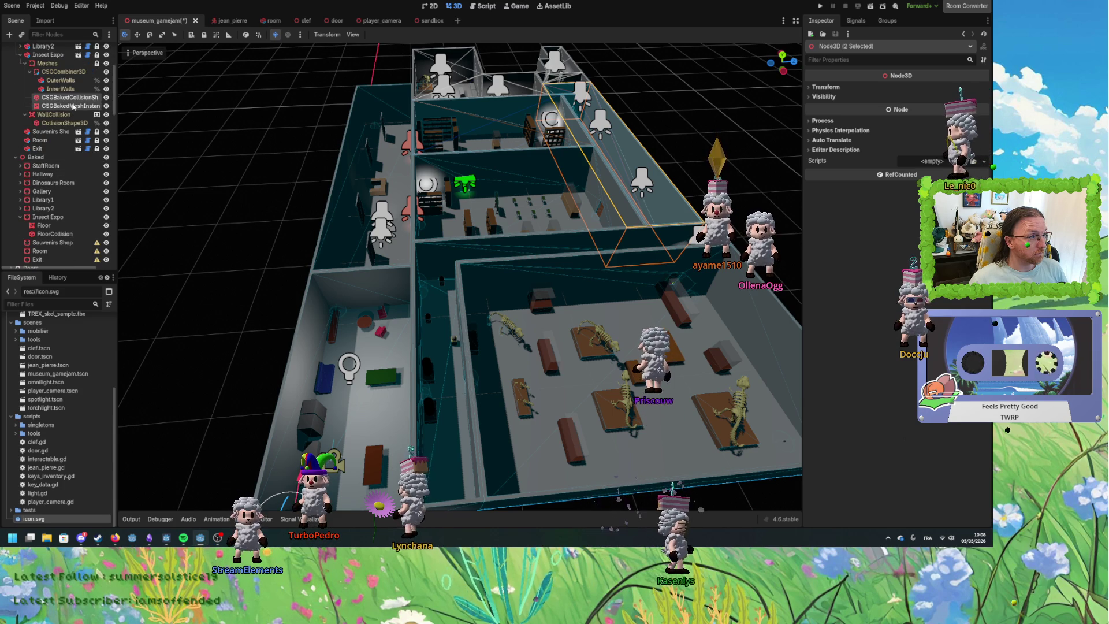
left_click_drag(66, 106, 55, 217)
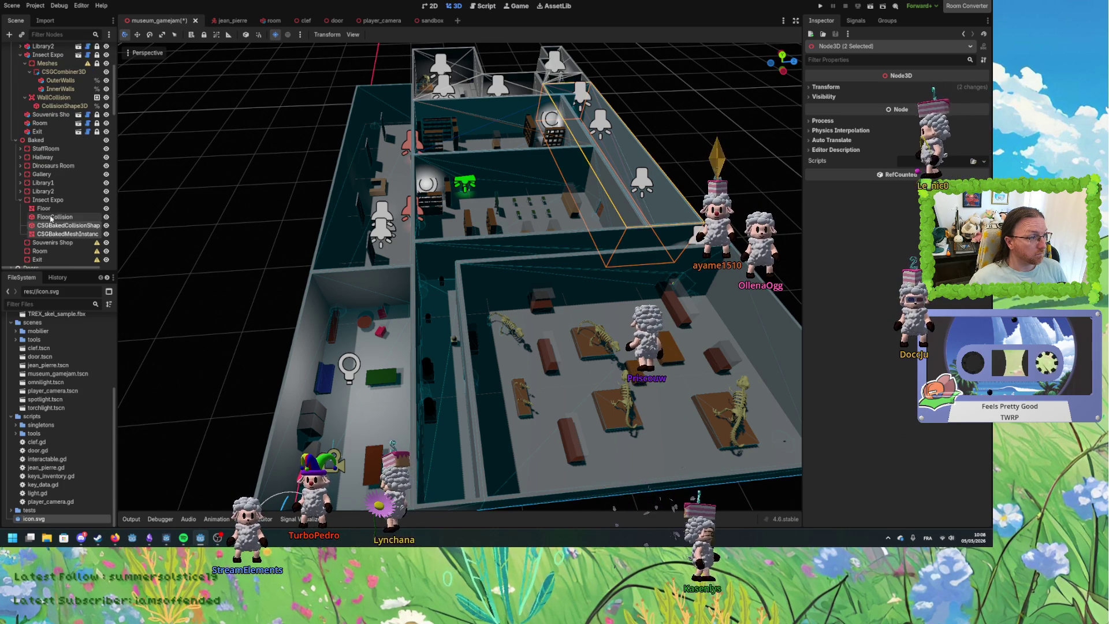
left_click(61, 226)
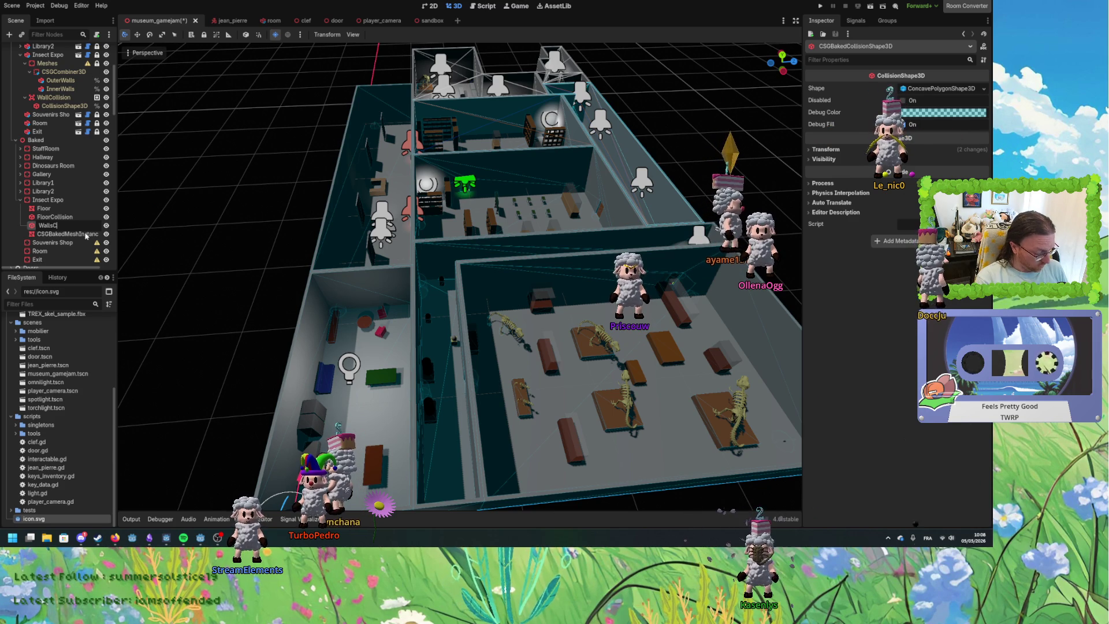
left_click_drag(58, 234, 56, 212)
double_click(56, 216)
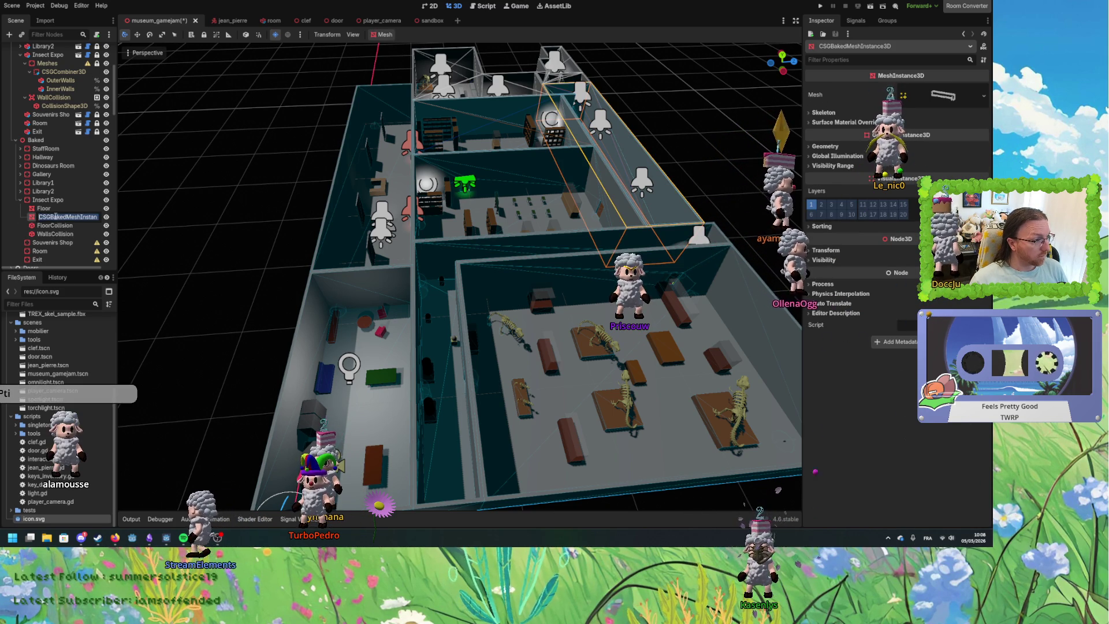
type("Walls")
key("Return")
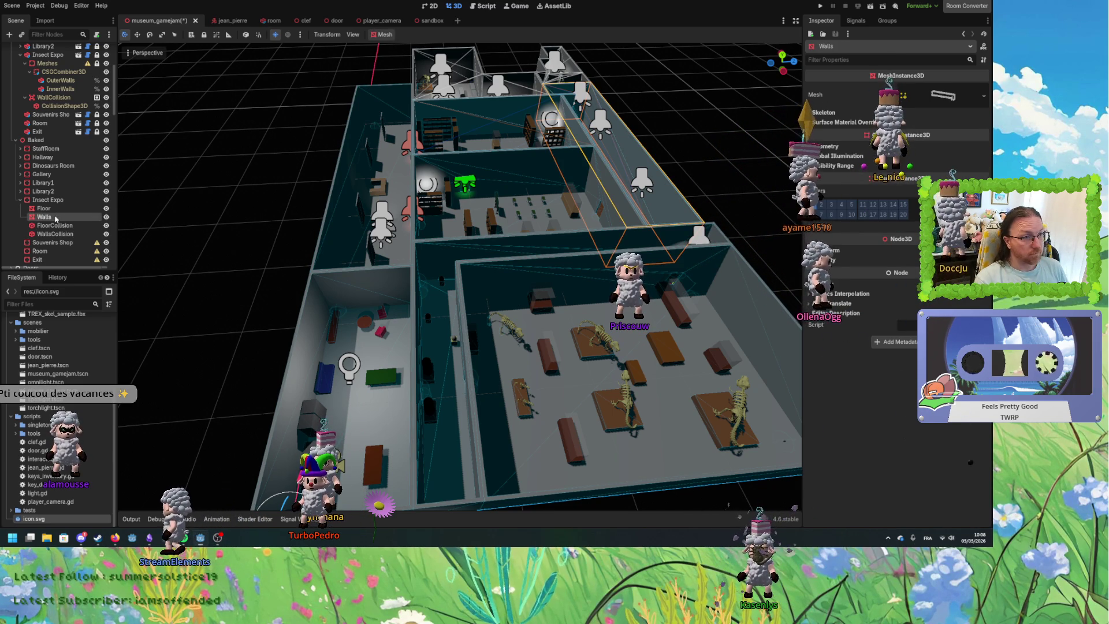
Collapse the CSG and baked Insect Expo branches and orbit to a lower oblique view of the museum.
scroll(42, 172, "up", 1)
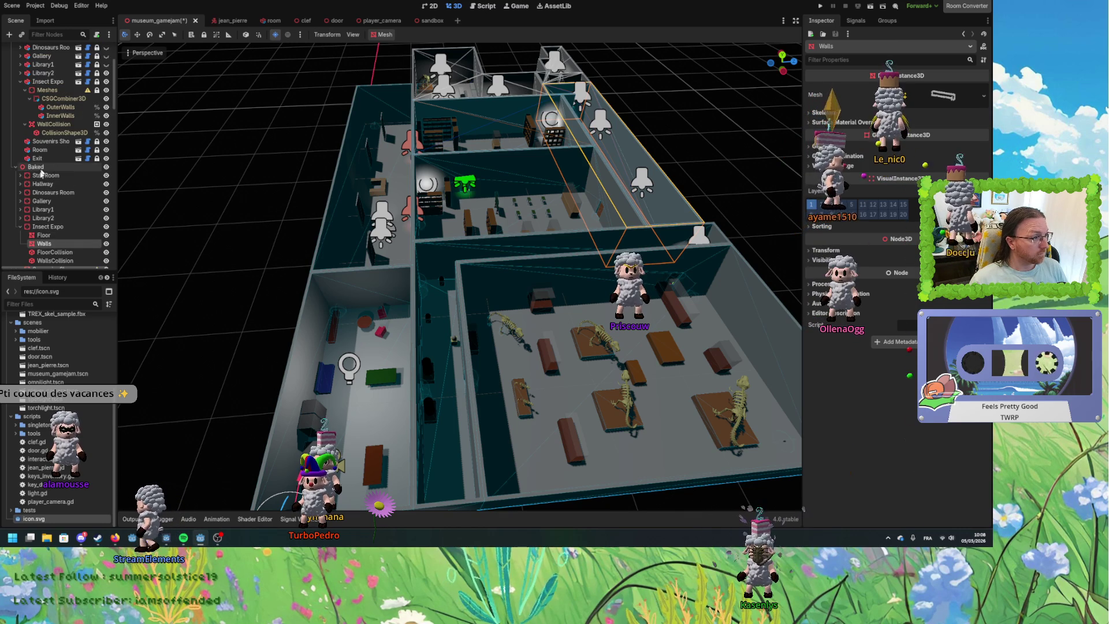
scroll(41, 172, "up", 1)
left_click(106, 100)
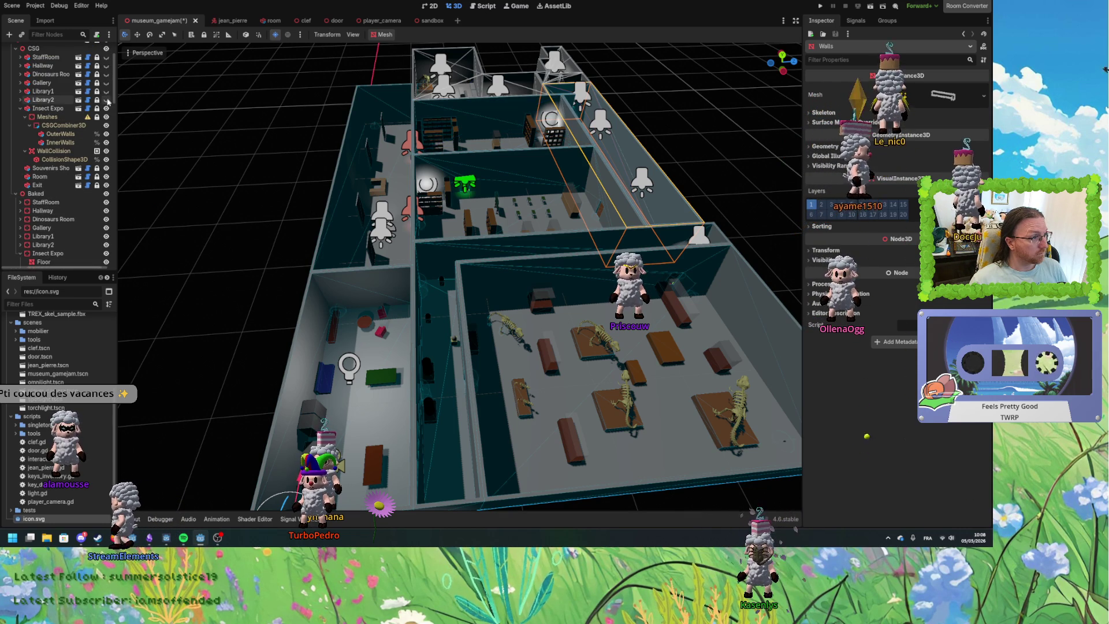
left_click(21, 108)
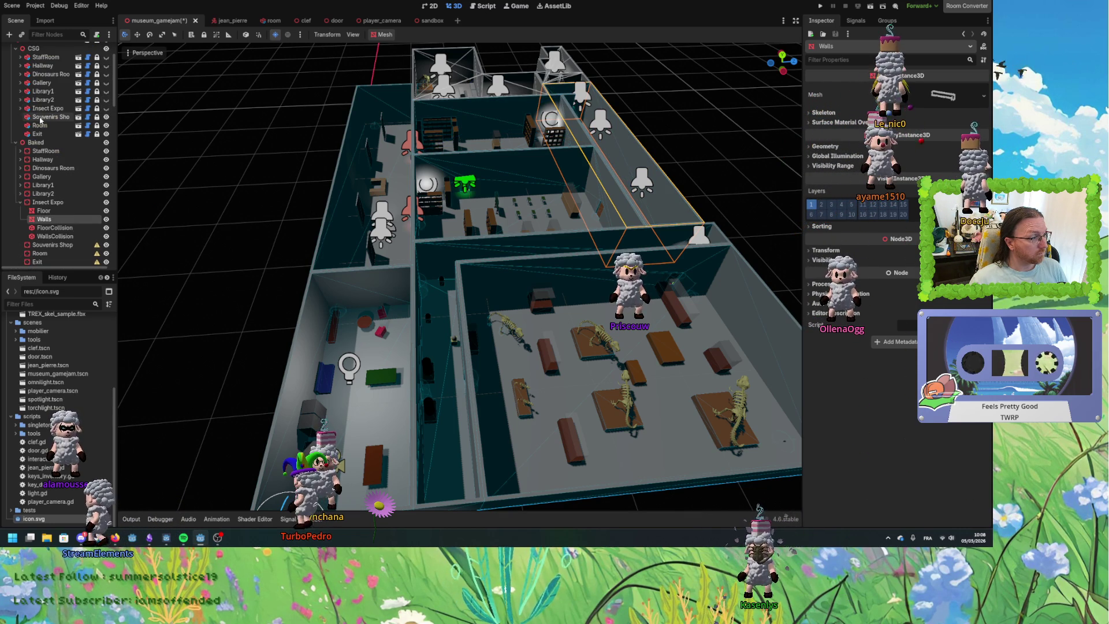
scroll(54, 164, "down", 1)
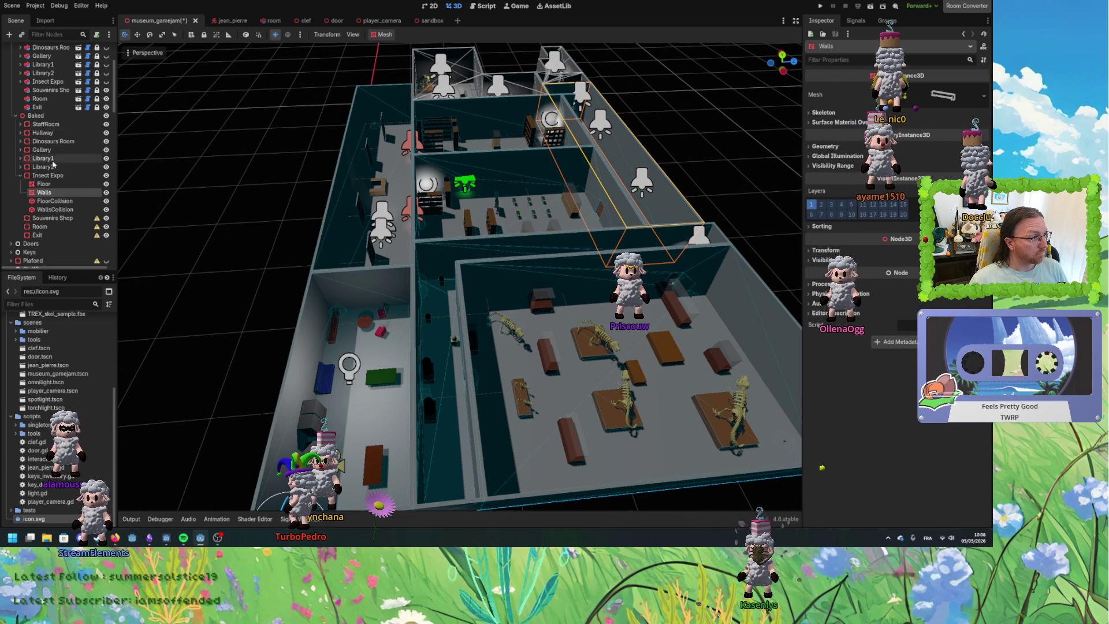
left_click(20, 176)
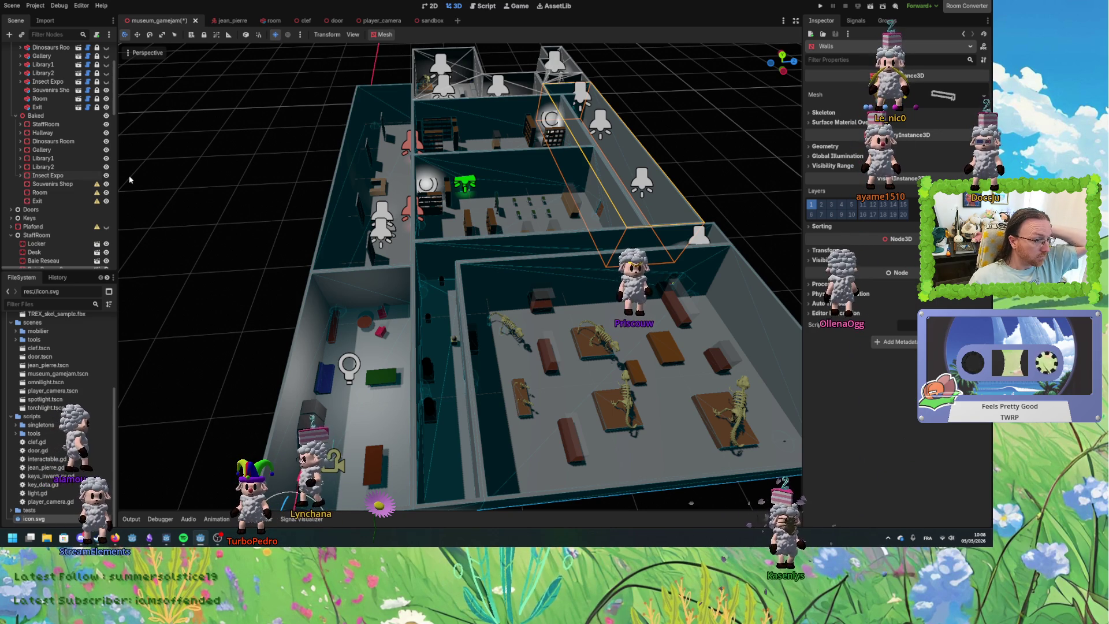
left_click_drag(345, 258, 442, 224)
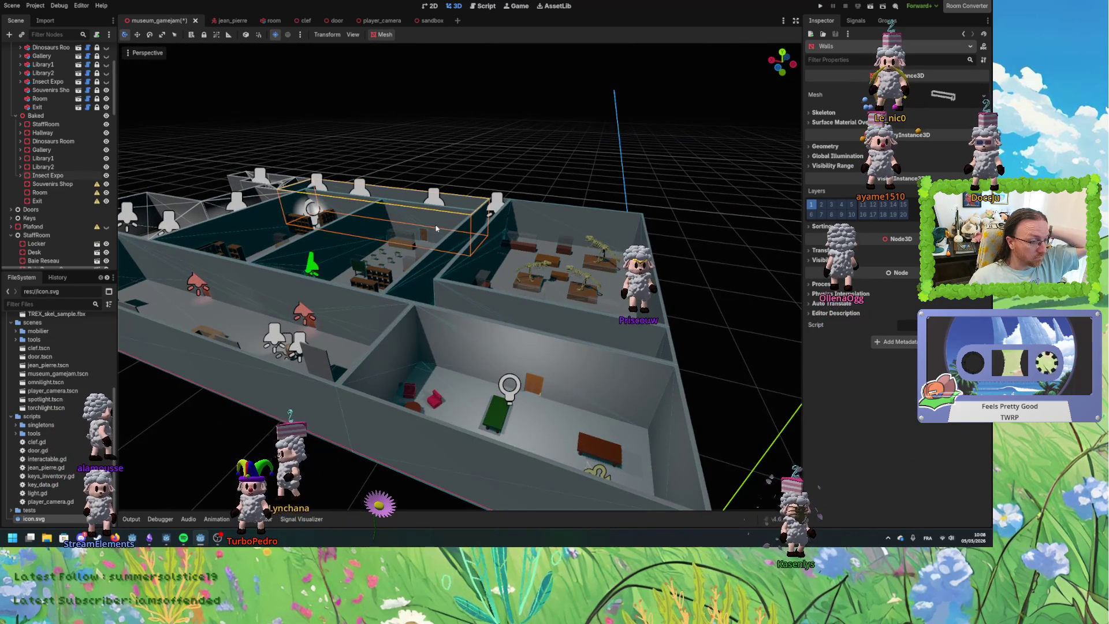
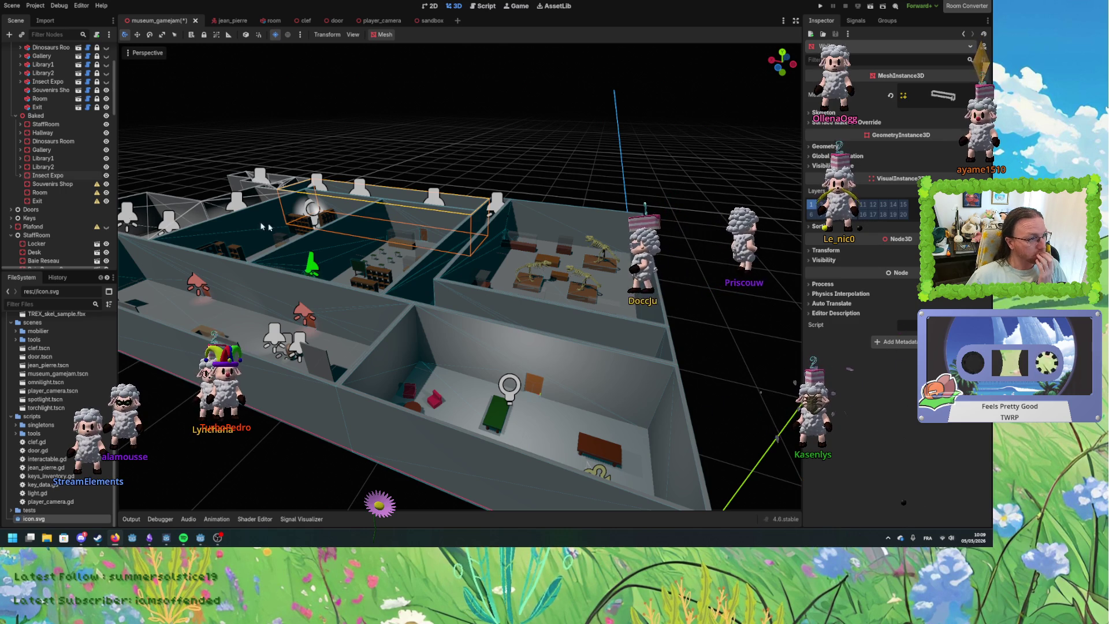
Look over the museum rooms, check the baked Souvenirs Shop node, and select the Souvenirs Shop CSG room.
scroll(358, 219, "up", 5)
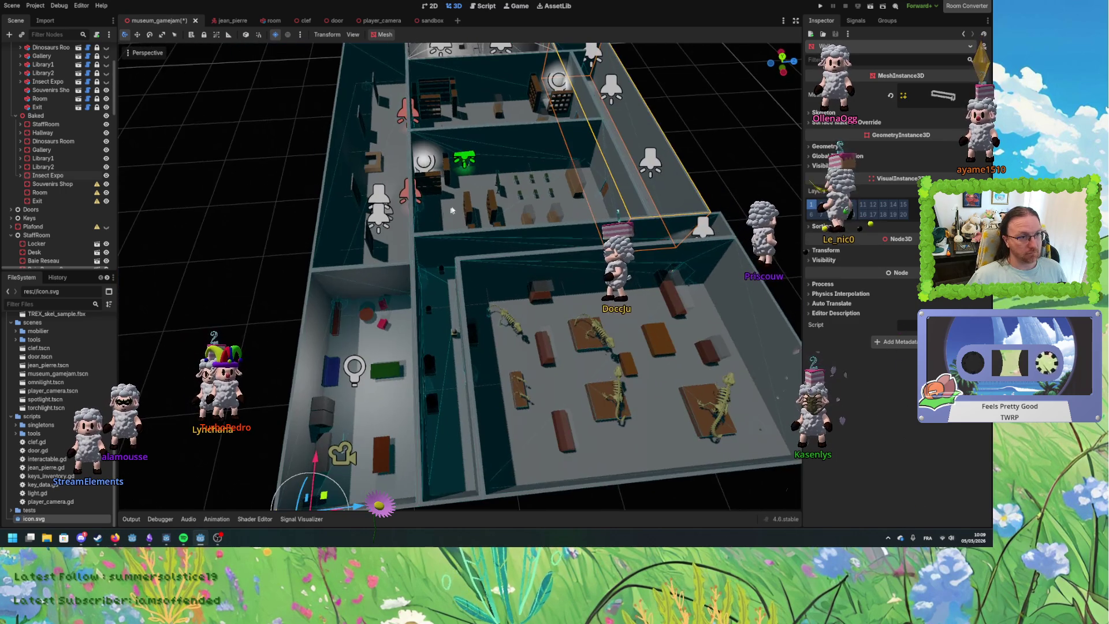
scroll(452, 210, "down", 3)
left_click_drag(404, 255, 354, 293)
scroll(354, 292, "up", 2)
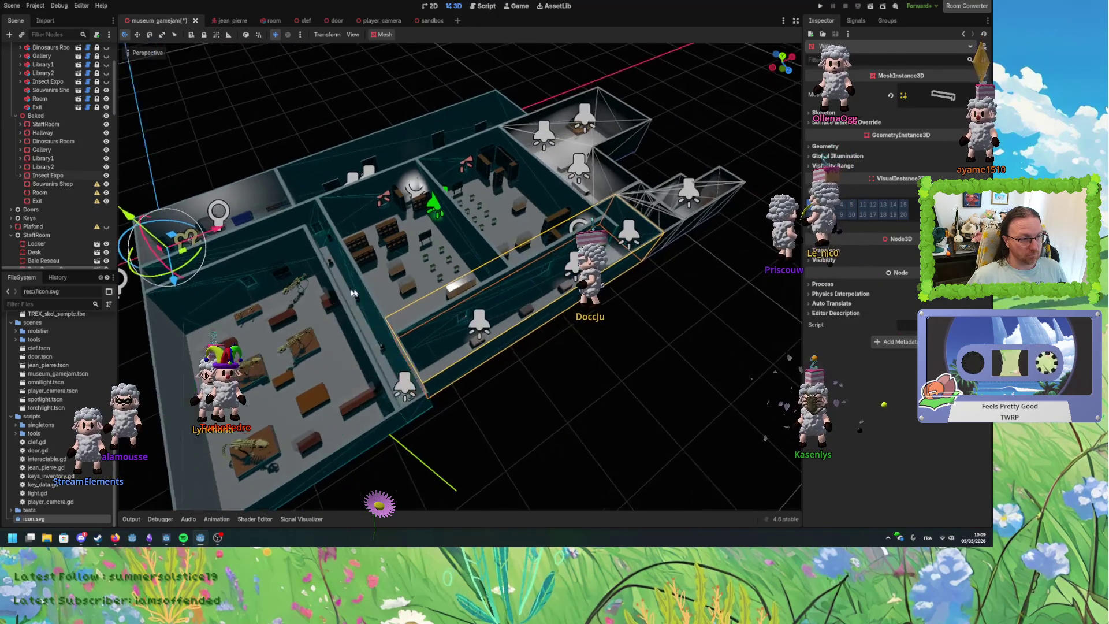
scroll(354, 293, "up", 3)
scroll(328, 282, "up", 2)
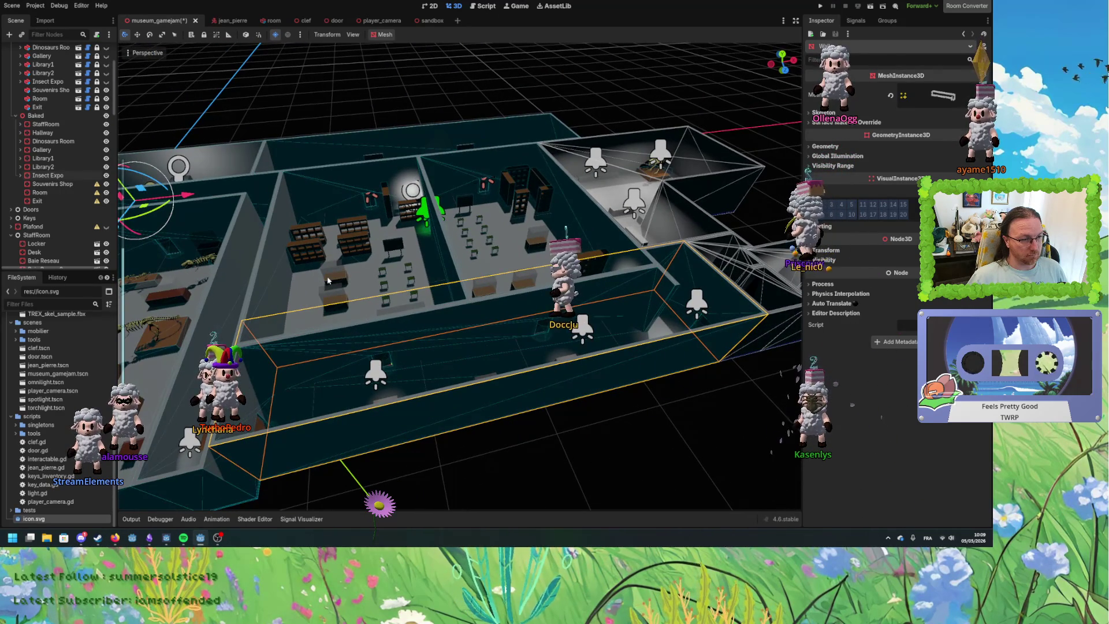
left_click_drag(327, 281, 391, 289)
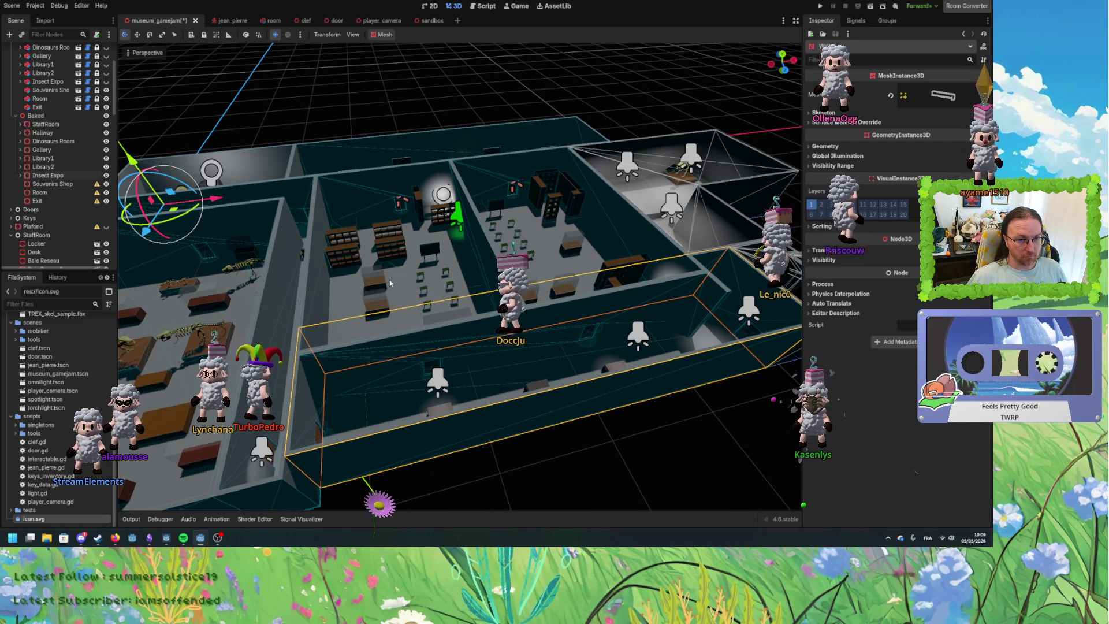
mouse_move(390, 283)
left_mouse_down()
mouse_move(441, 308)
mouse_move(346, 333)
mouse_move(532, 276)
mouse_move(424, 273)
mouse_move(516, 276)
mouse_move(491, 265)
left_mouse_up()
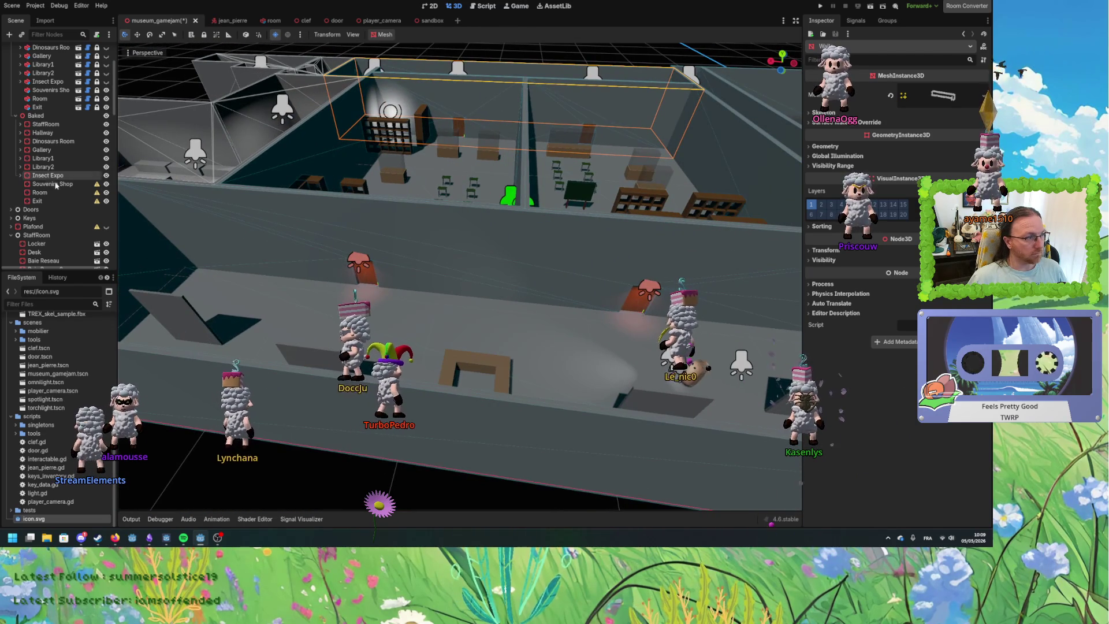
scroll(55, 188, "up", 2)
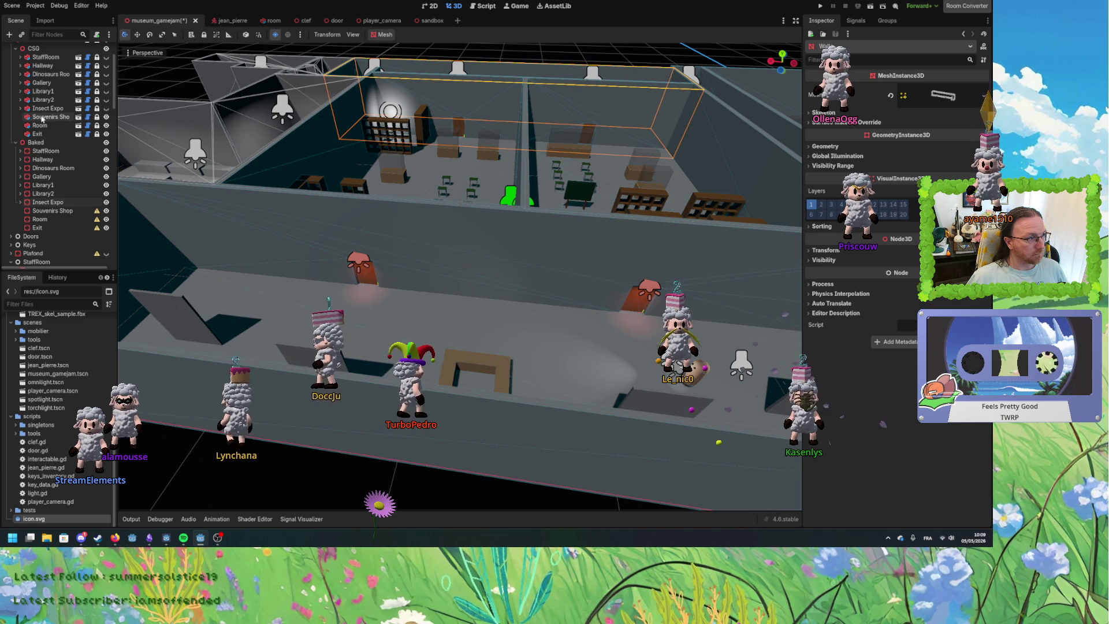
left_click(50, 117)
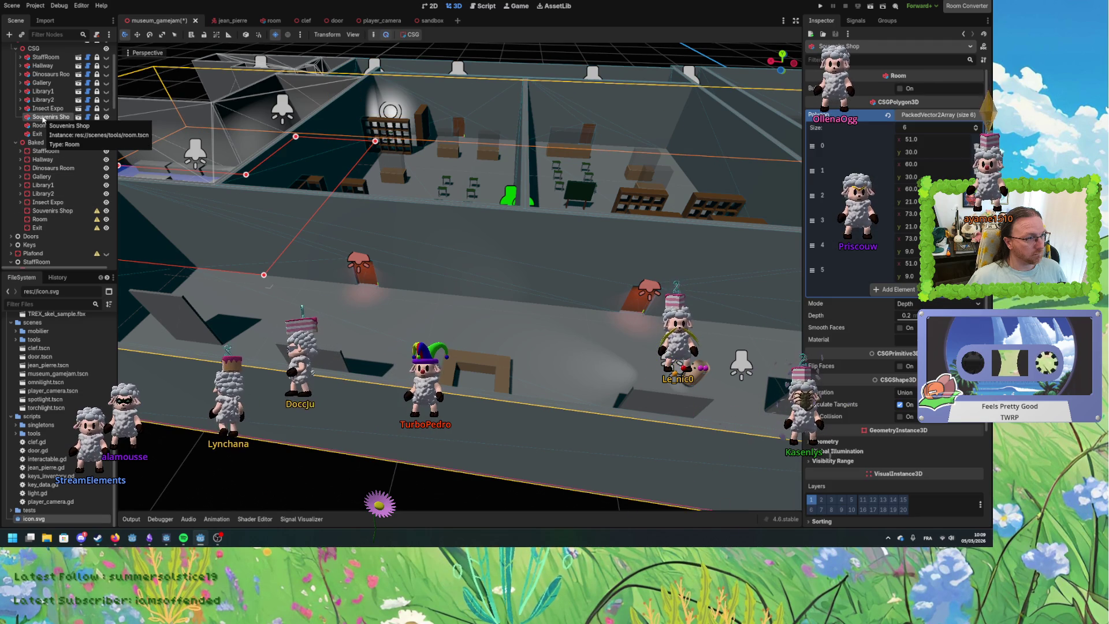
mouse_move(202, 195)
left_mouse_down()
mouse_move(452, 277)
mouse_move(449, 307)
left_mouse_up()
scroll(449, 307, "up", 2)
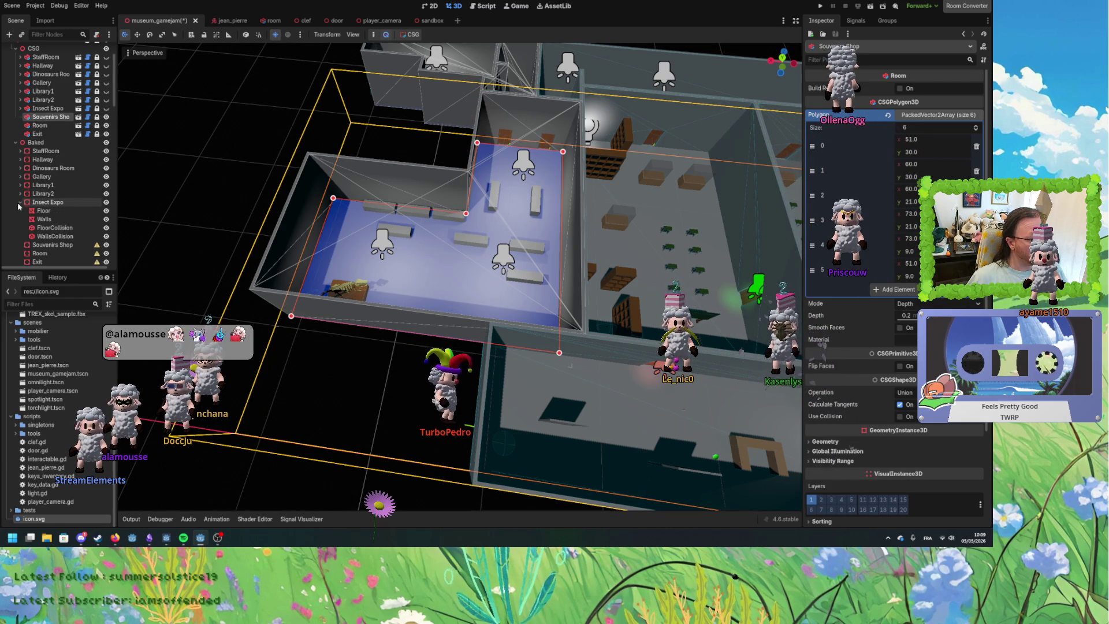
left_click(69, 211)
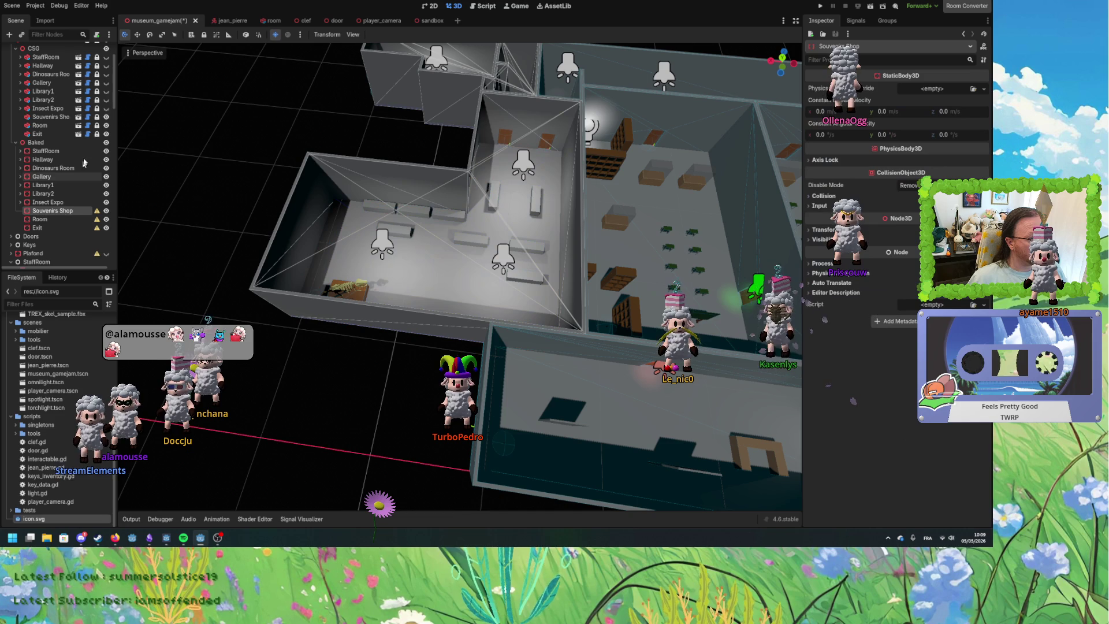
left_click(68, 117)
Bake the shop floor's mesh instance and collision shape and move both under Baked/Souvenirs Shop.
left_click(416, 46)
left_click(420, 57)
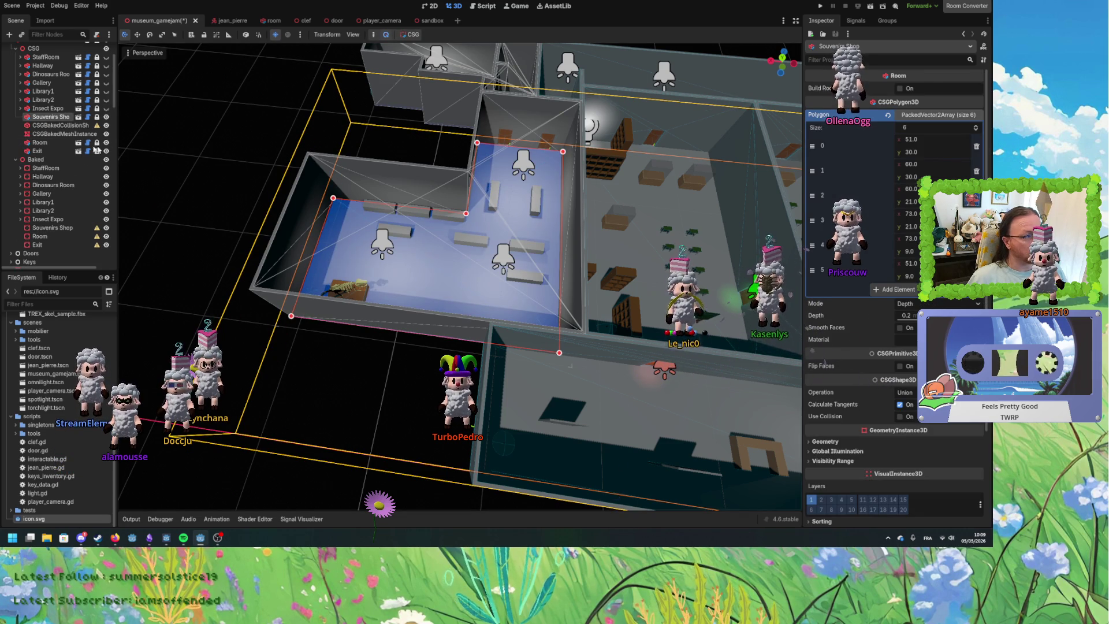
left_click(66, 126, "ctrl")
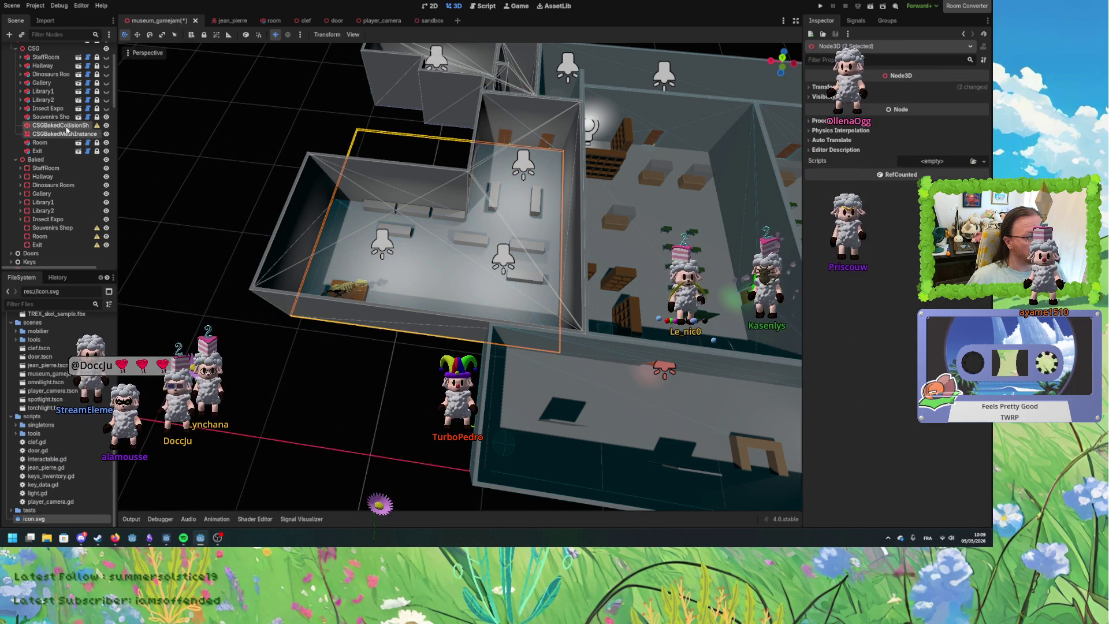
left_click_drag(45, 231, 47, 232)
Rename the baked nodes Floor and FloorCollision, with Floor listed above FloorCollision.
left_click(56, 219)
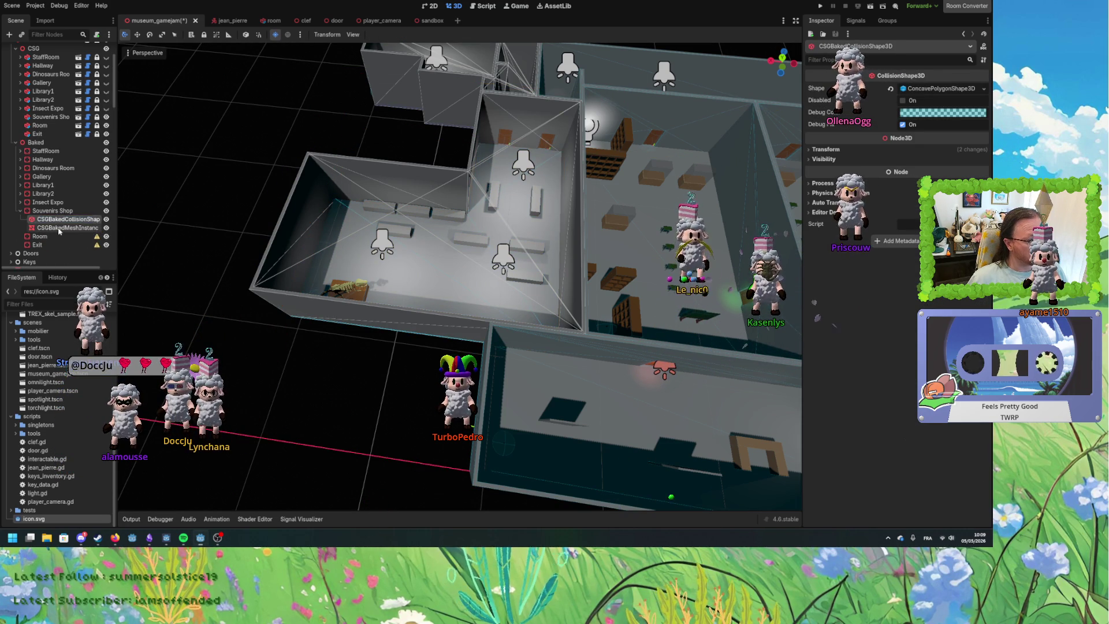
left_click(59, 228)
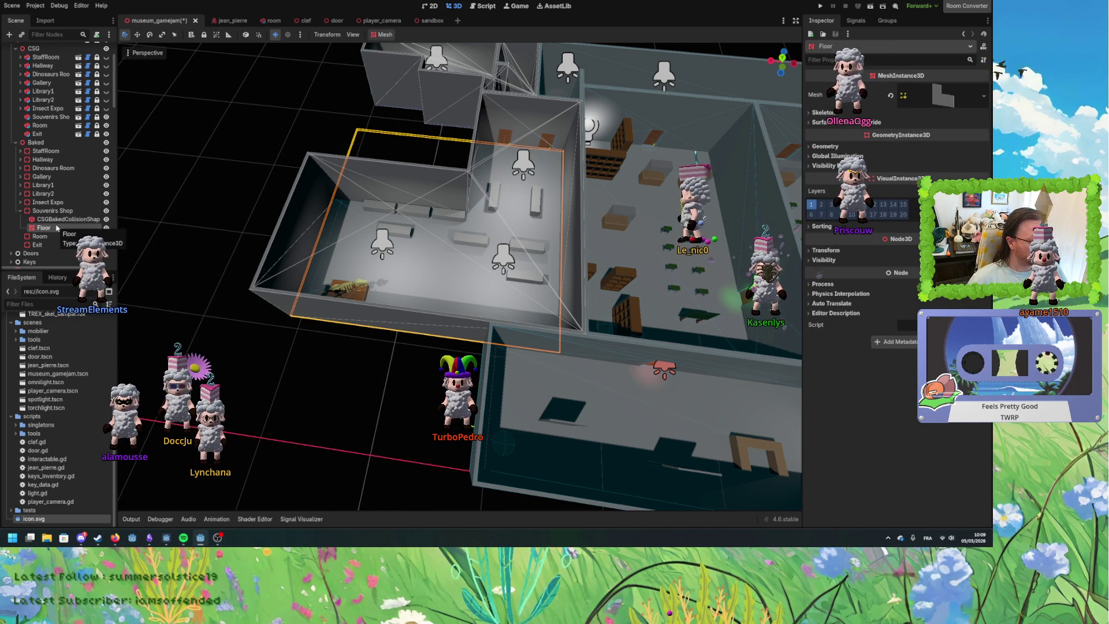
left_click(53, 220)
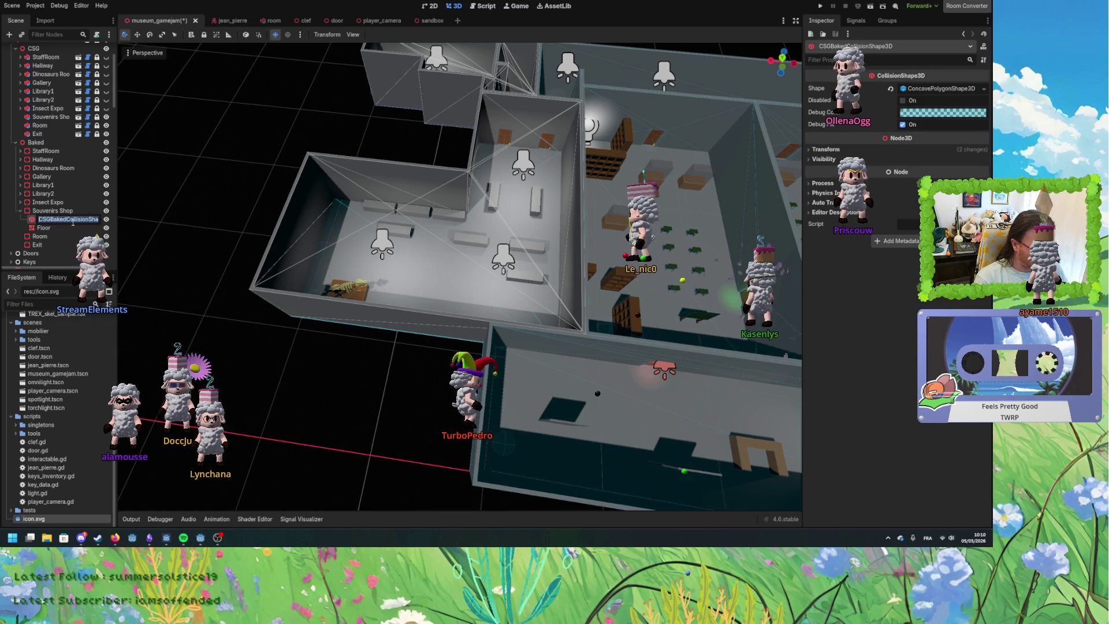
type("FloorColl")
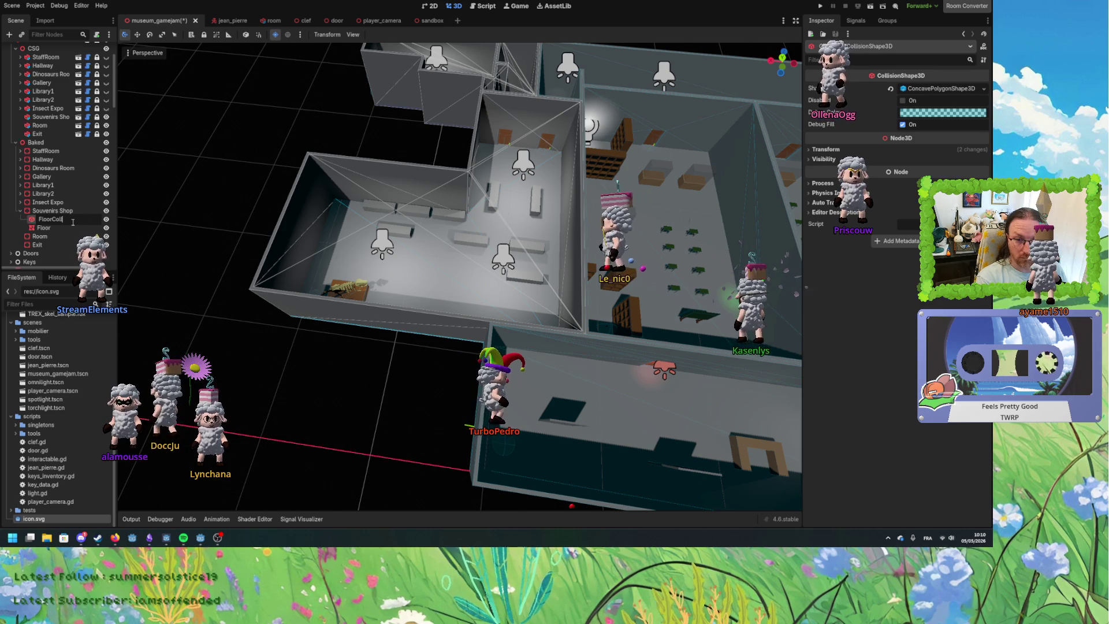
type("ision")
key("Return")
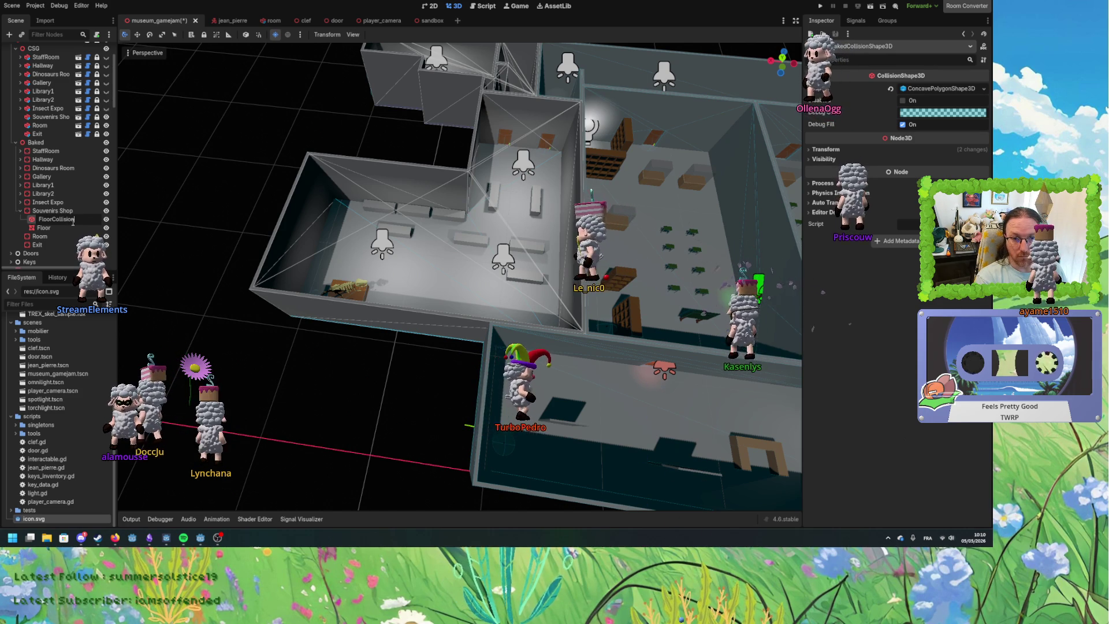
left_click_drag(73, 227, 56, 222)
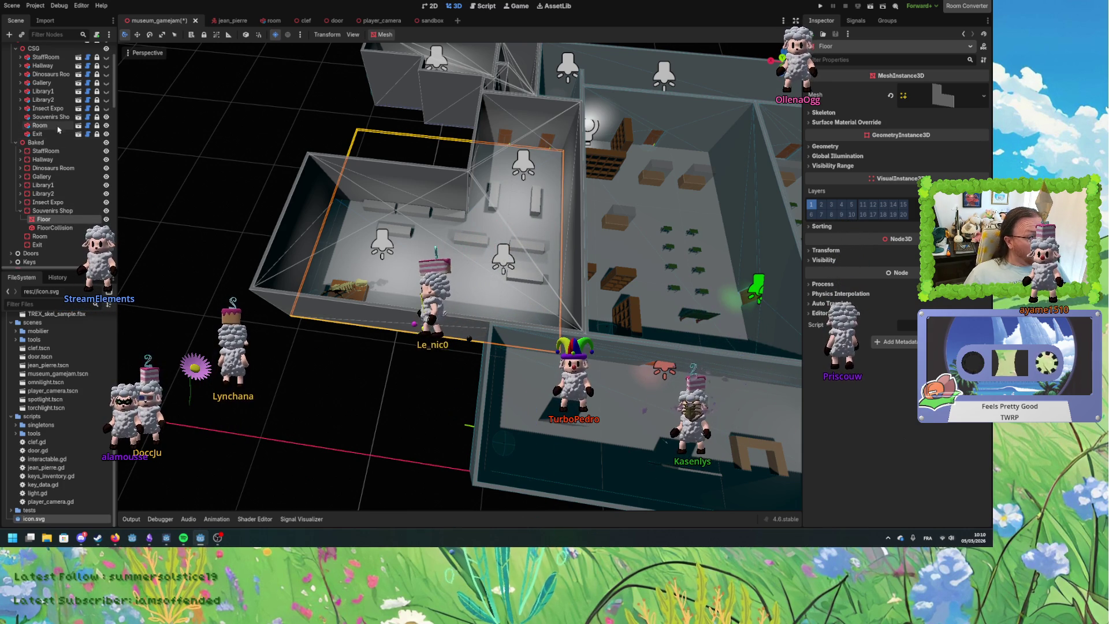
left_click(49, 118)
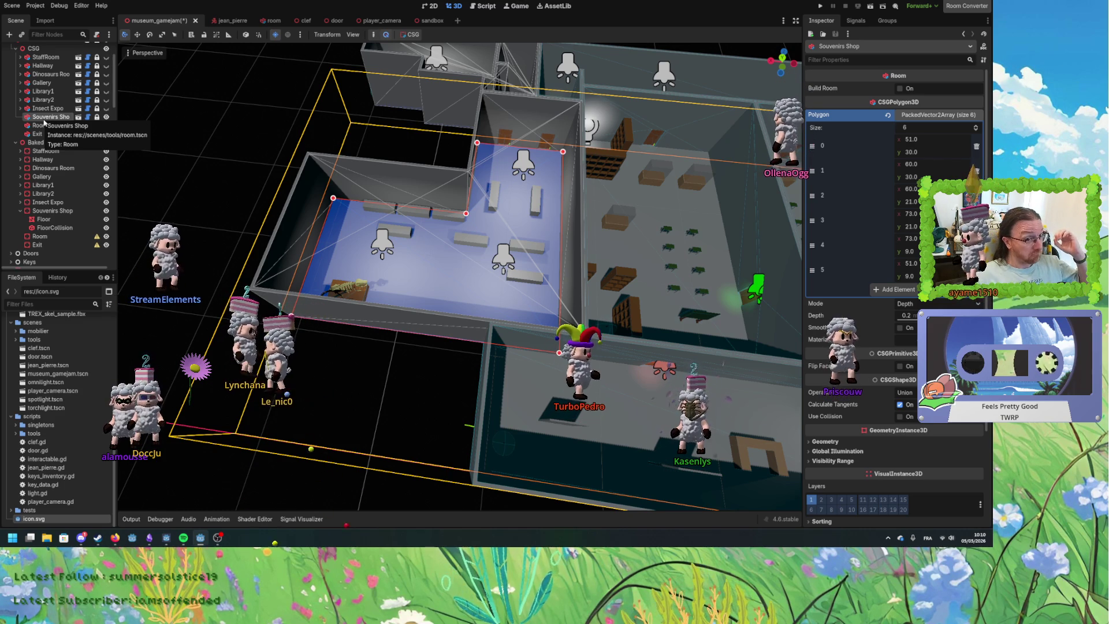
Enable Editable Children on Souvenirs Shop, bake its CSGCombiner3D walls, and move both results under Baked/Souvenirs Shop.
right_click(58, 118)
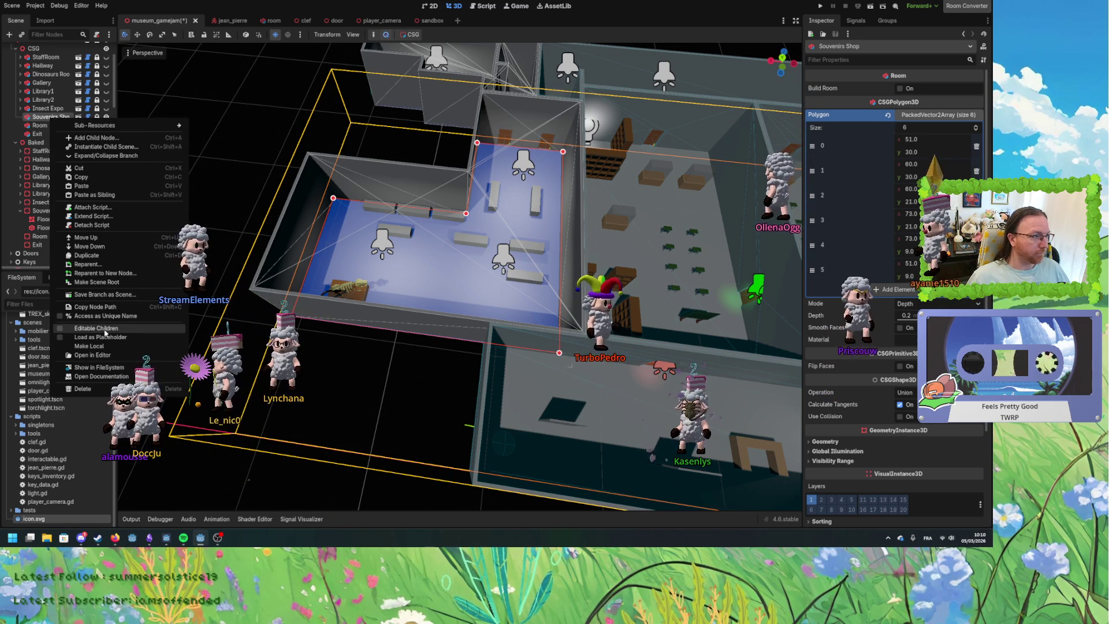
left_click(56, 126)
left_click(64, 133)
left_click(383, 35)
left_click(391, 48)
left_click(383, 35)
left_click(402, 57)
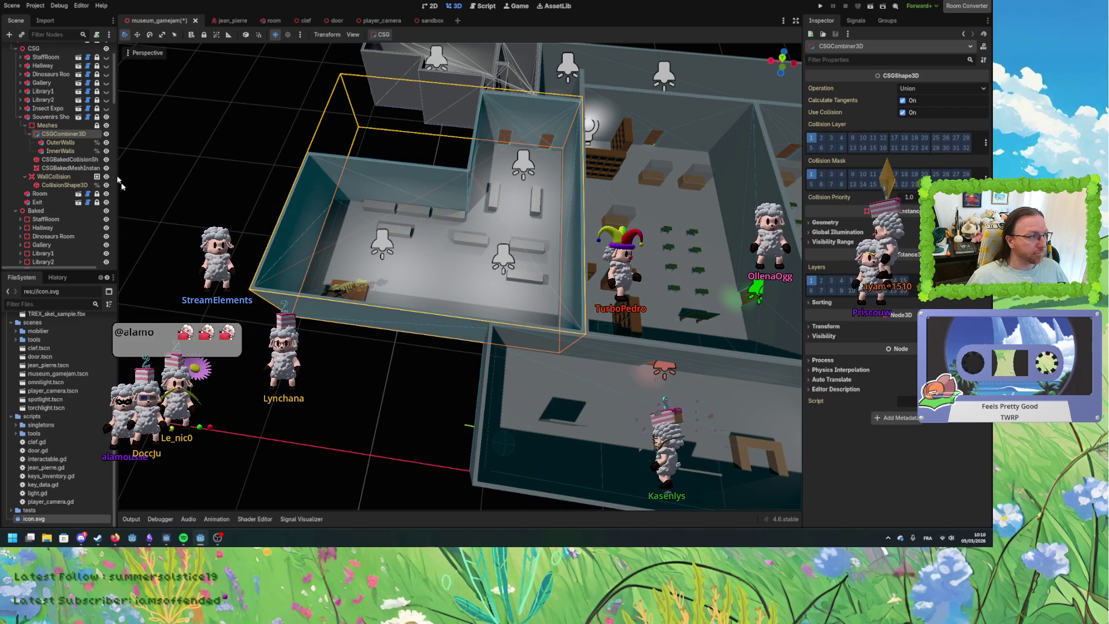
left_click(69, 159)
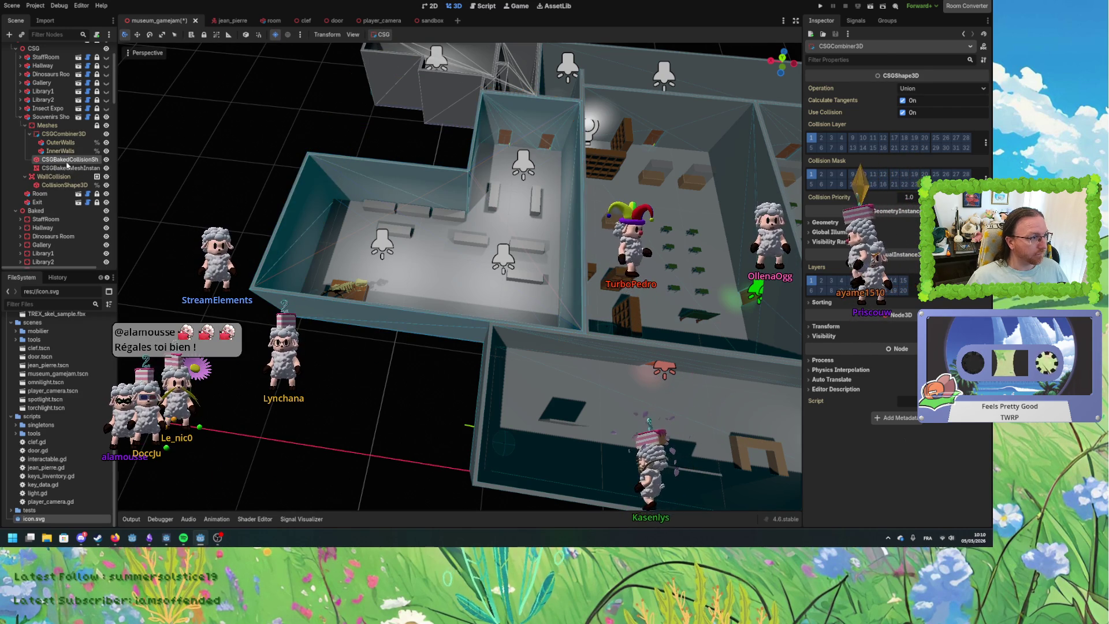
left_click(65, 168, "shift")
mouse_move(65, 169)
left_mouse_down()
mouse_move(55, 260)
mouse_move(57, 237)
mouse_move(60, 247)
left_mouse_up()
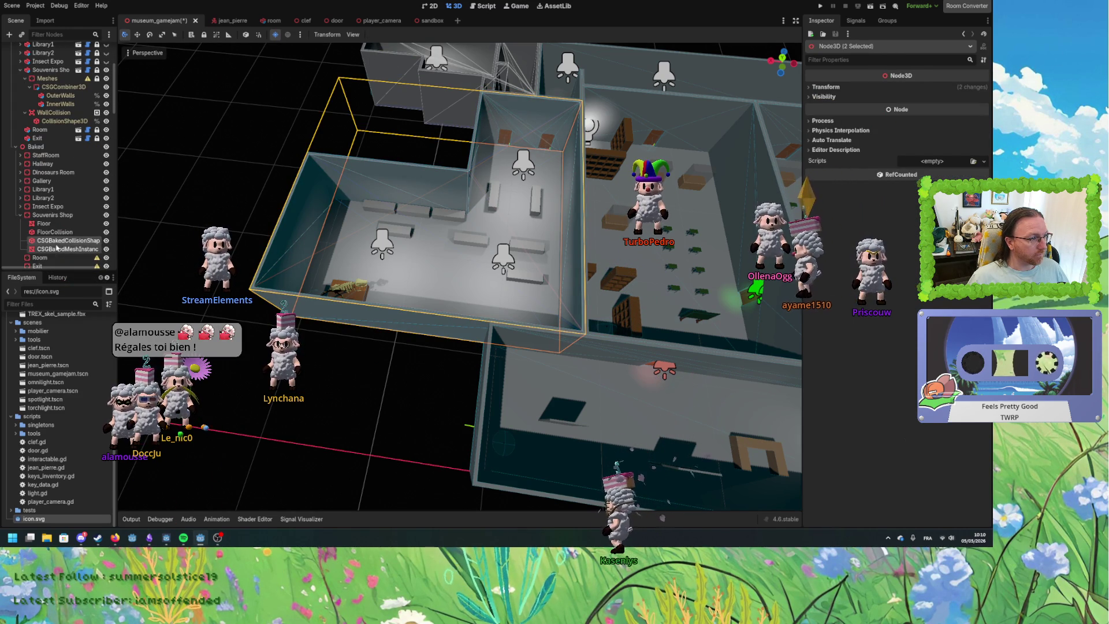
Rename the baked wall nodes WallsCollision and Walls, ordering Walls higher, and fold the branch.
left_click(58, 241)
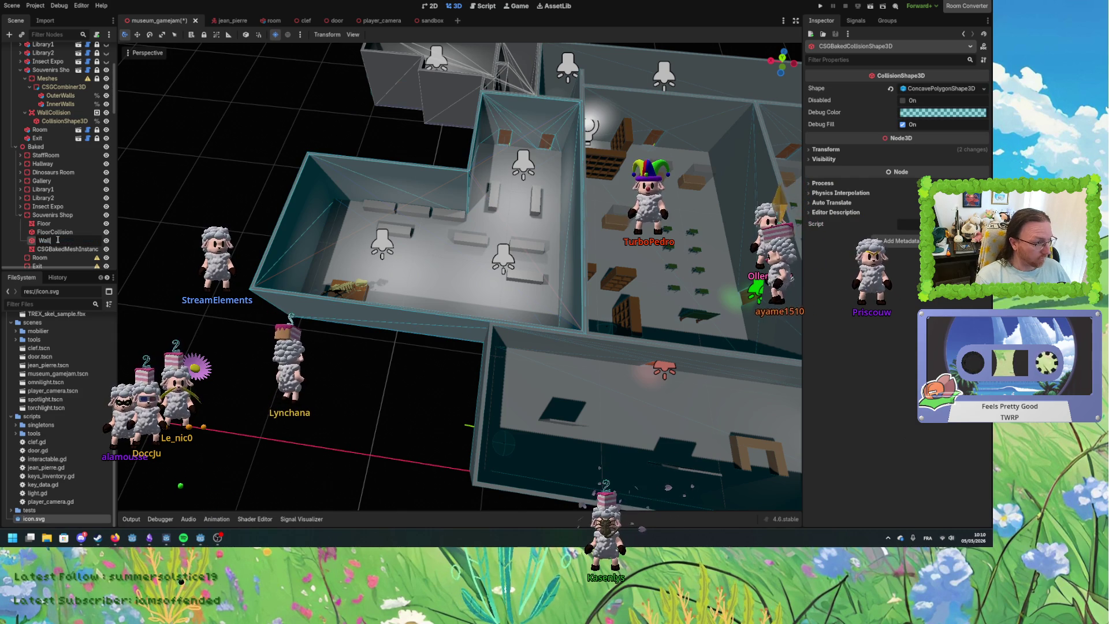
type("WallsCollision")
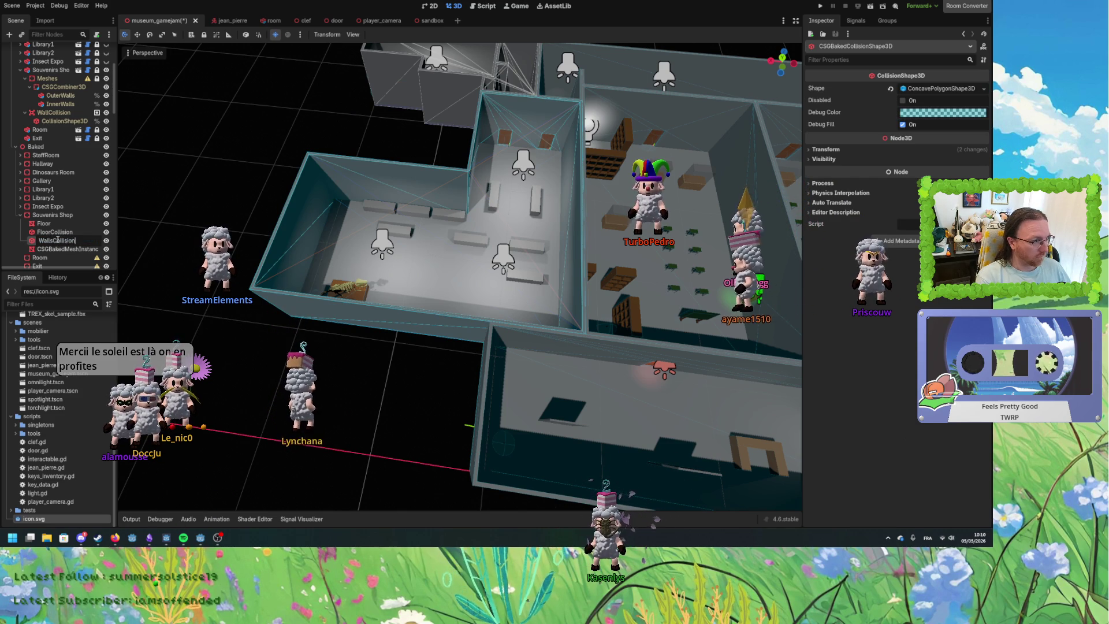
key("Return")
left_click_drag(65, 249, 50, 233)
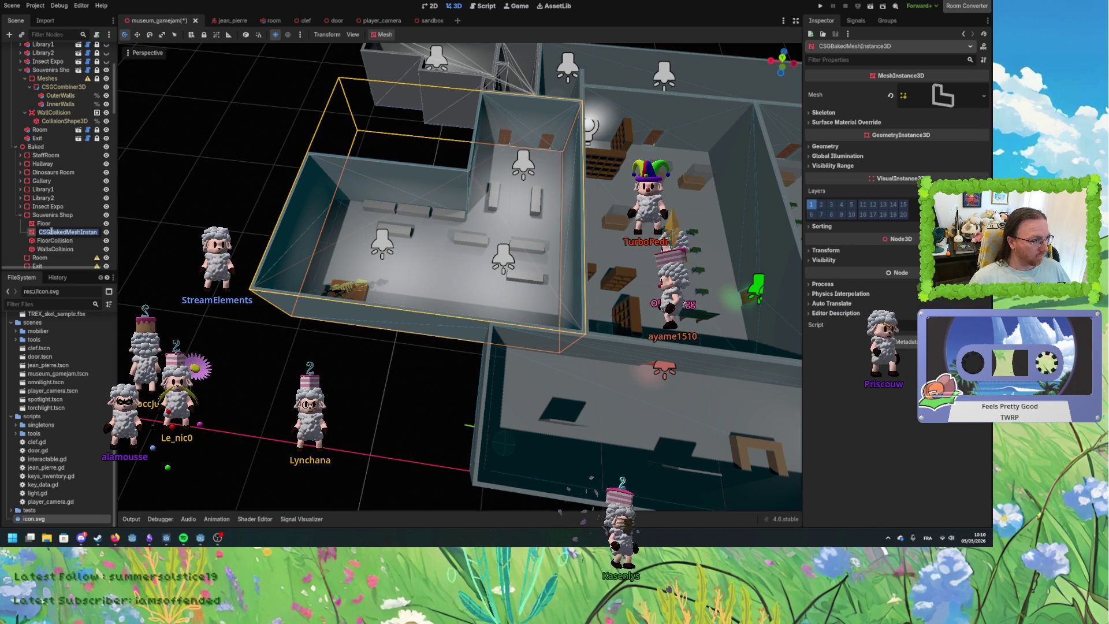
type("Wals")
key("Return")
left_click(21, 215)
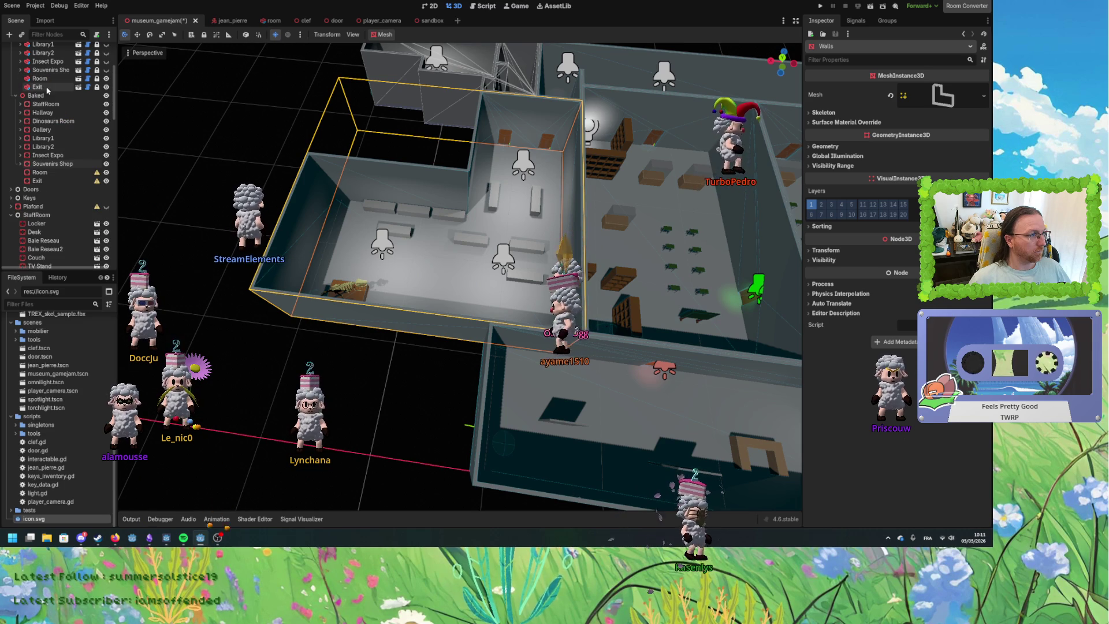
left_click(24, 78)
left_click(39, 78)
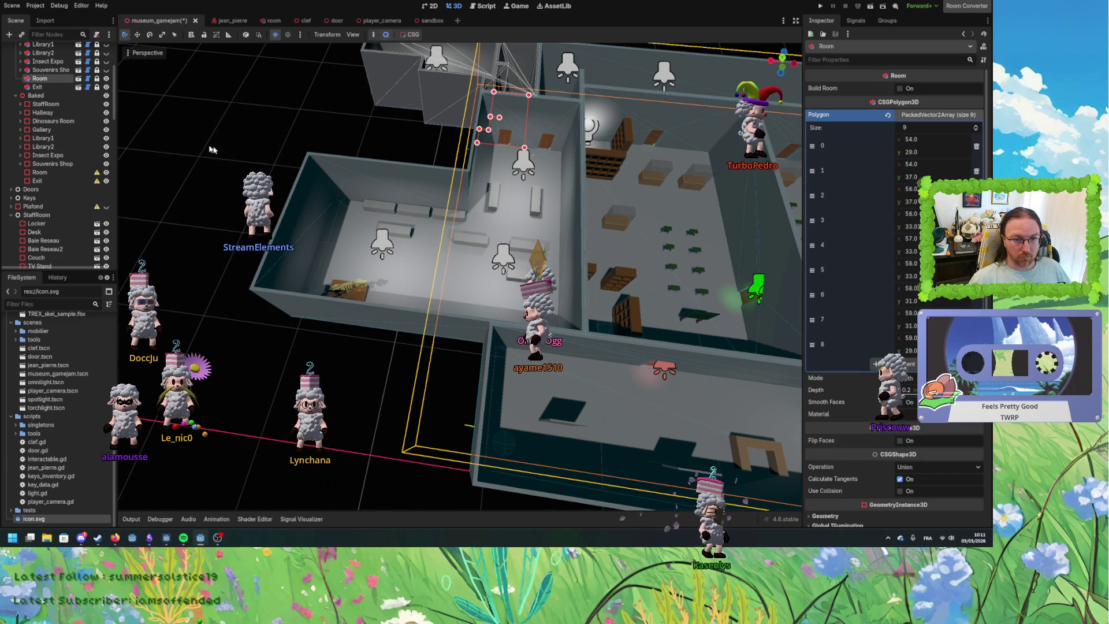
left_click_drag(347, 139, 370, 135)
scroll(439, 233, "up", 5)
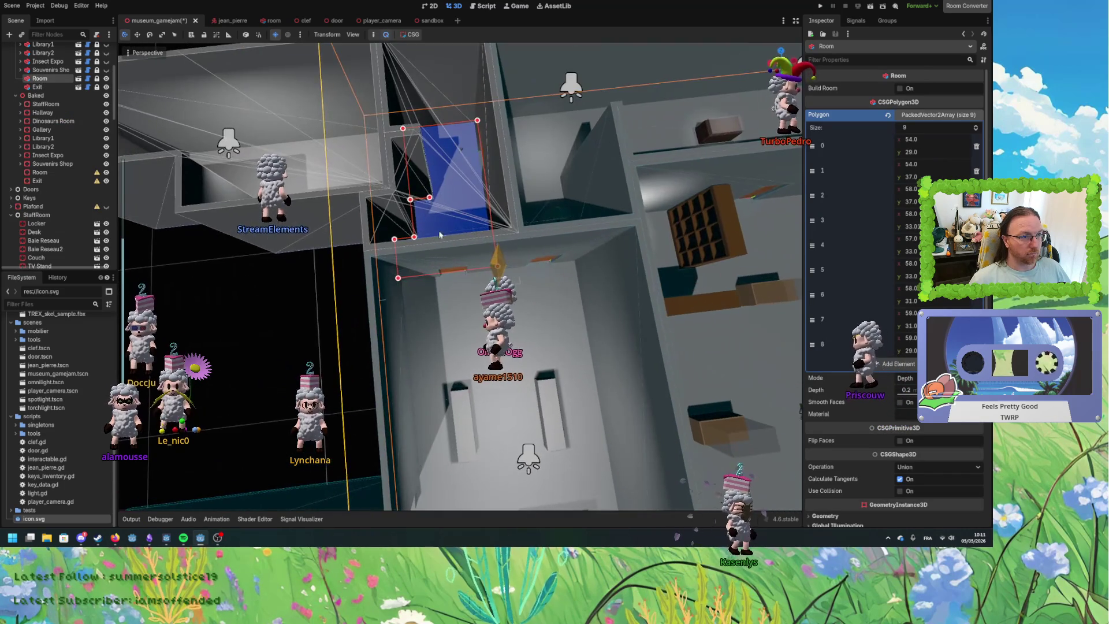
mouse_move(440, 234)
left_mouse_down()
mouse_move(255, 290)
mouse_move(396, 316)
left_mouse_up()
scroll(90, 95, "up", 4)
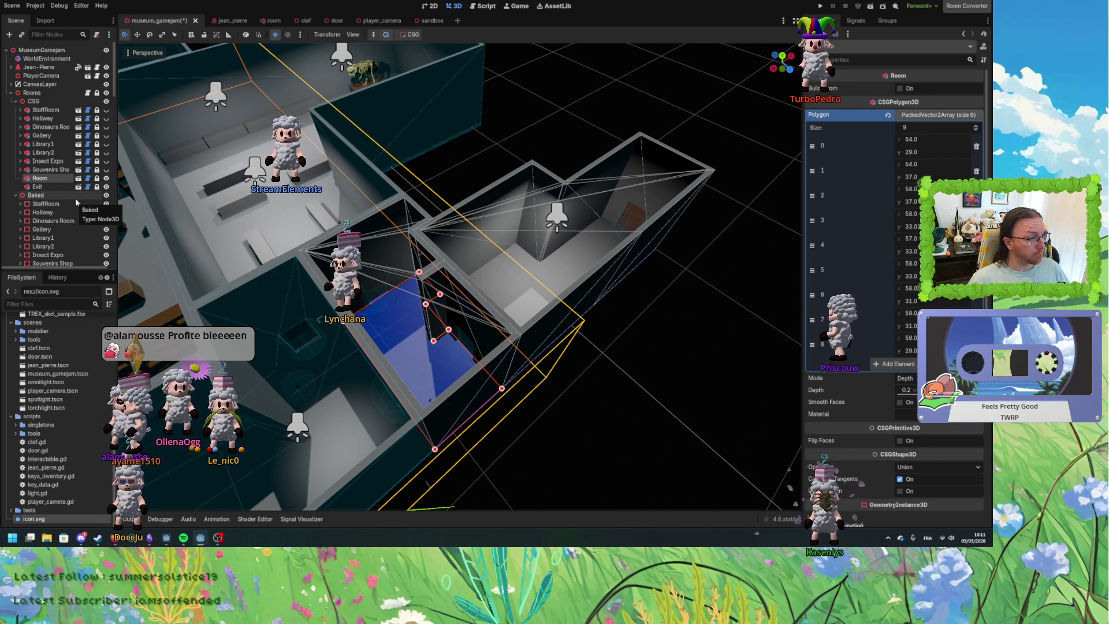
scroll(75, 202, "down", 5)
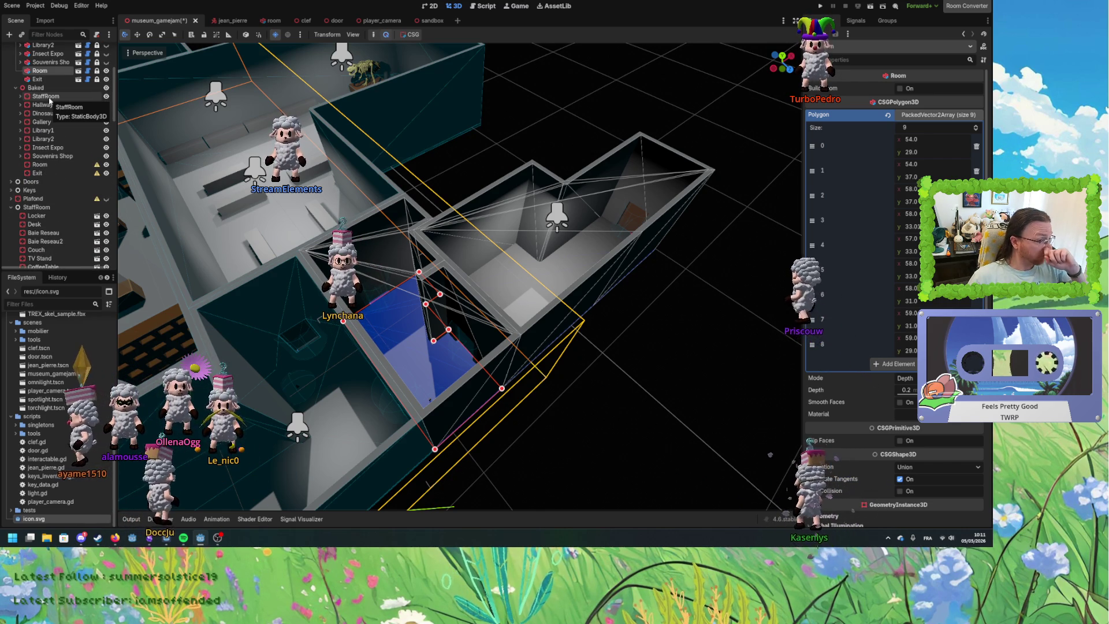
scroll(46, 133, "up", 3)
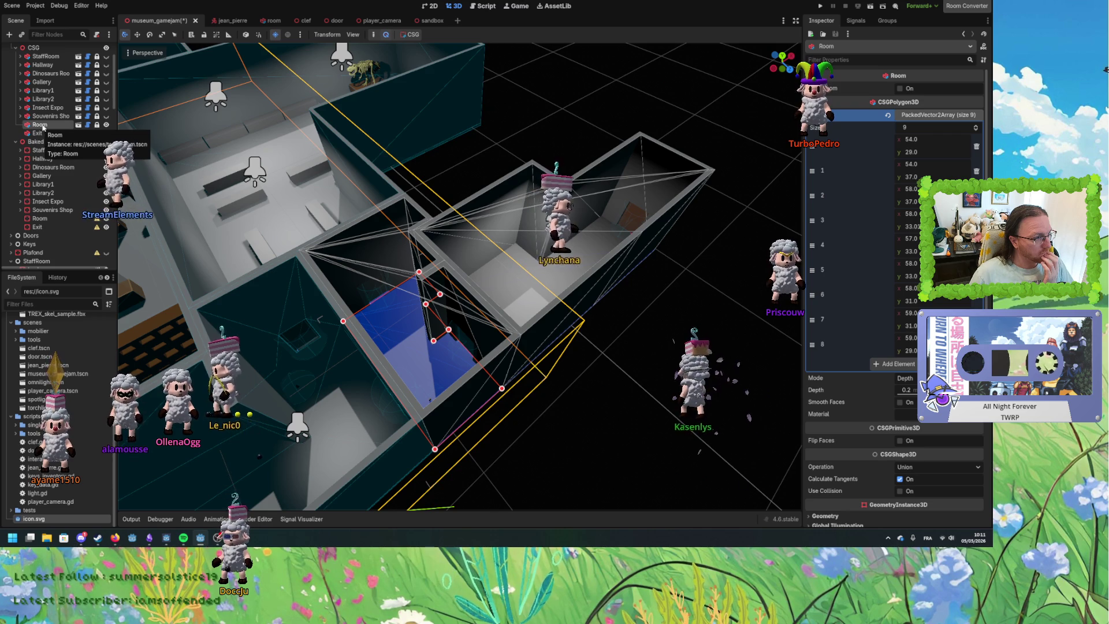
left_click_drag(341, 267, 273, 269)
mouse_move(243, 217)
left_mouse_down()
mouse_move(358, 191)
mouse_move(269, 216)
mouse_move(373, 205)
left_mouse_up()
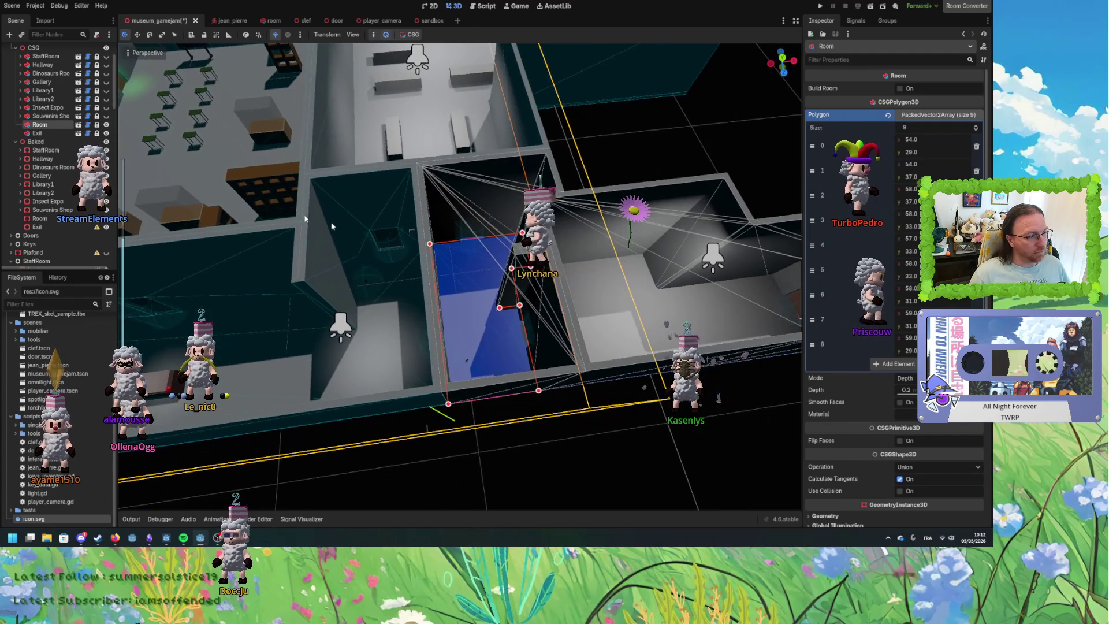
Bake the Room's collision shape and mesh into Baked > Room, then make the CSG Room's children editable.
left_click(413, 35)
left_click(434, 57)
left_click(413, 35)
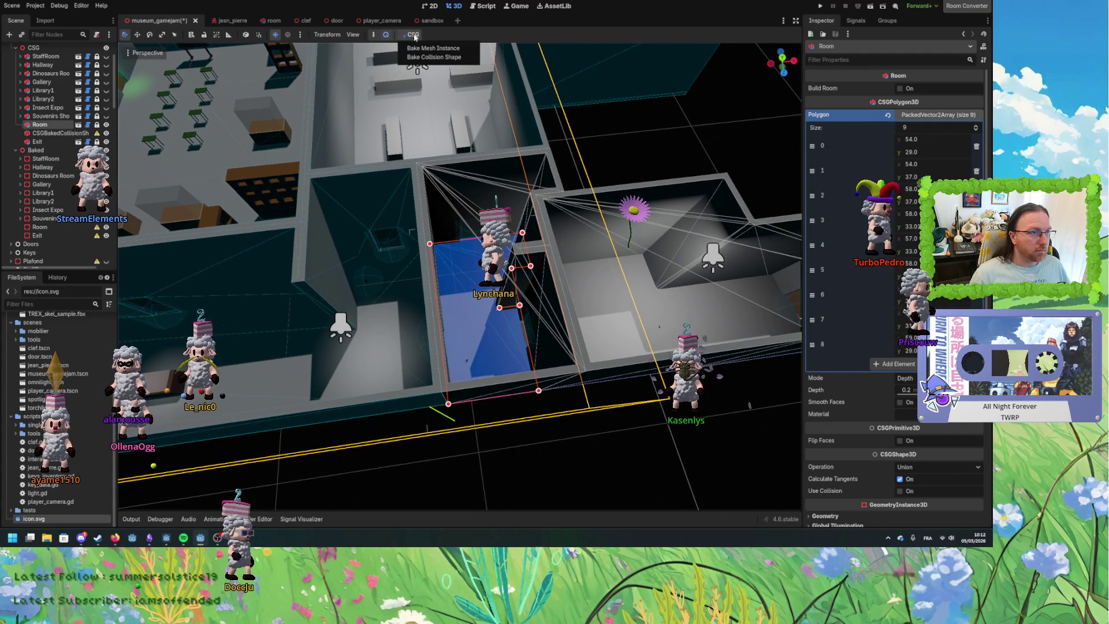
left_click(433, 48)
left_click(58, 142, "ctrl")
left_click_drag(59, 142, 41, 238)
right_click(40, 125)
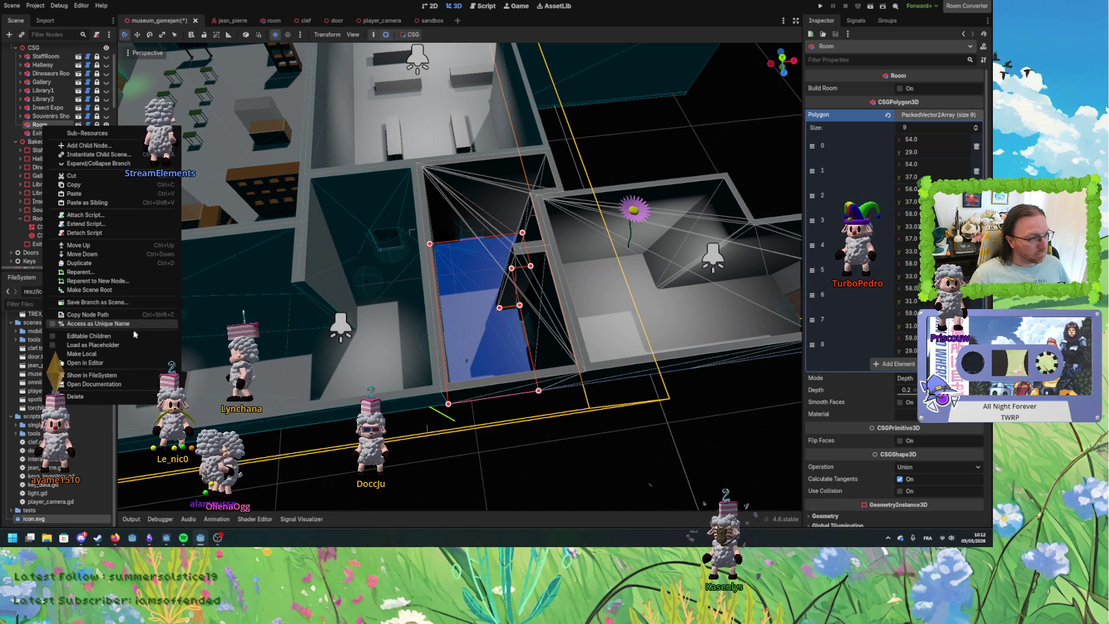
left_click(134, 334)
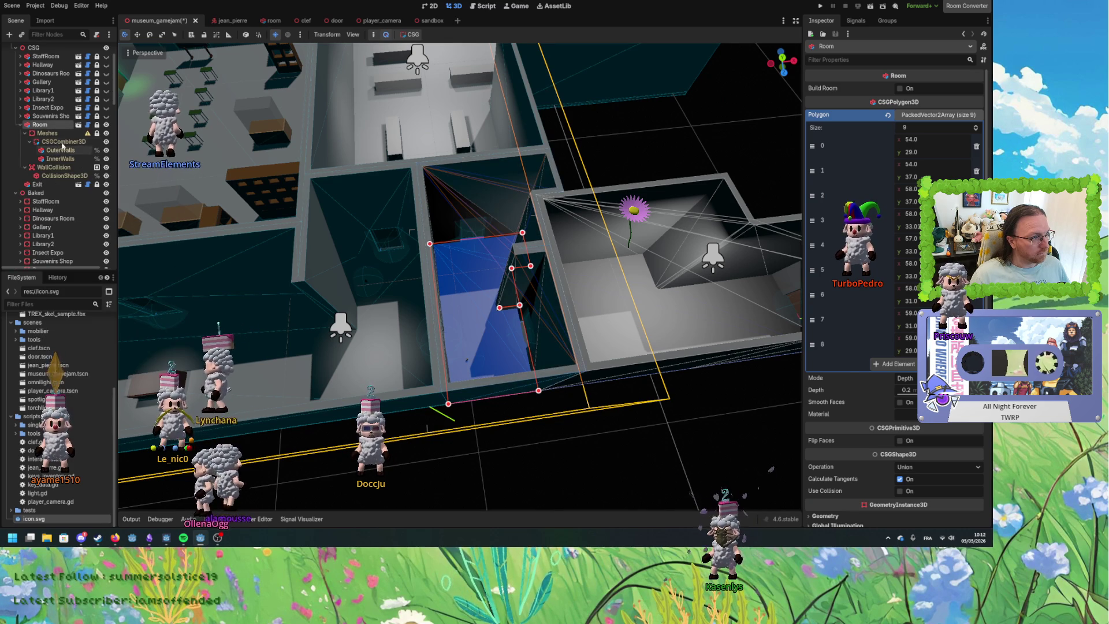
Bake the Room's CSGCombiner3D into a collision shape and mesh and move both under Baked > Room.
left_click(62, 141)
left_click(383, 35)
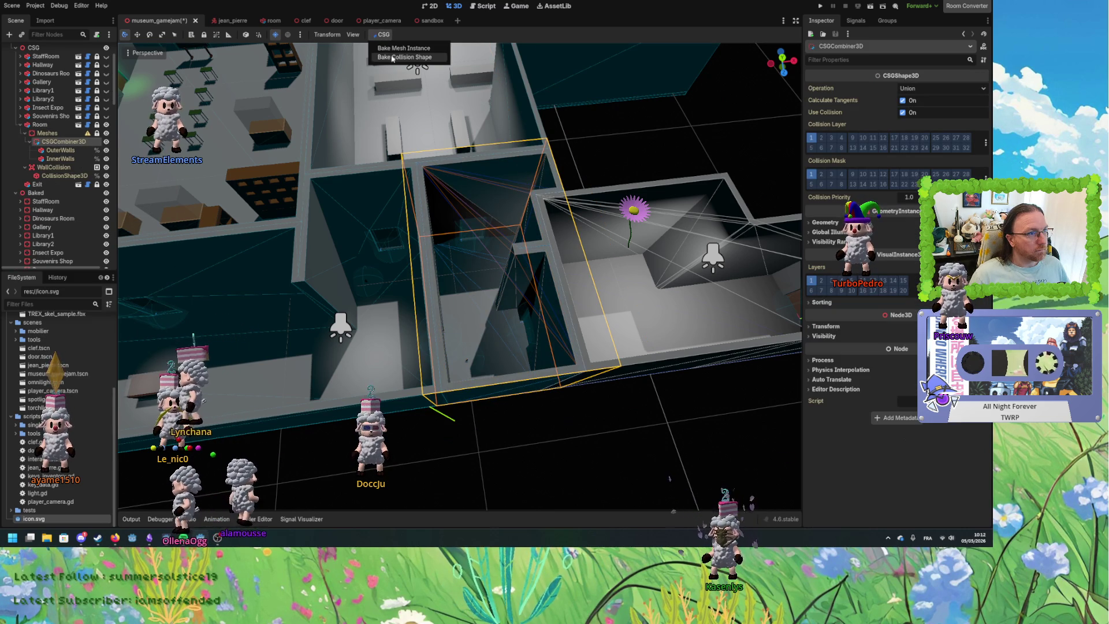
left_click(404, 48)
left_click(383, 34)
left_click(404, 57)
left_click(64, 167)
left_click(64, 175, "shift")
scroll(90, 138, "down", 3)
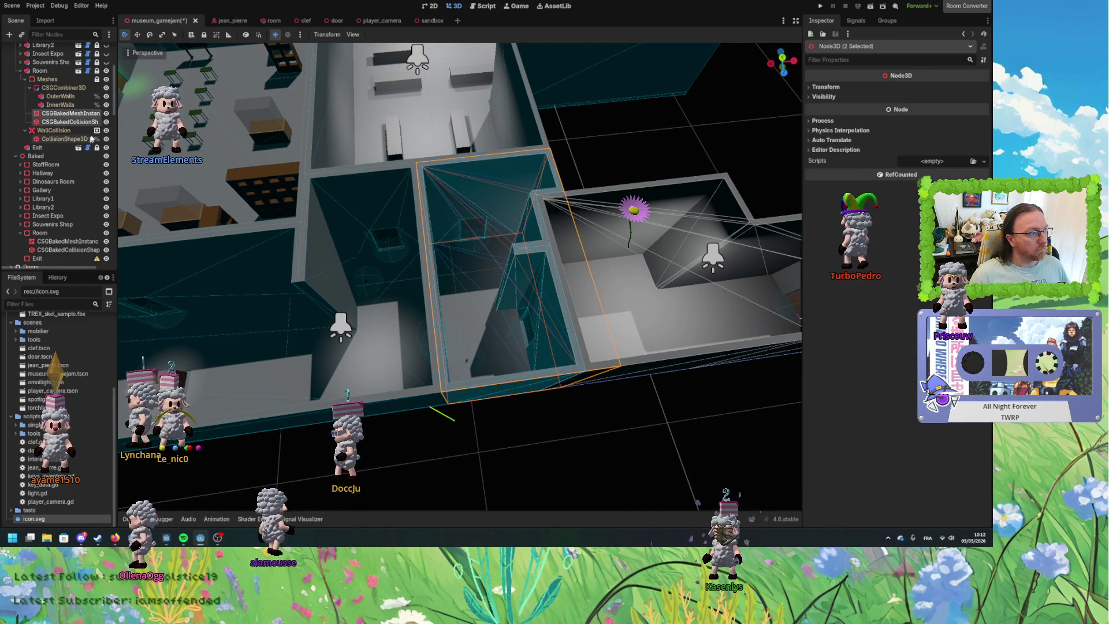
mouse_move(69, 121)
left_mouse_down()
mouse_move(66, 255)
mouse_move(56, 230)
left_mouse_up()
Rename the baked Room nodes Floor, Walls, FloorCollision and WallsCollision.
left_click(61, 243)
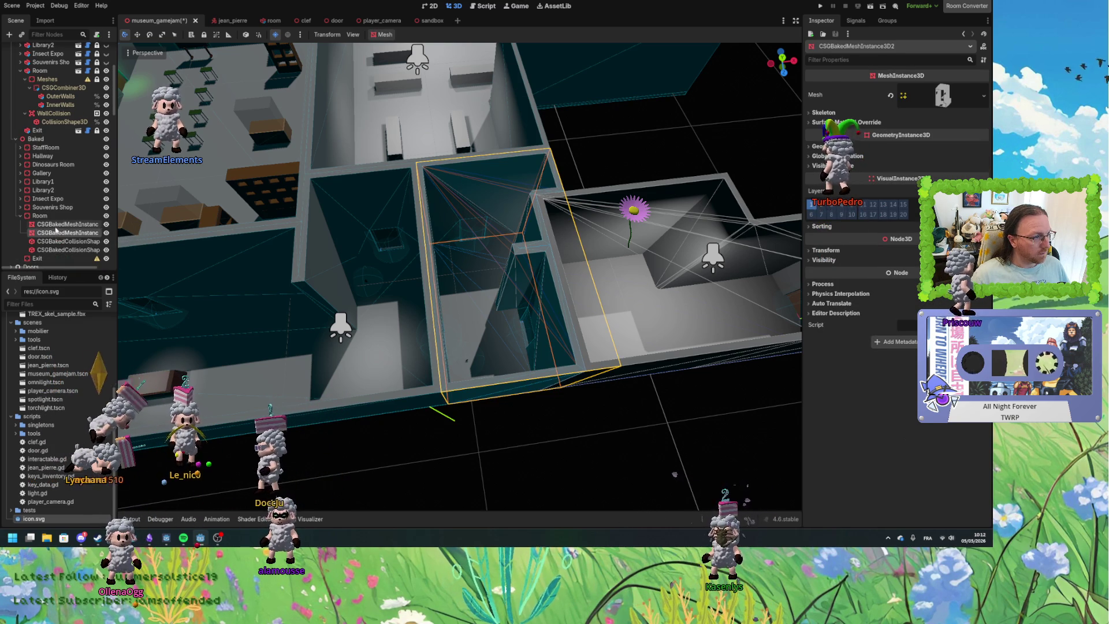
double_click(58, 224)
type("Fid")
key("BackSpace")
key("BackSpace")
type("loor")
key("Return")
double_click(61, 232)
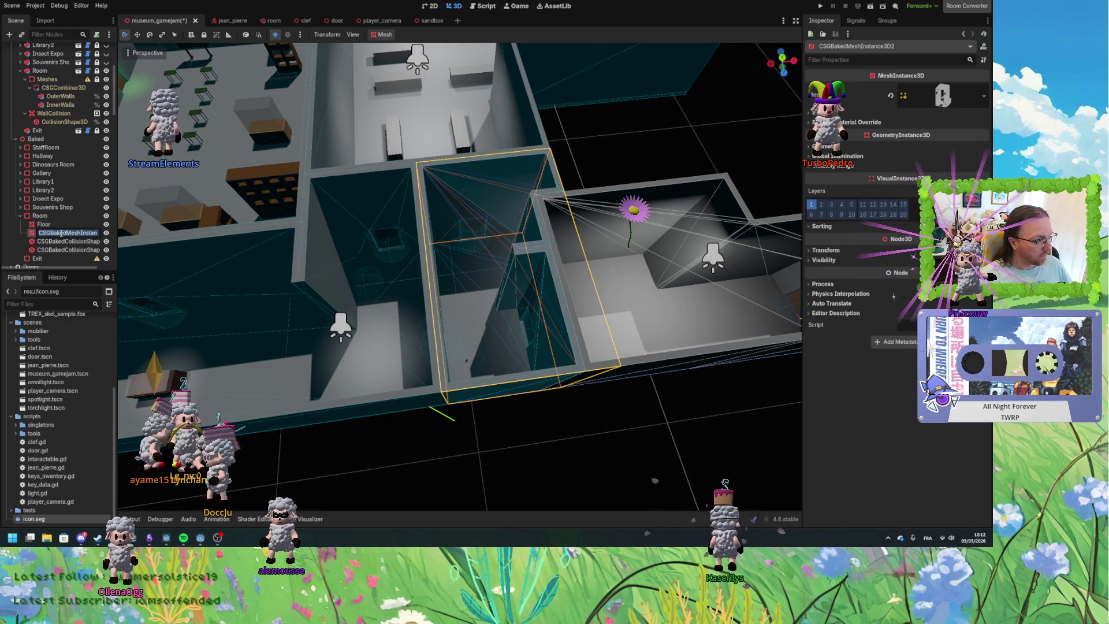
type("Walls")
key("Return")
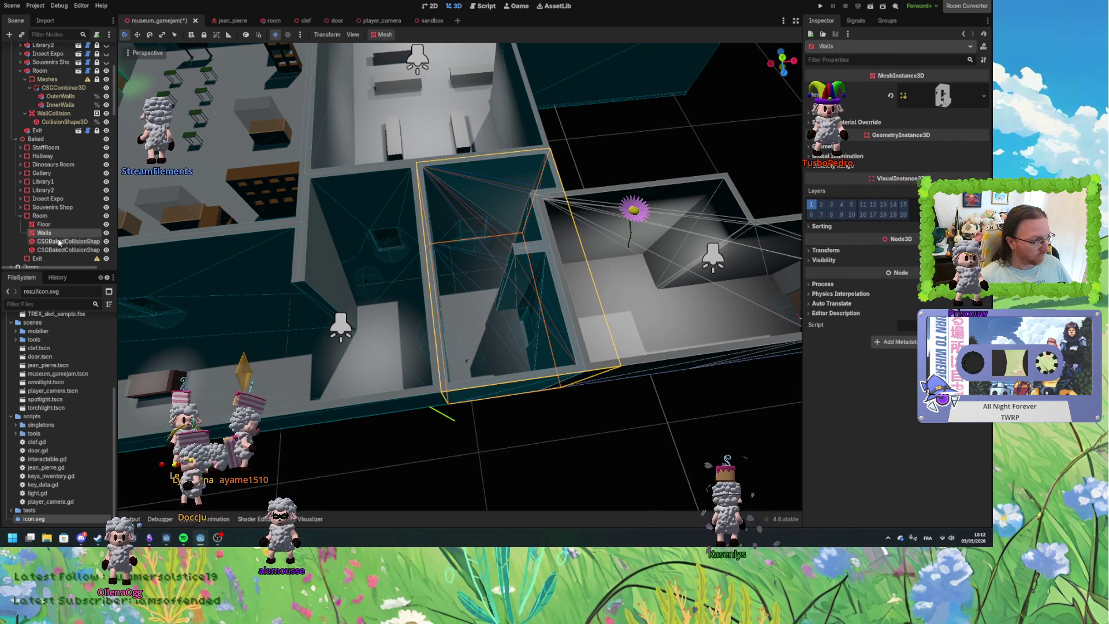
double_click(59, 242)
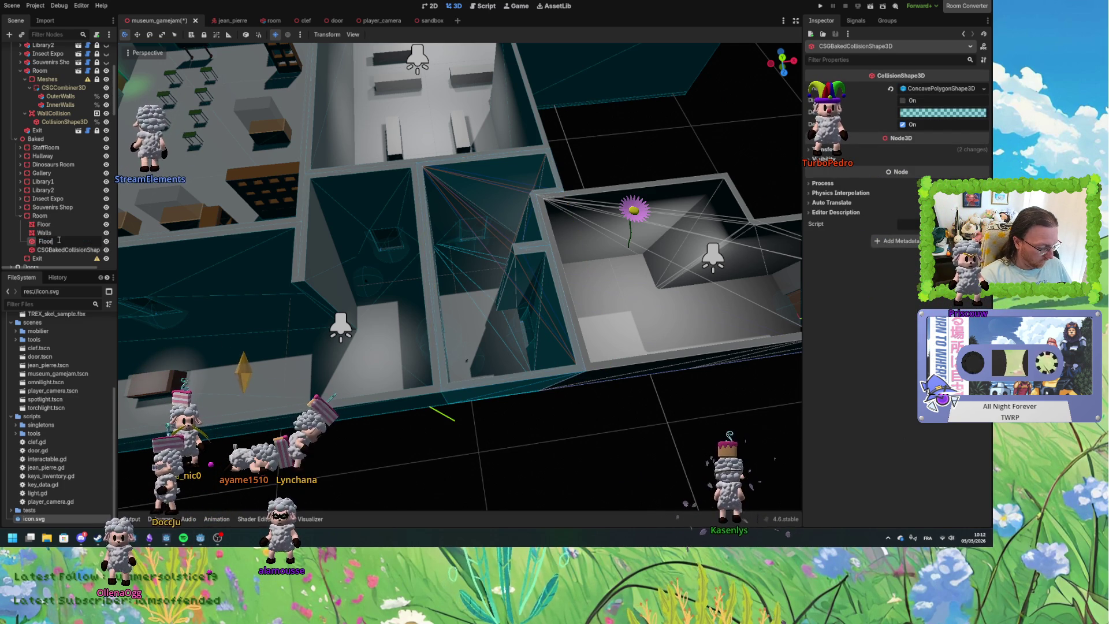
type("FloorCollision")
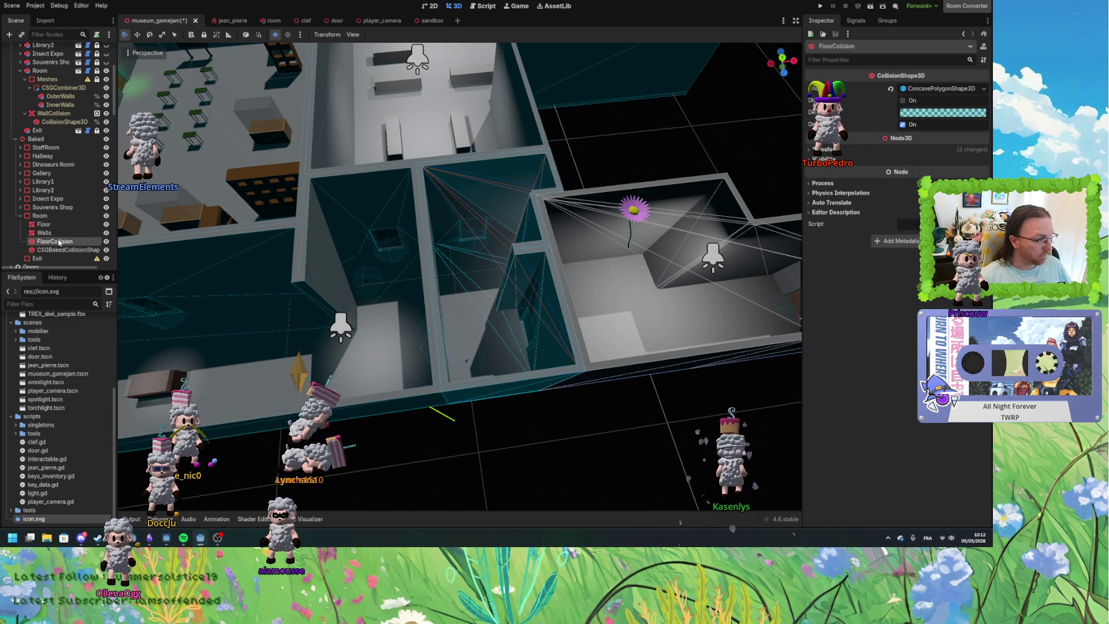
double_click(69, 250)
type("Wall")
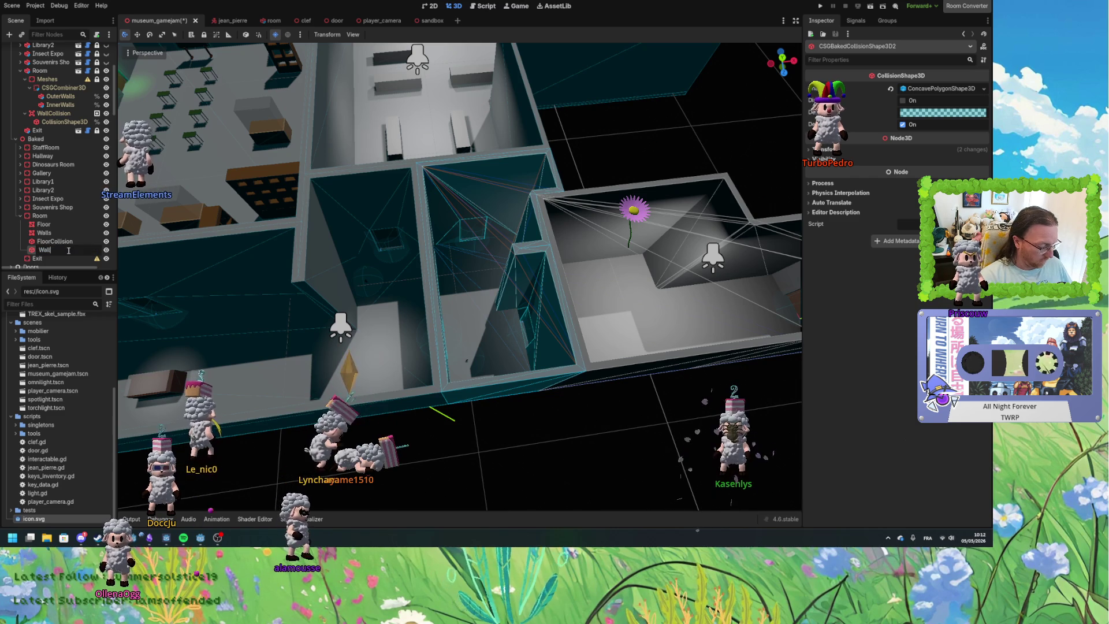
type("sCollision")
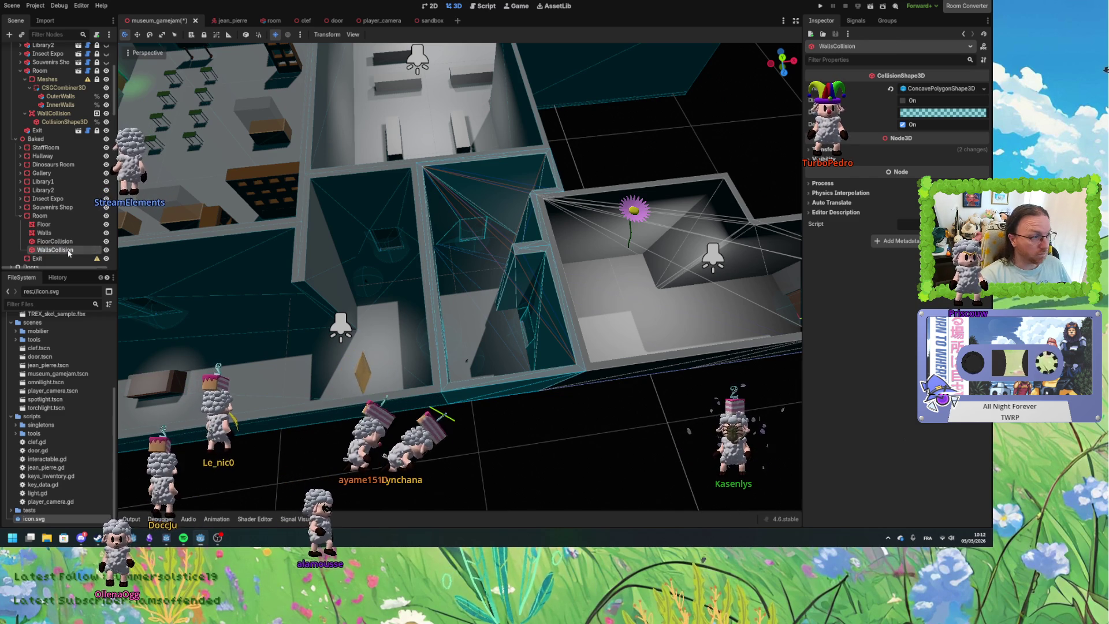
key("Return")
Orbit to a lower frontal view of the rooms and collapse the CSG Room's children.
scroll(489, 249, "down", 5)
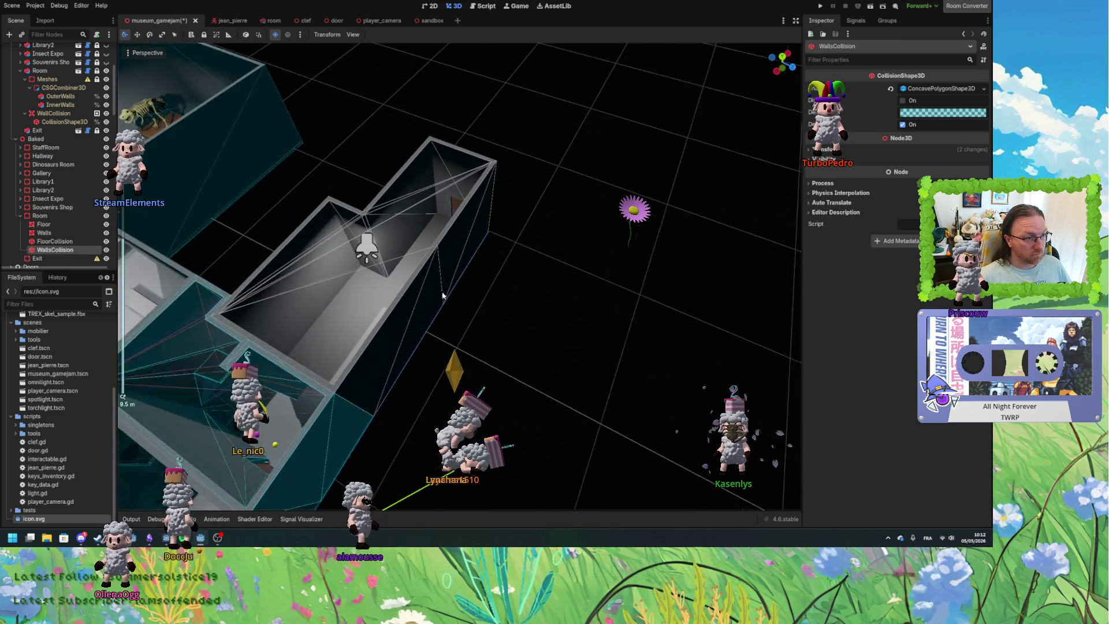
mouse_move(442, 296)
left_mouse_down()
mouse_move(383, 265)
mouse_move(331, 257)
left_mouse_up()
scroll(330, 257, "up", 4)
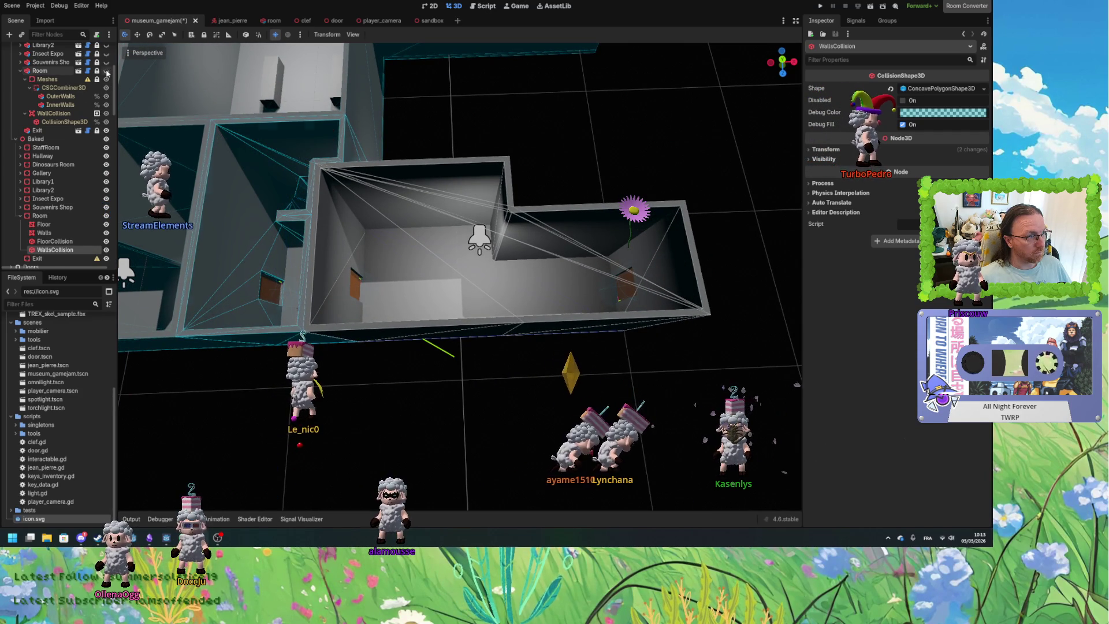
left_click(21, 71)
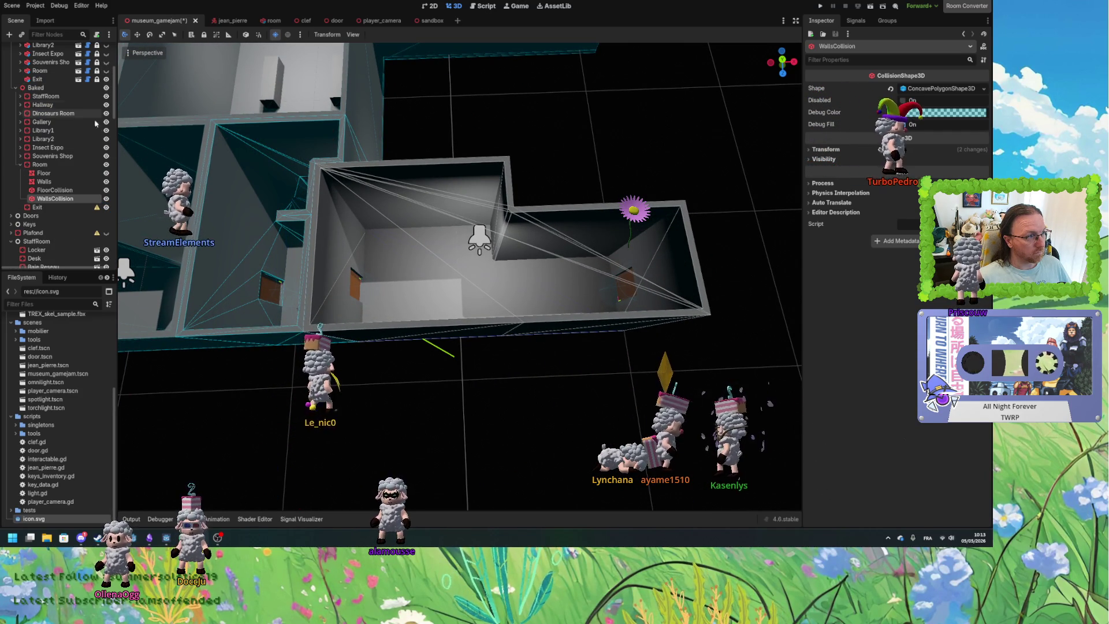
scroll(468, 216, "down", 5)
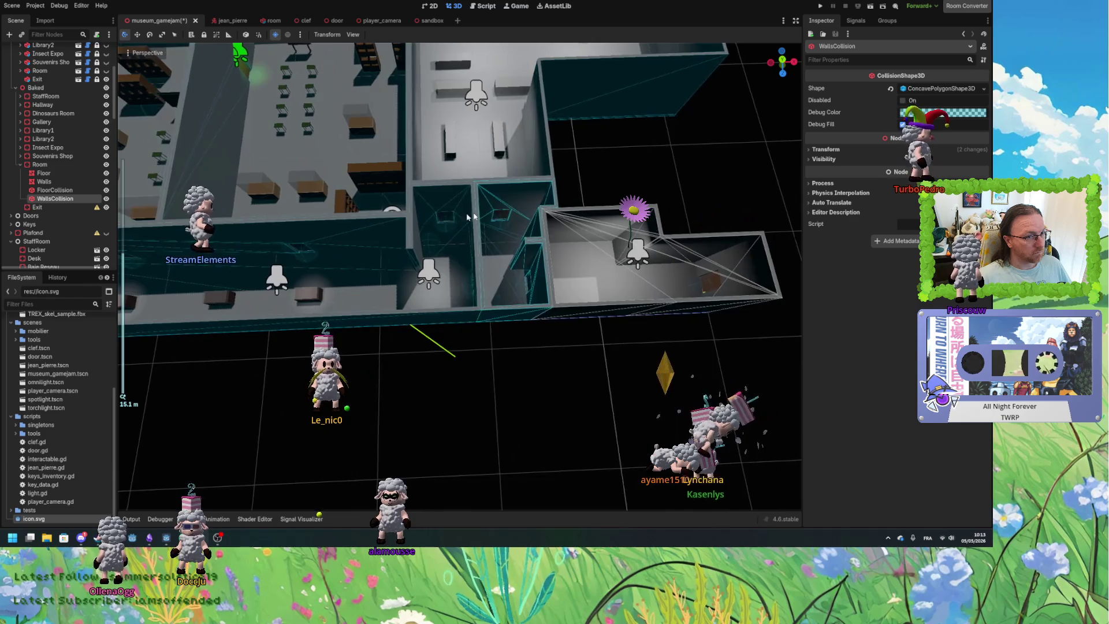
Clear the selection, orbit to a top-down view, and select the CSG Exit room.
scroll(468, 217, "up", 3)
left_click(534, 261)
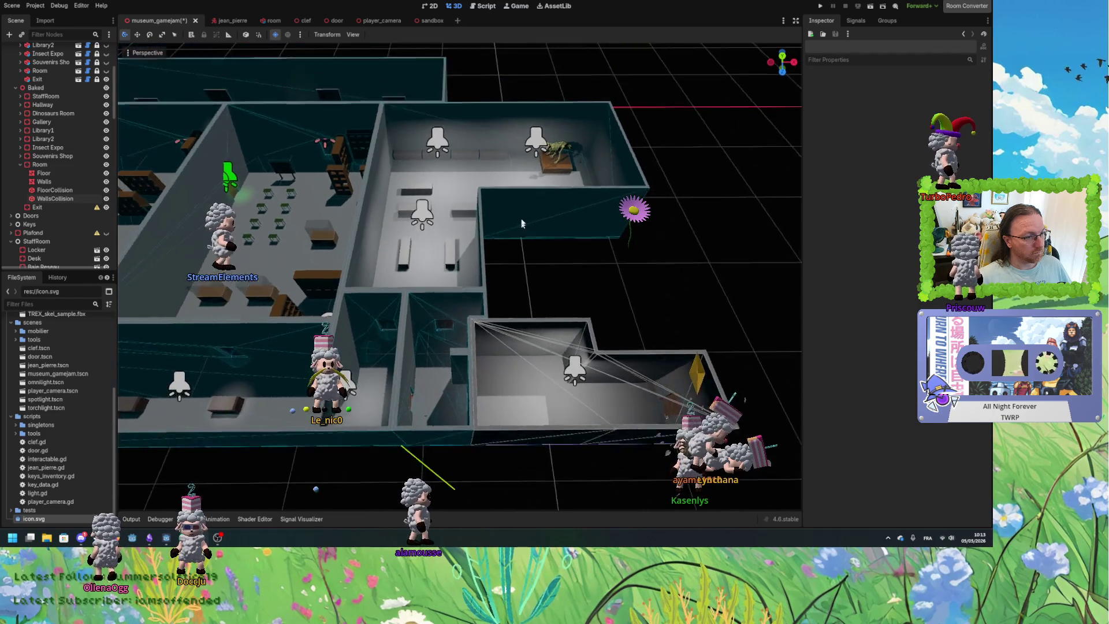
scroll(521, 224, "down", 3)
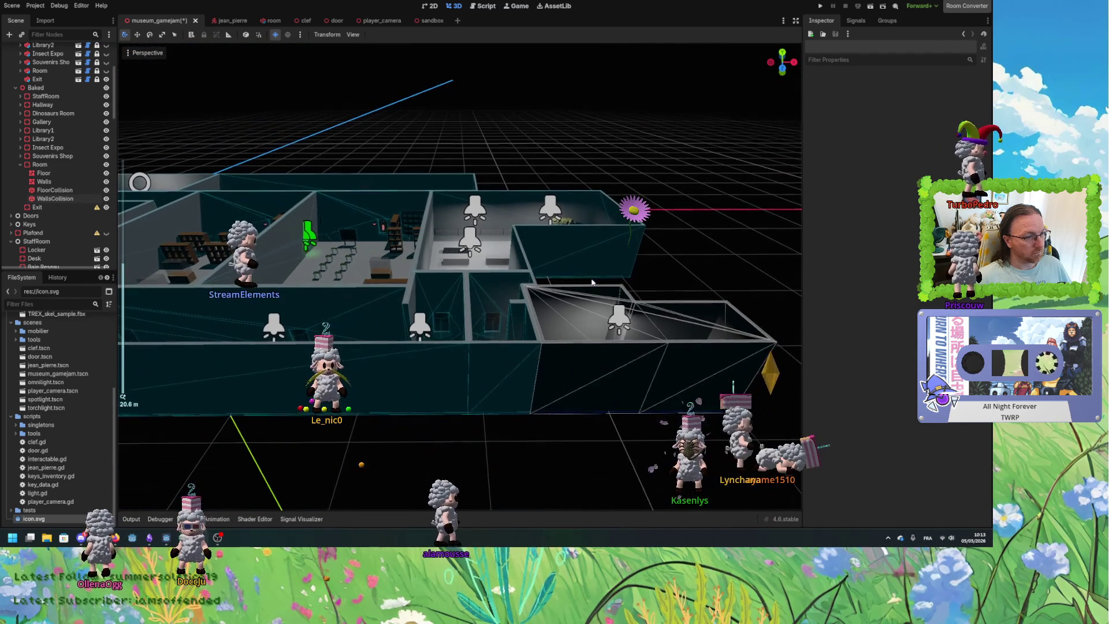
mouse_move(451, 308)
left_mouse_down()
mouse_move(460, 358)
mouse_move(728, 519)
left_mouse_up()
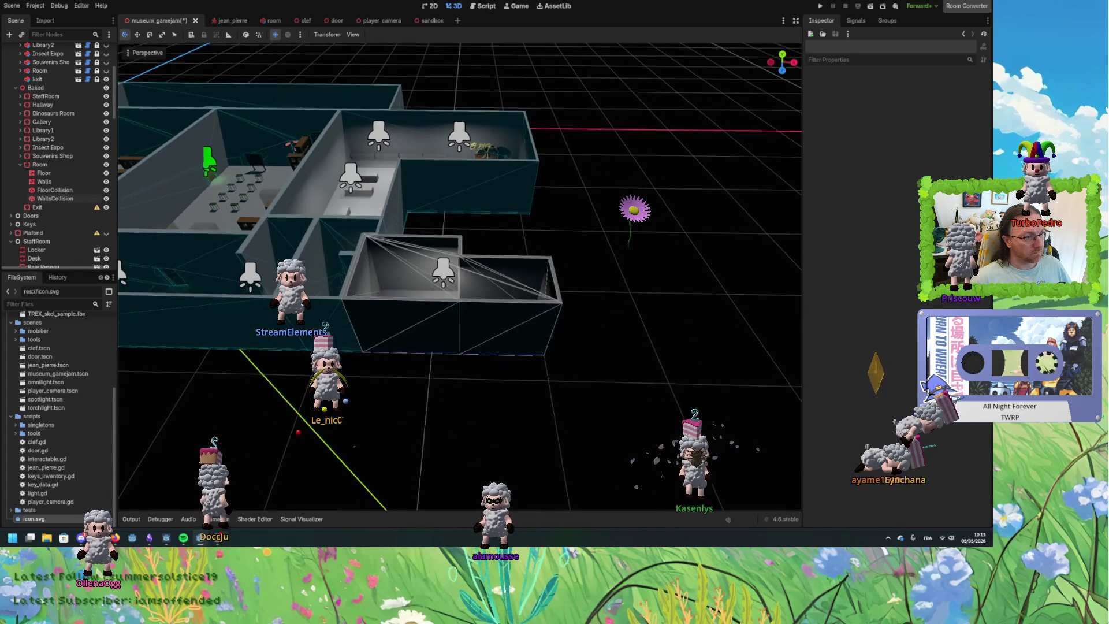
scroll(462, 289, "up", 4)
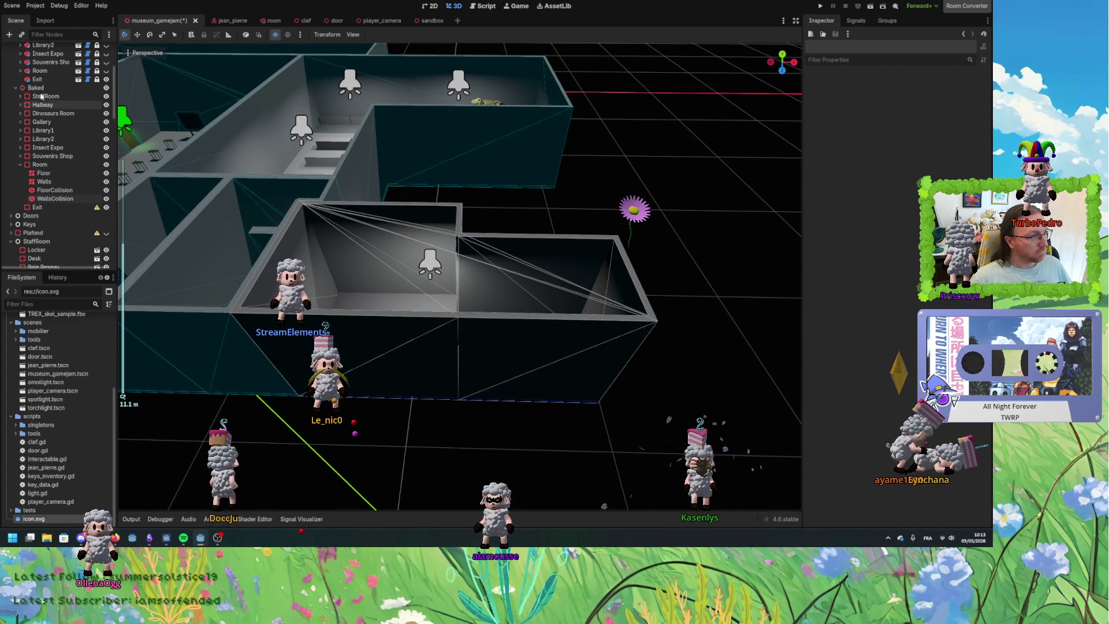
left_click(38, 79)
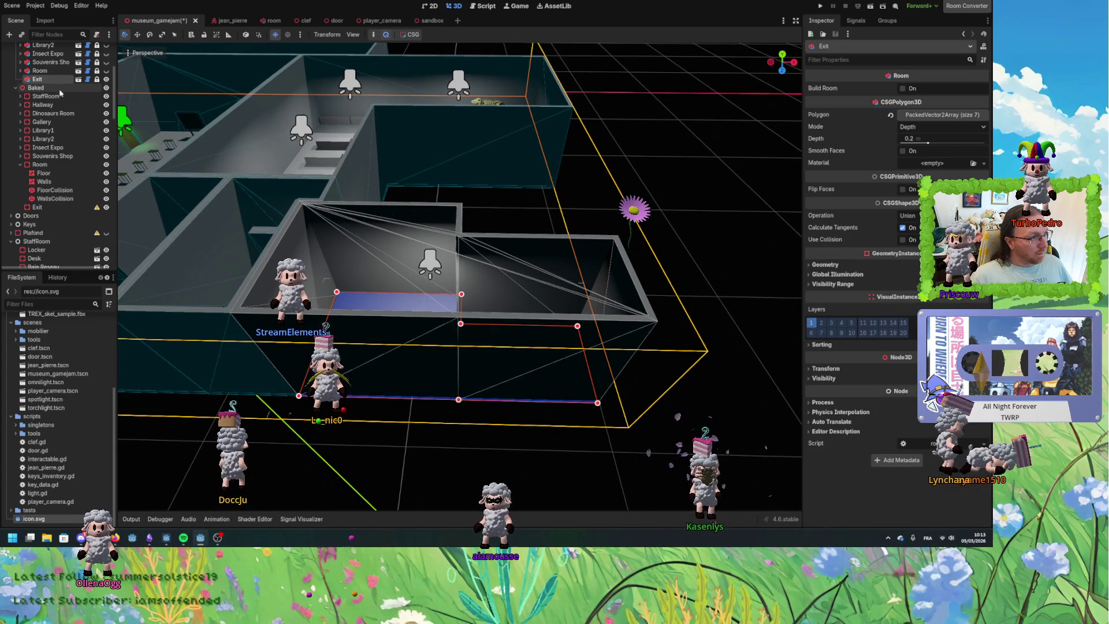
Bake the Exit room's collision shape and mesh instance and move both under Baked > Exit.
mouse_move(396, 211)
left_mouse_down()
mouse_move(528, 243)
mouse_move(270, 221)
left_mouse_up()
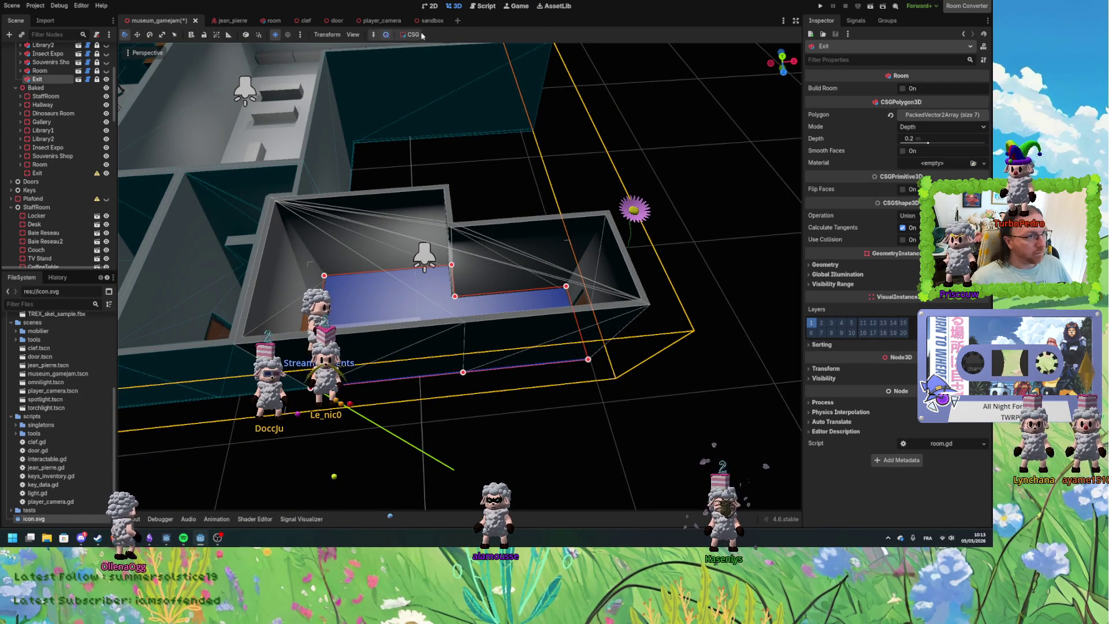
left_click(417, 57)
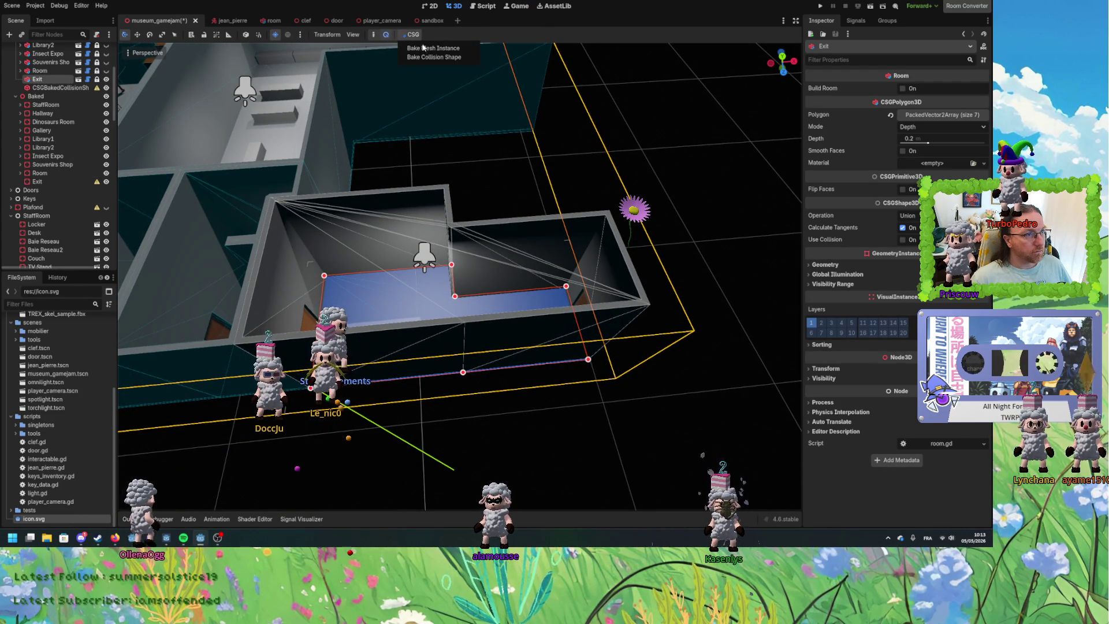
left_click(425, 49)
left_click(59, 87)
left_click(60, 96, "shift")
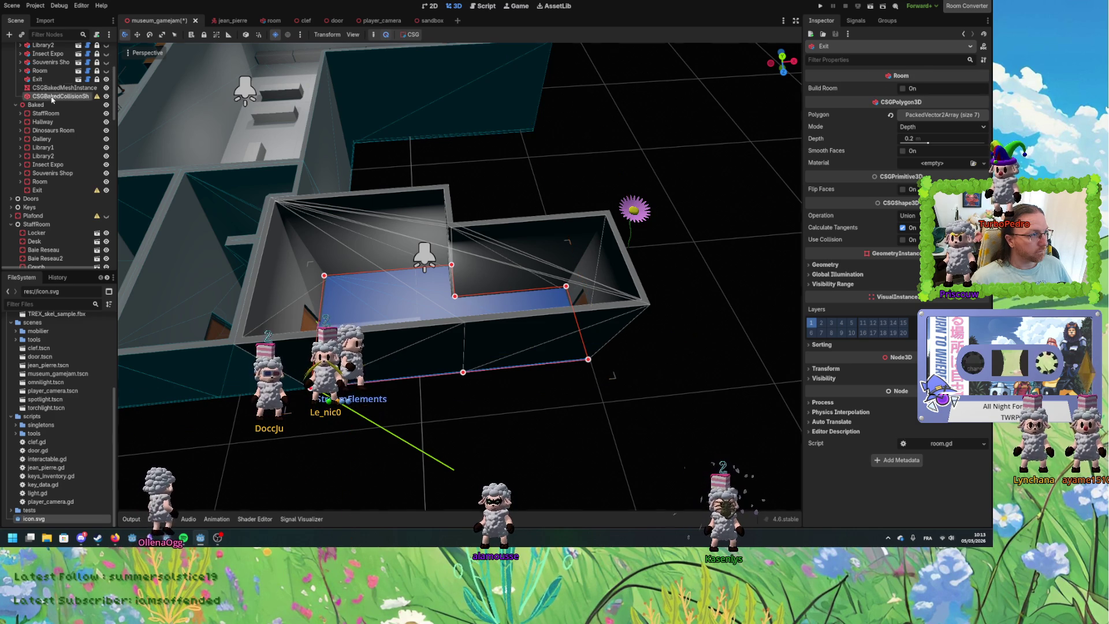
scroll(78, 147, "down", 1)
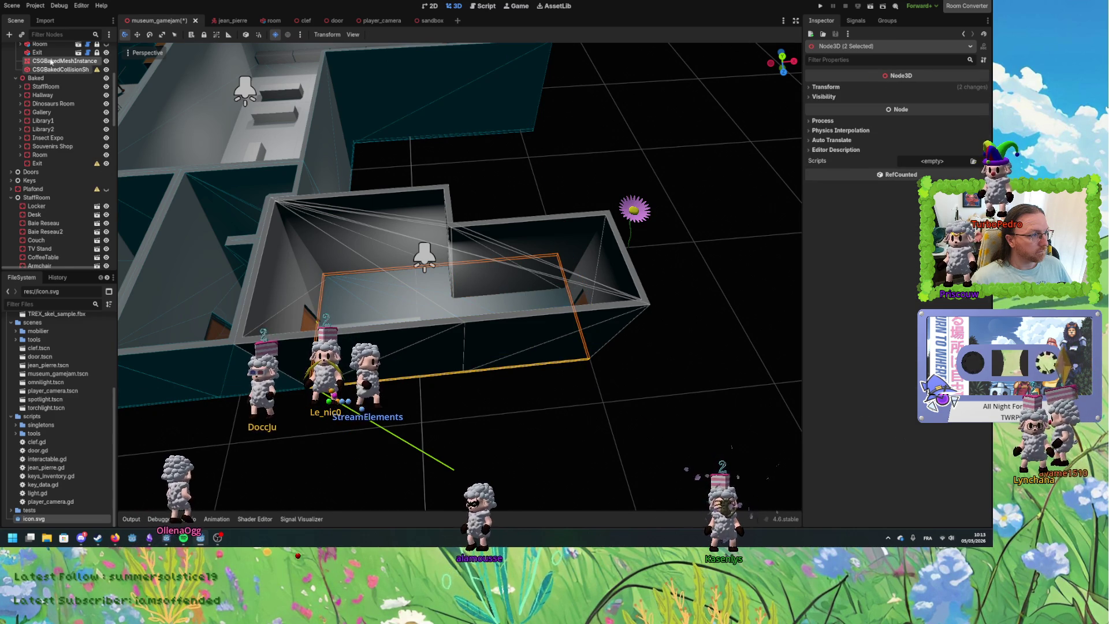
left_click_drag(45, 165, 46, 165)
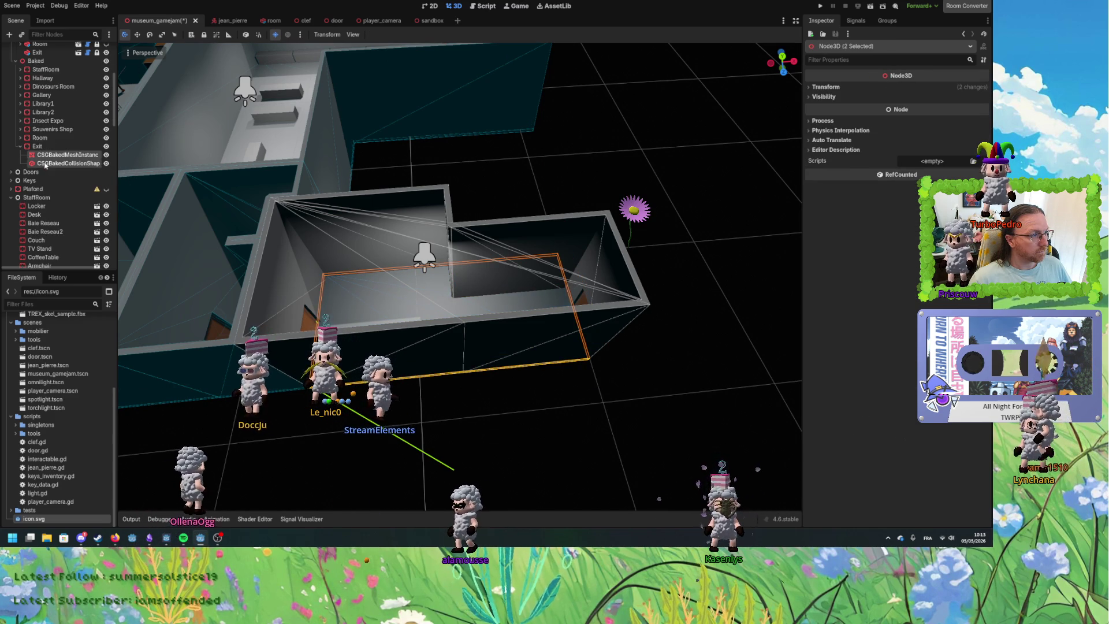
scroll(44, 80, "up", 1)
right_click(49, 81)
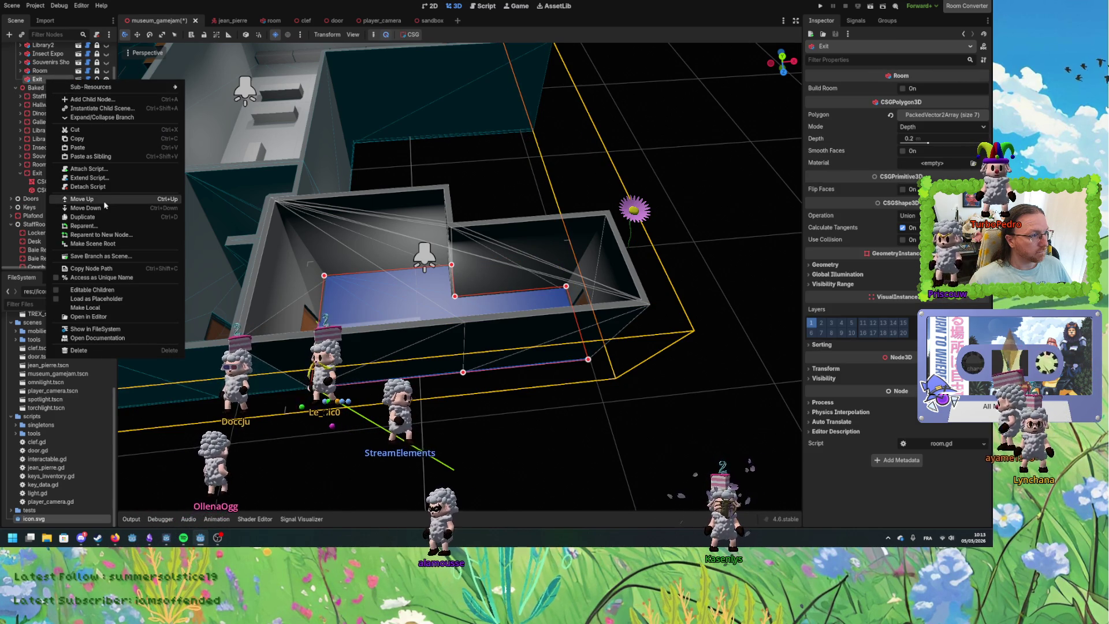
Make the Exit's children editable, bake its CSGCombiner3D walls, and move the results toward Baked > Exit.
left_click(91, 290)
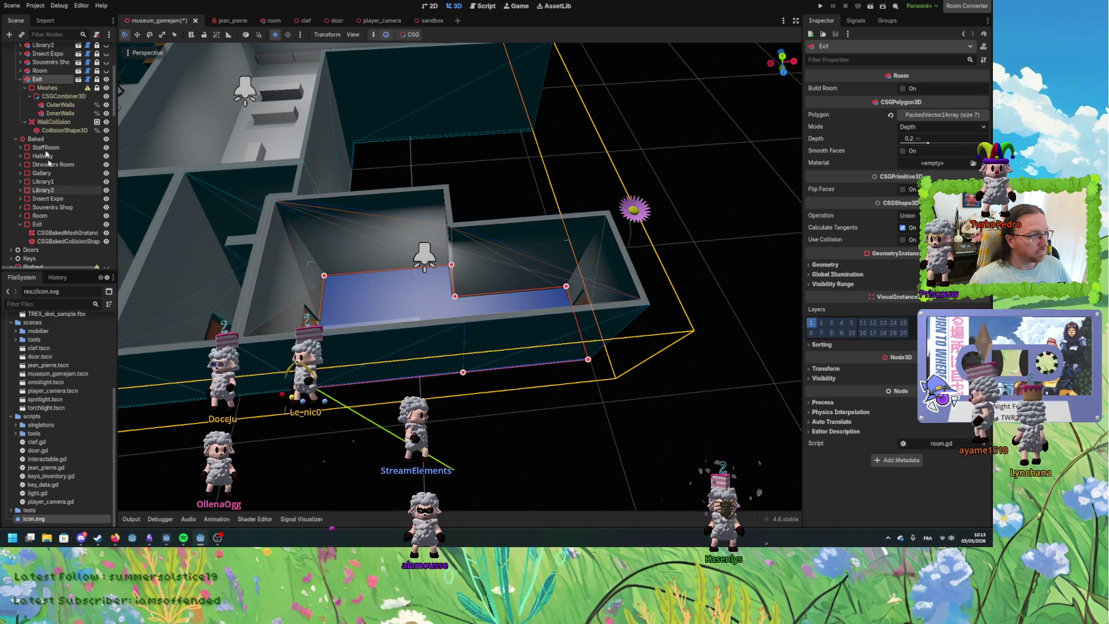
left_click(57, 113)
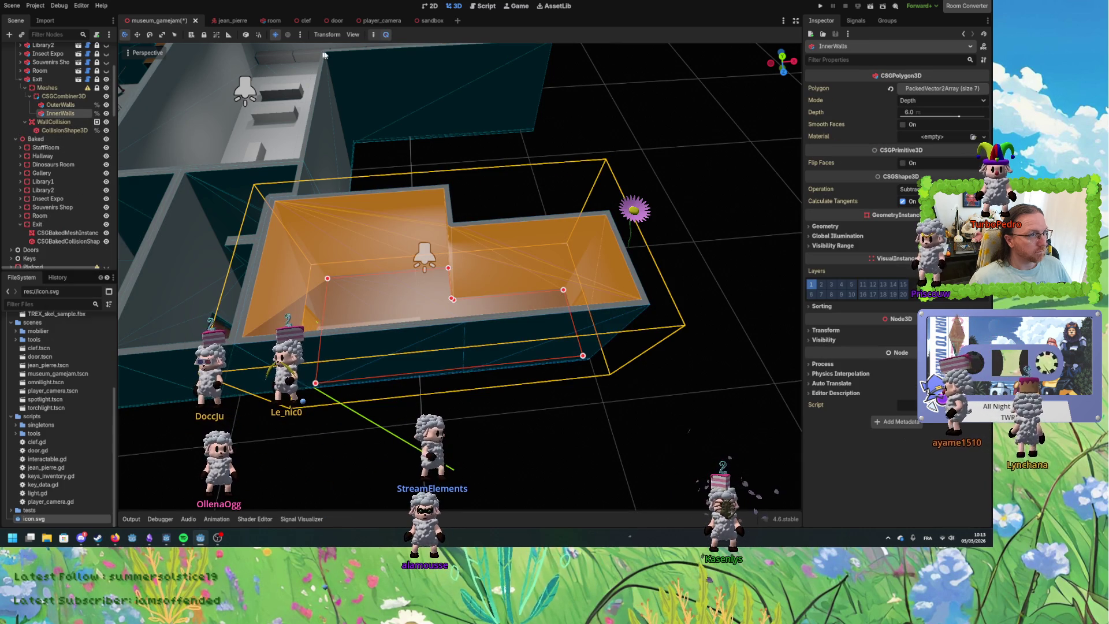
left_click(64, 96)
left_click(383, 34)
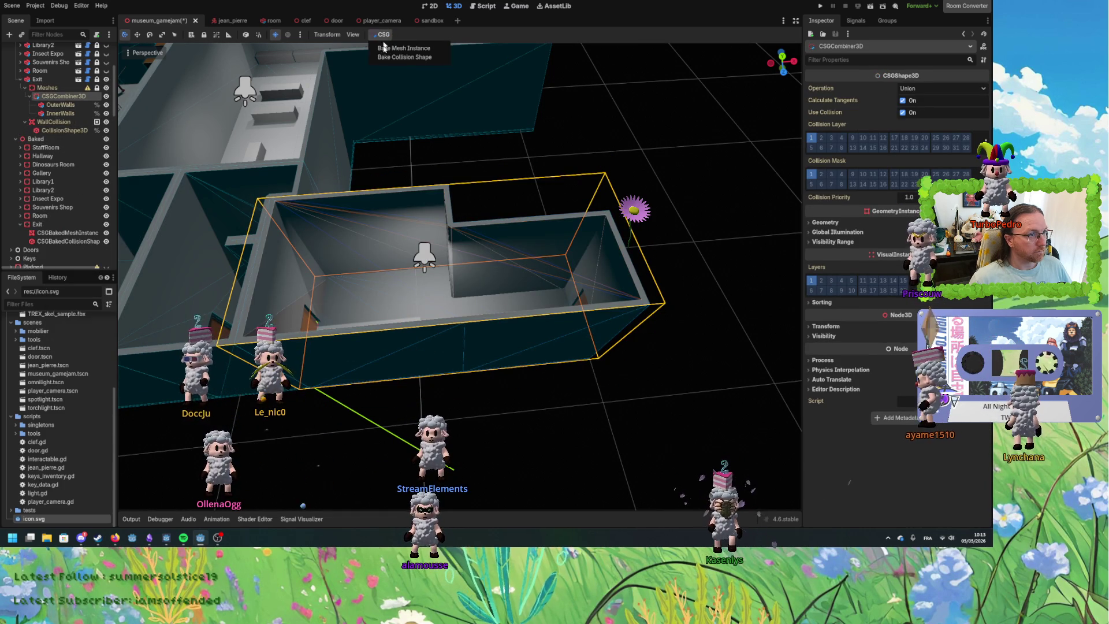
left_click(403, 48)
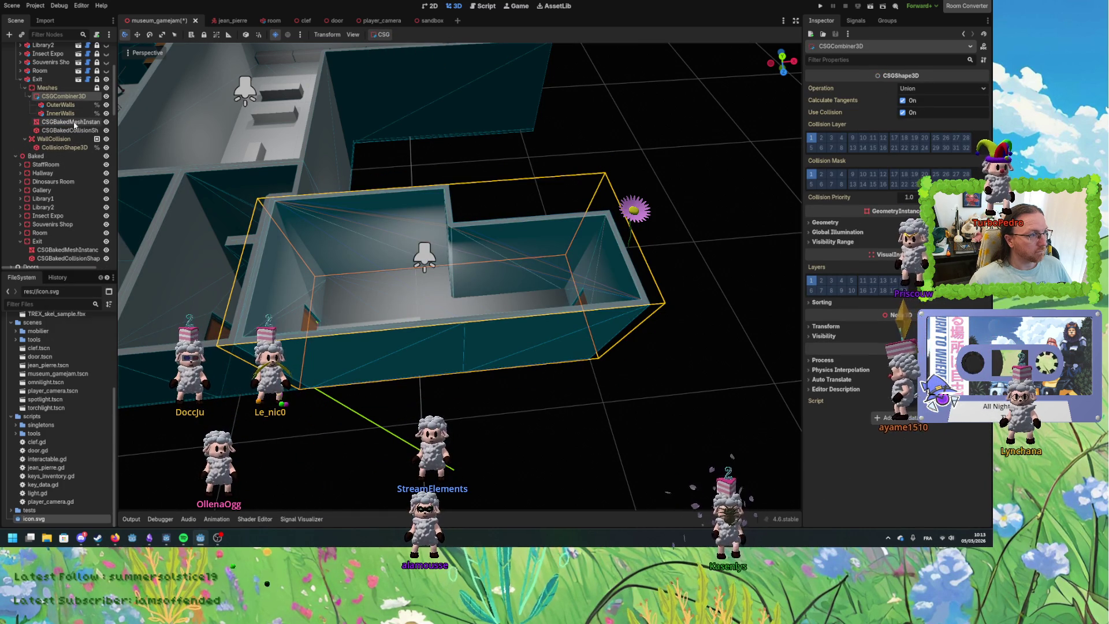
left_click_drag(79, 175, 62, 234)
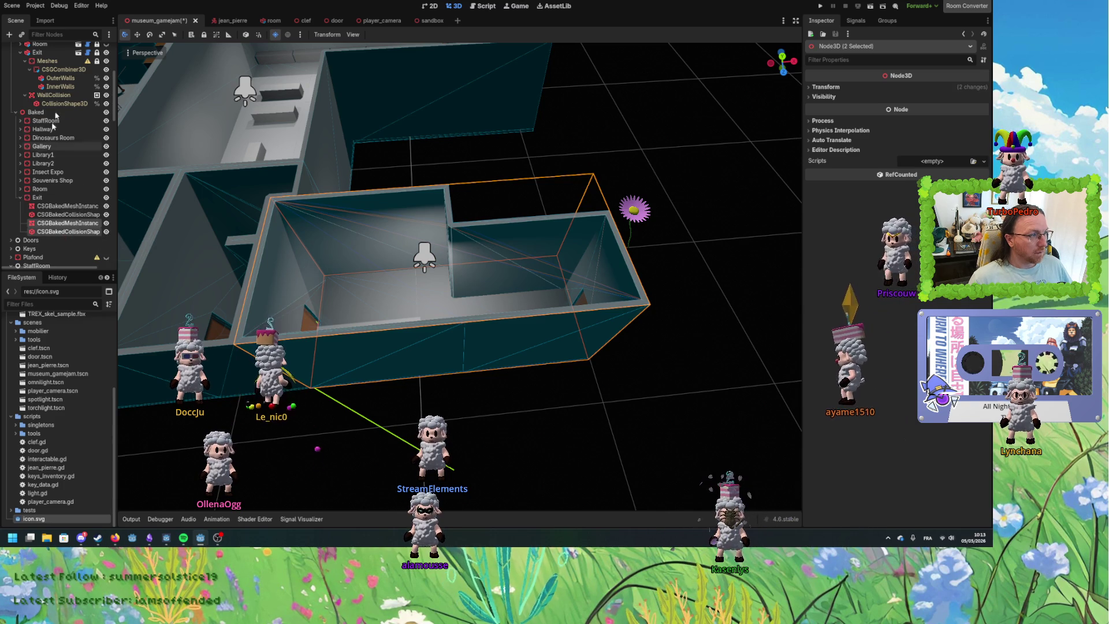
Fold the original Exit branch and select the first baked mesh under Baked > Exit.
scroll(26, 109, "up", 2)
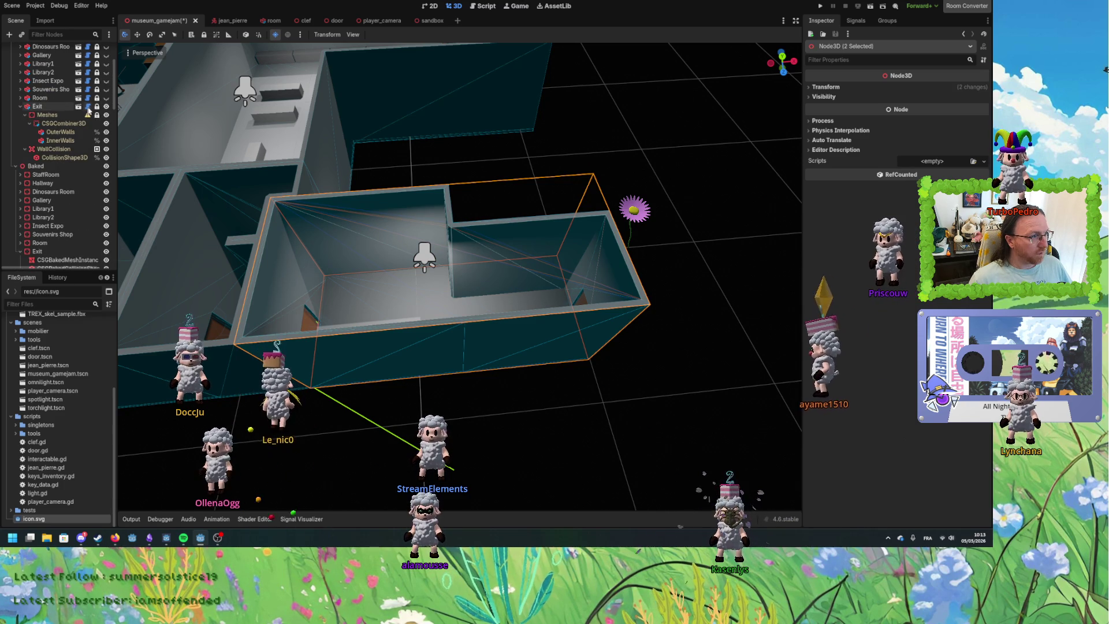
left_click(20, 106)
scroll(57, 144, "down", 1)
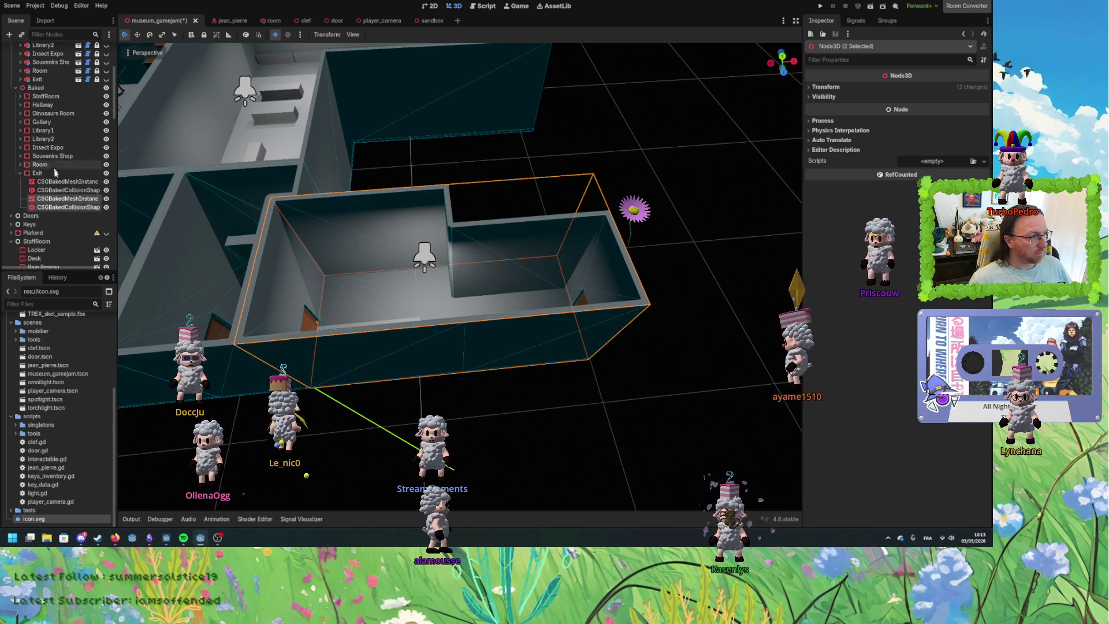
left_click(60, 182)
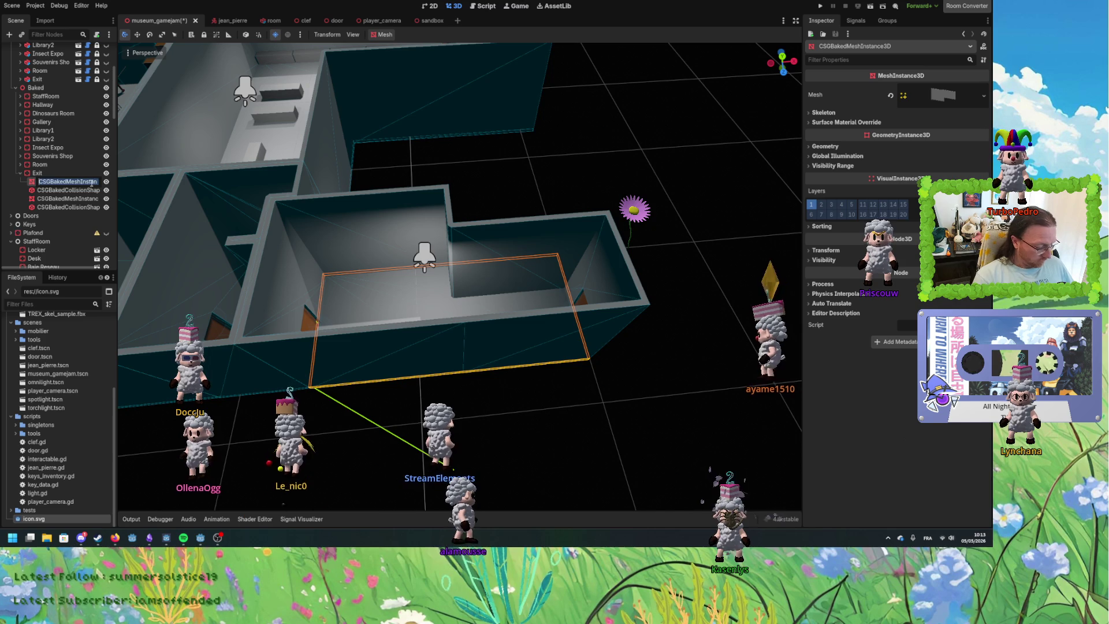
Name the two baked Exit meshes Floor and Walls.
type("Floor")
key("Return")
left_click_drag(67, 199, 68, 191)
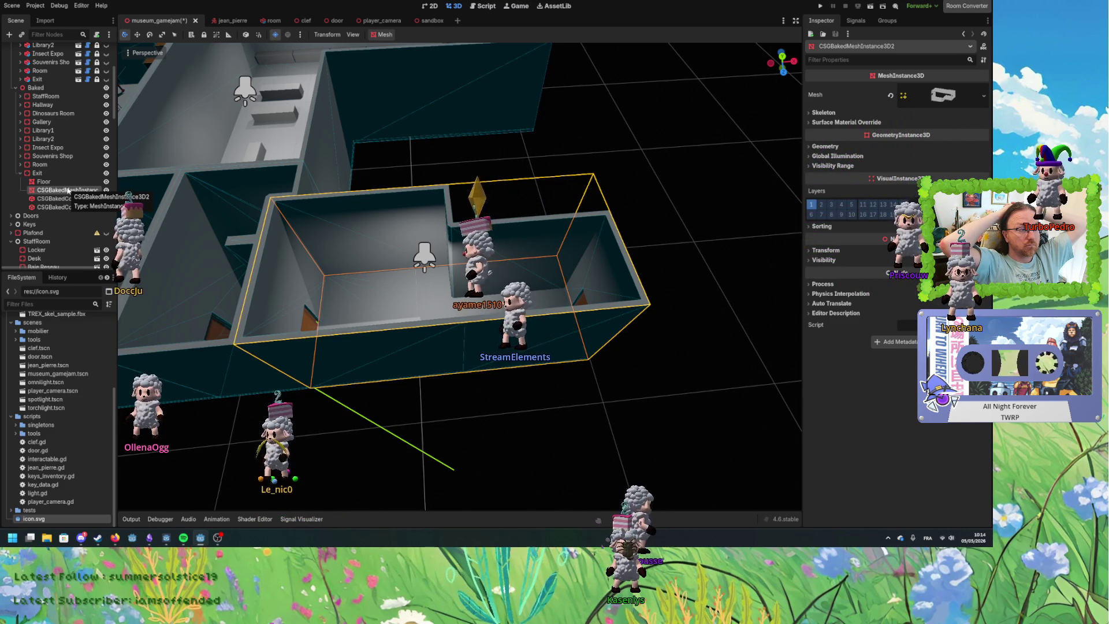
key("Up")
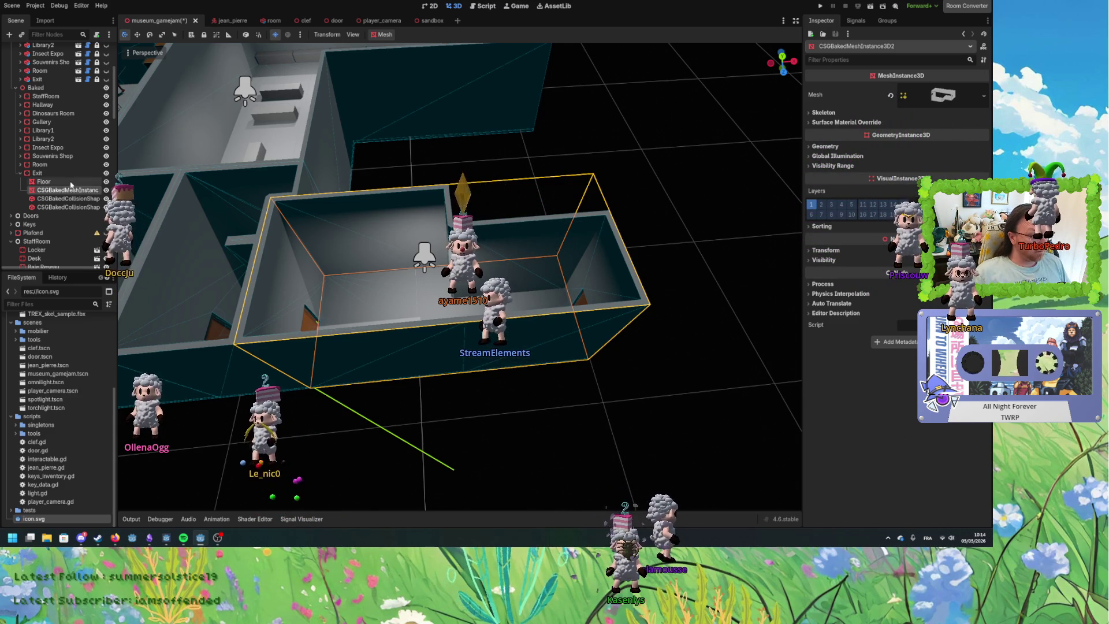
double_click(68, 191)
type("W")
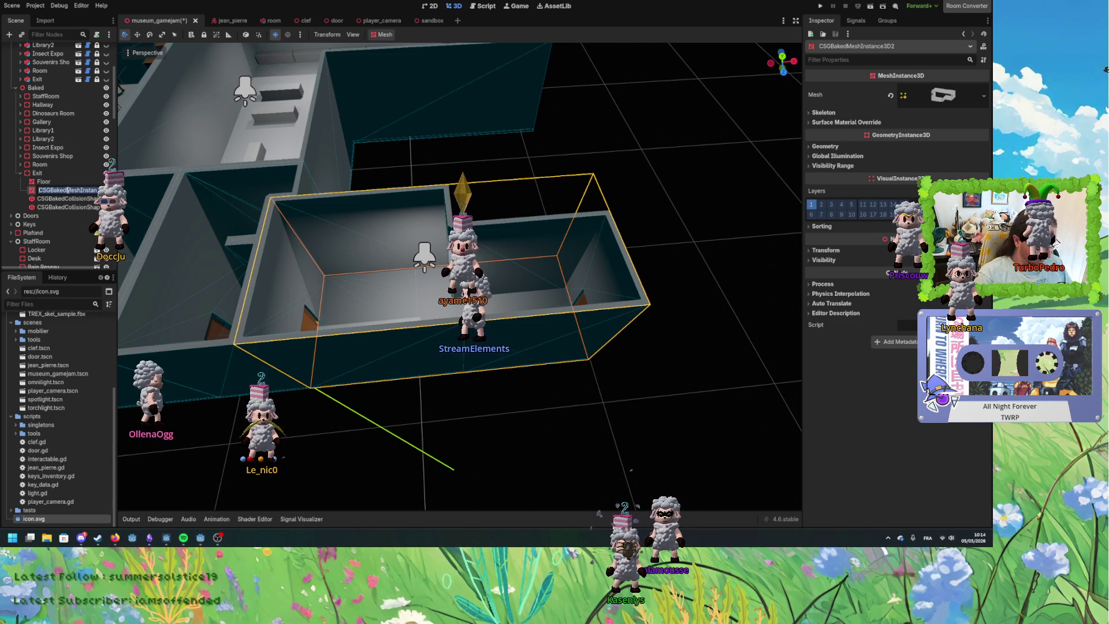
type("al")
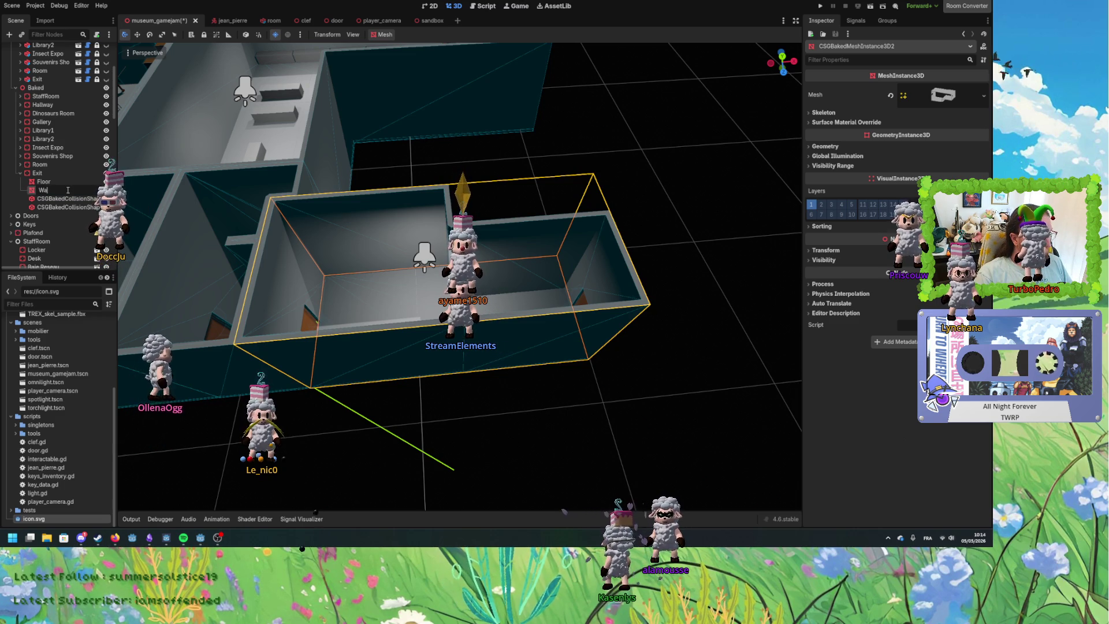
type("ls")
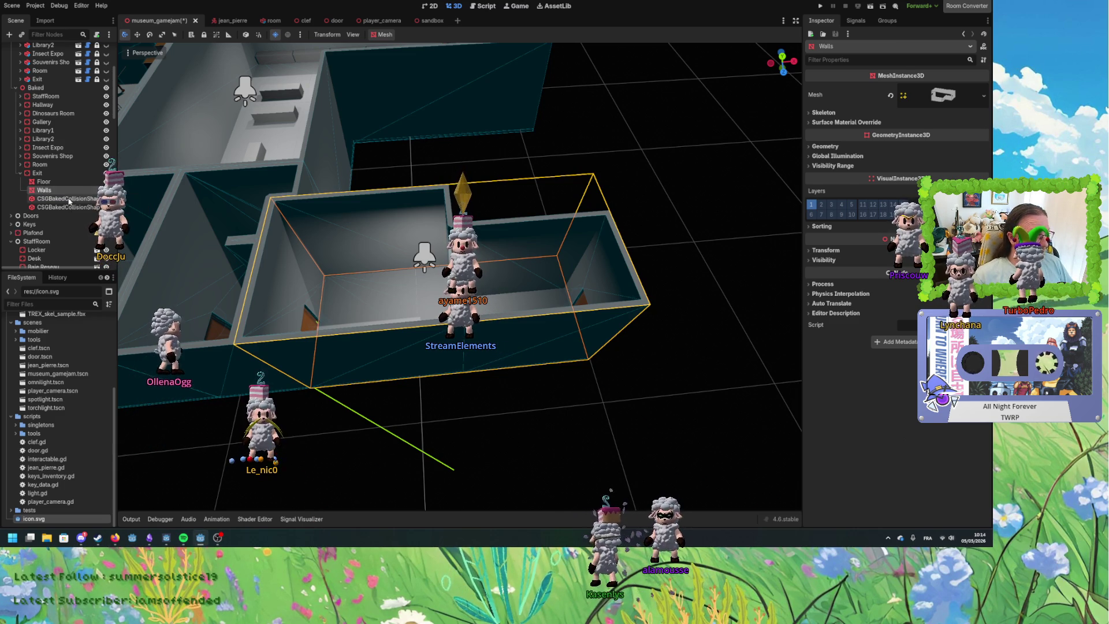
Name the two baked Exit collision shapes FloorCollision and WallsCollision, then clear the selection.
double_click(68, 198)
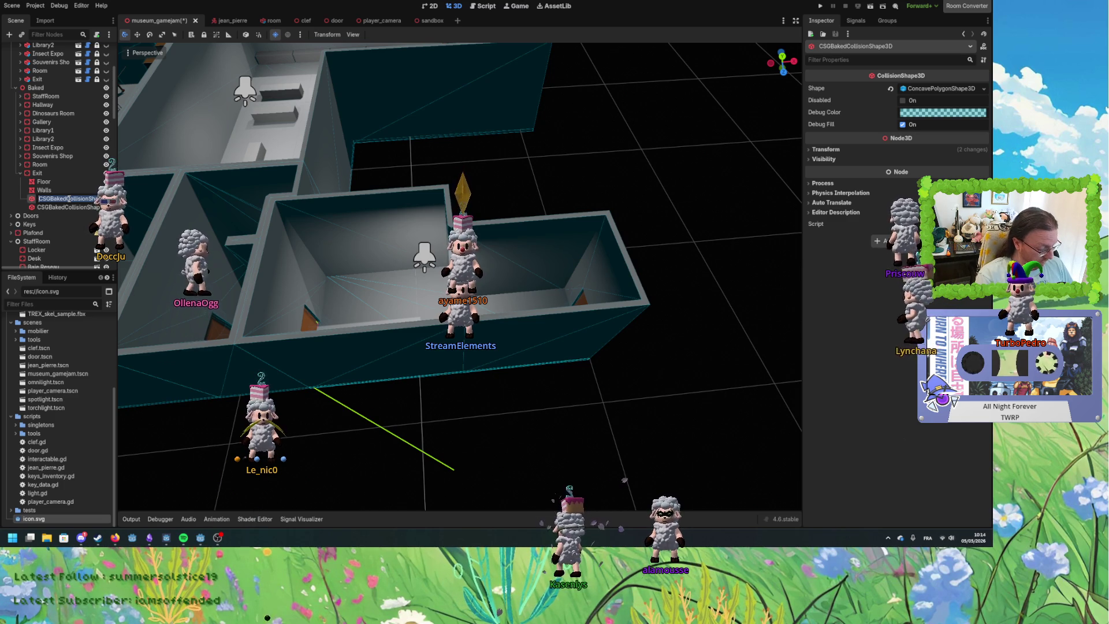
type("FloorCol")
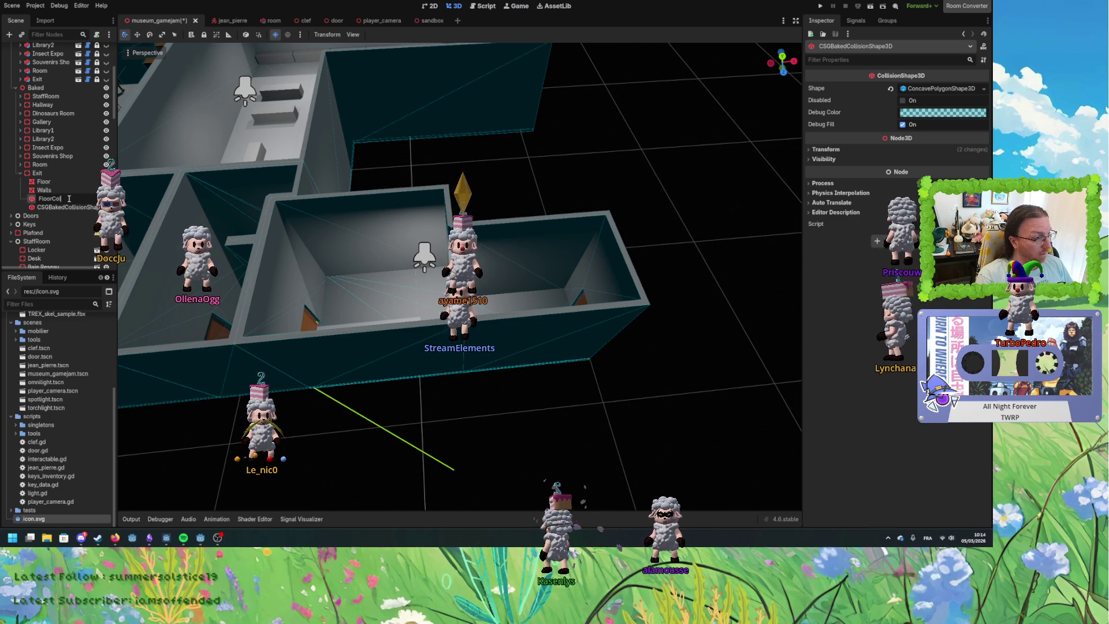
type("lision")
key("Return")
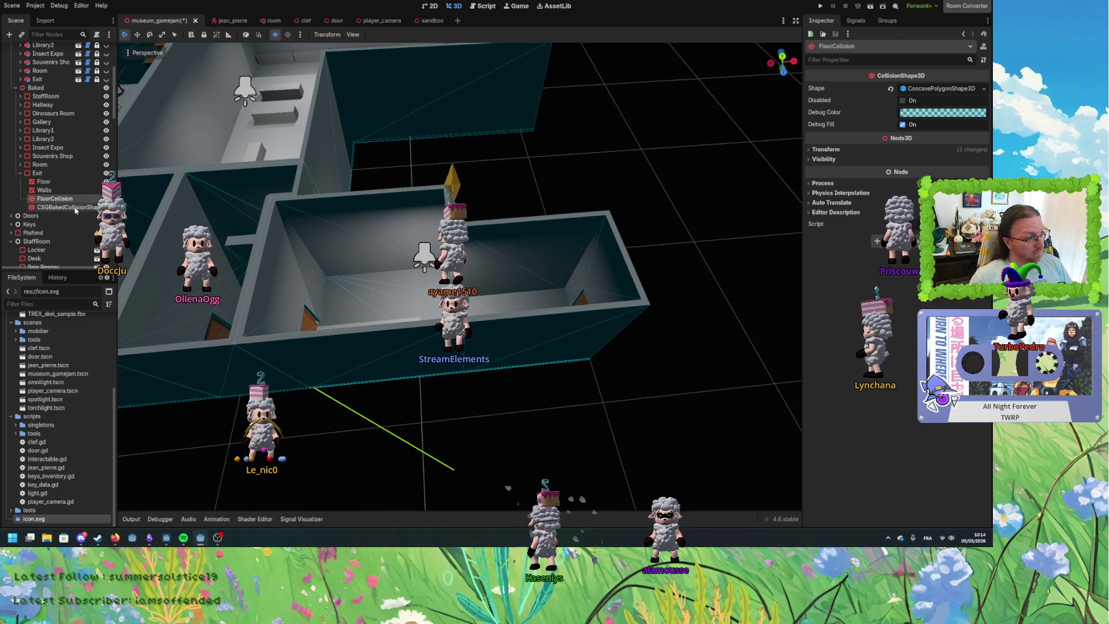
double_click(76, 207)
type("Wal")
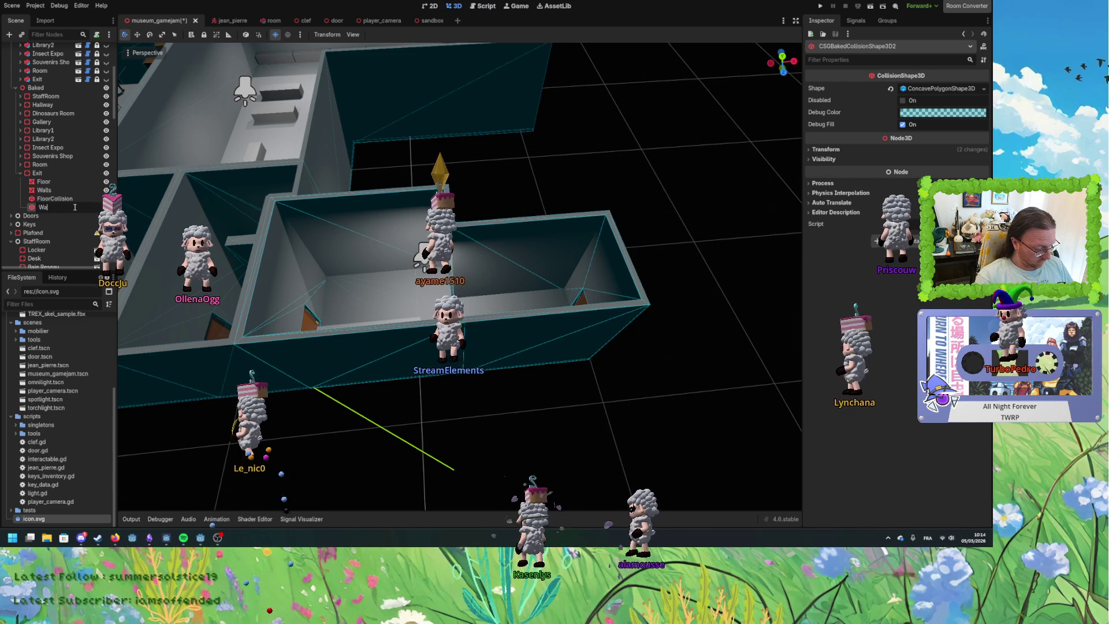
type("lsCollision")
key("Return")
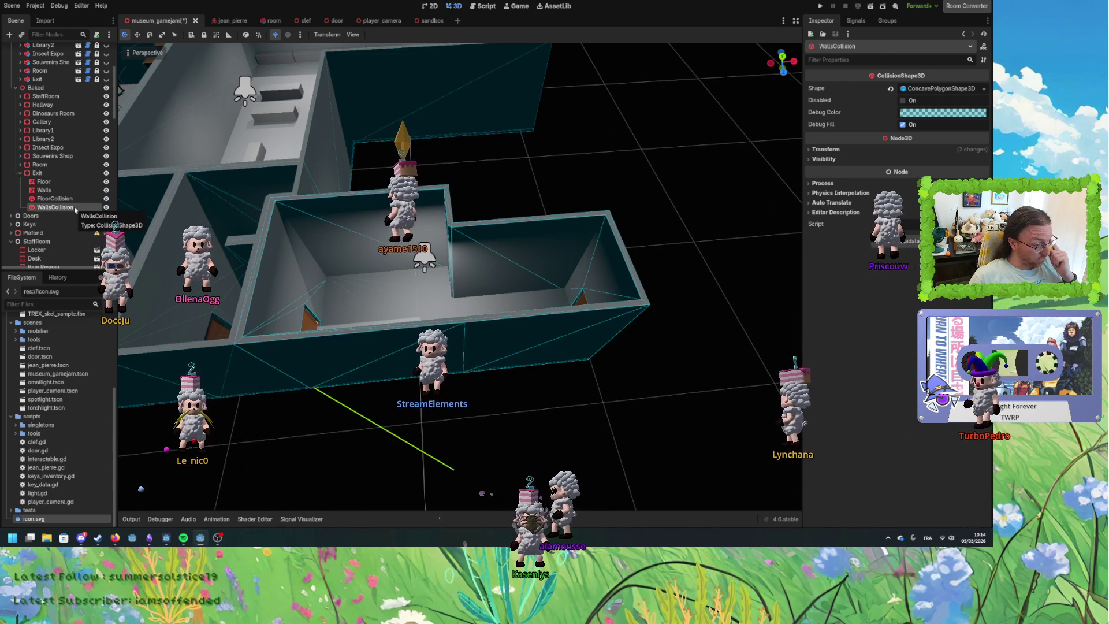
left_click(470, 322)
mouse_move(471, 321)
left_mouse_down()
mouse_move(506, 372)
mouse_move(510, 322)
mouse_move(515, 398)
left_mouse_up()
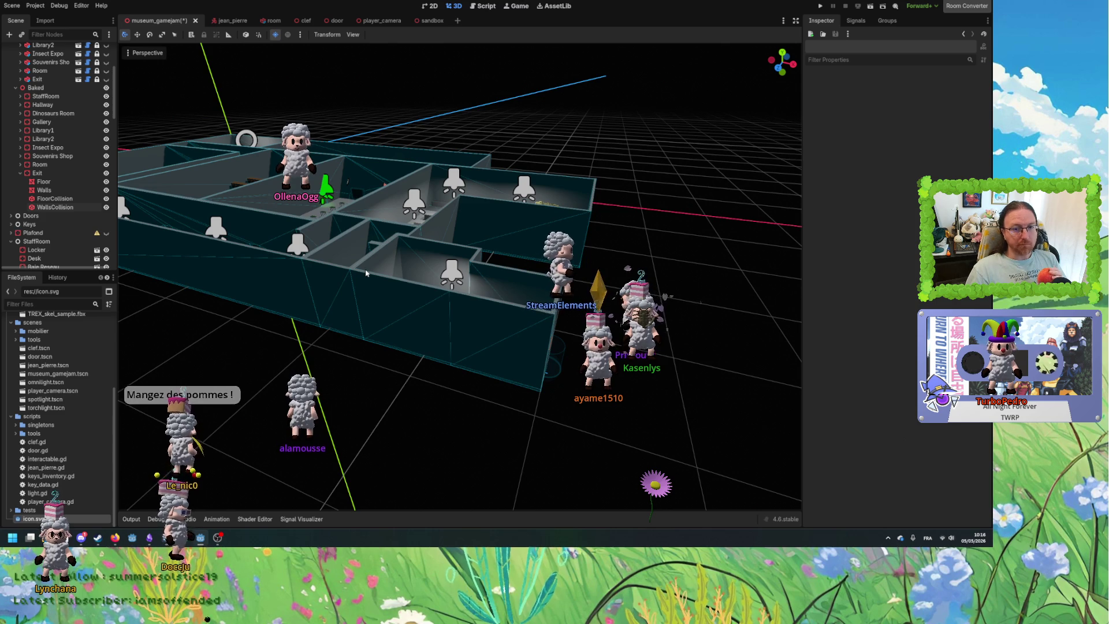
Select the baked Hallway, frame it with F, and orbit to a lower angle.
left_click_drag(364, 274, 393, 312)
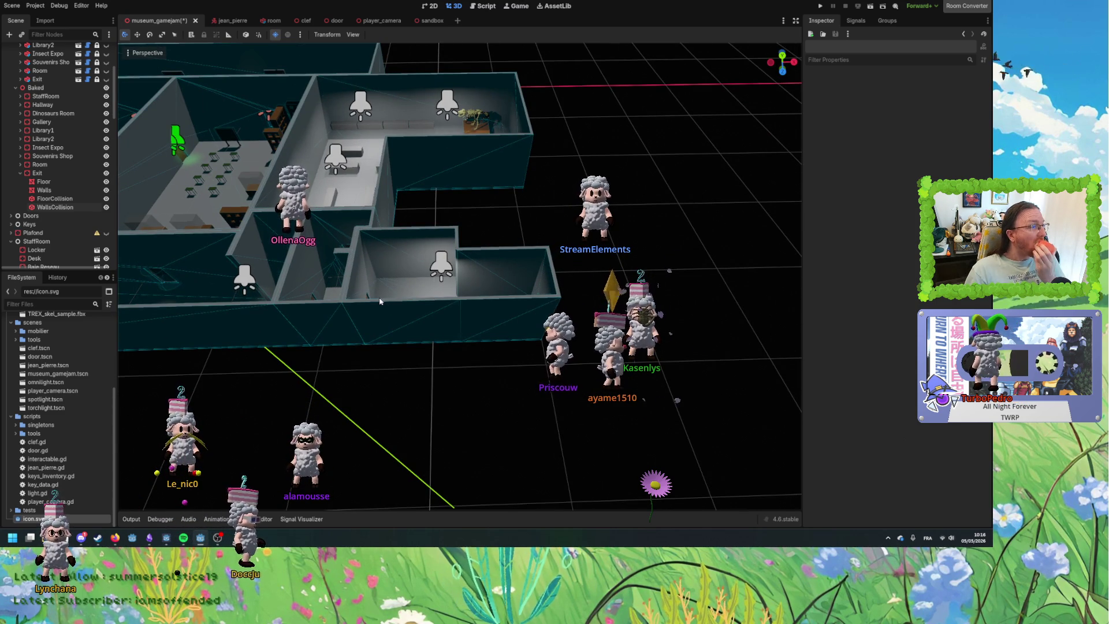
left_click(52, 104)
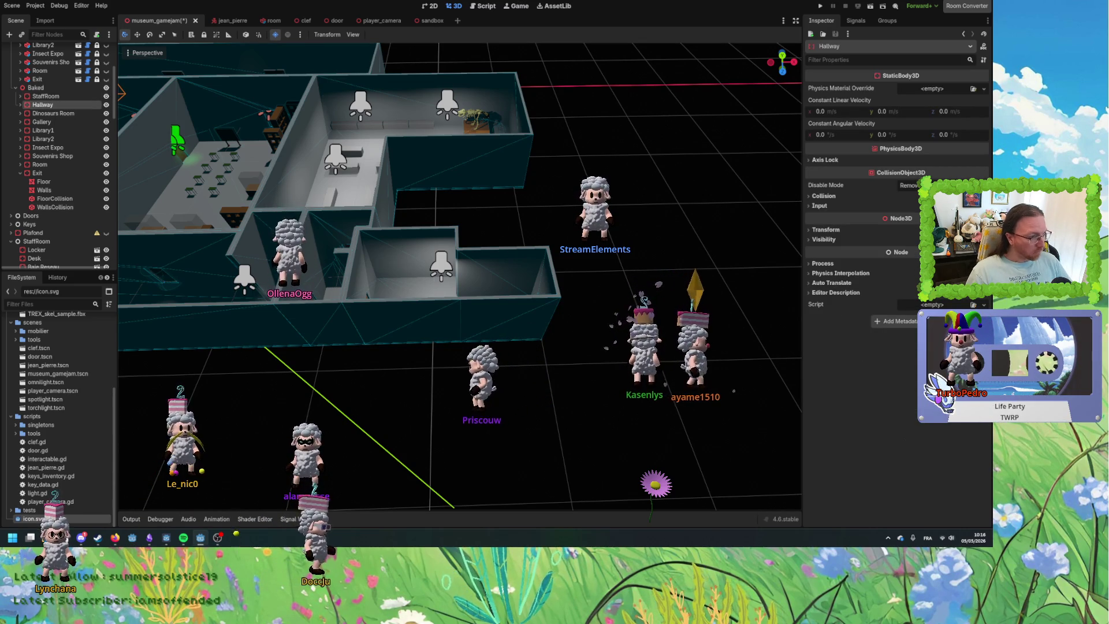
key("f")
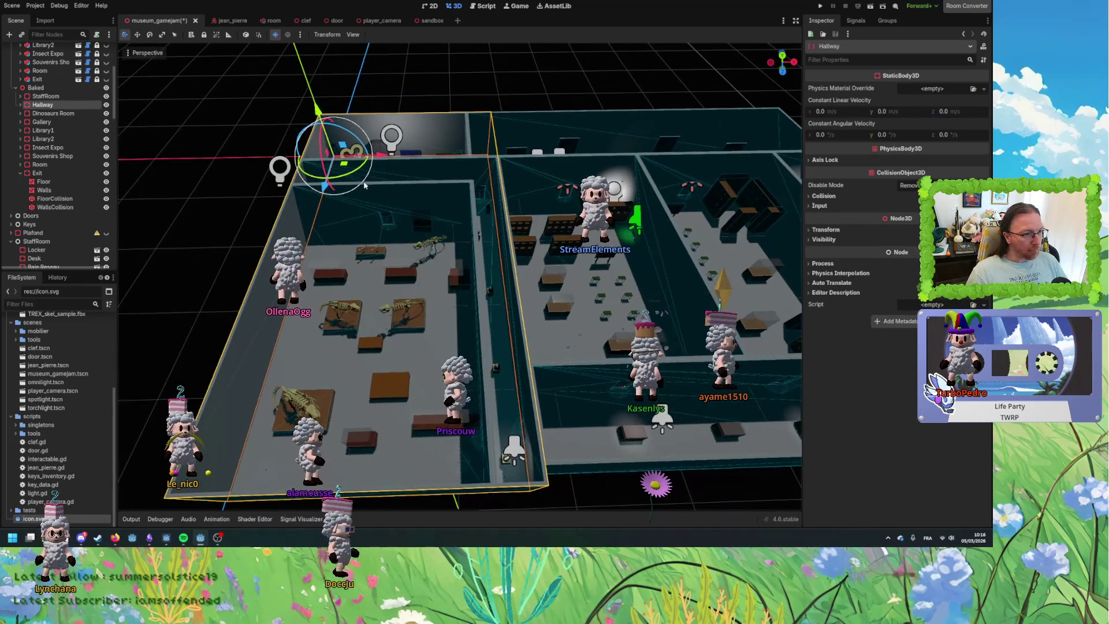
scroll(364, 185, "up", 3)
mouse_move(363, 184)
left_mouse_down()
mouse_move(478, 279)
mouse_move(404, 300)
mouse_move(424, 321)
mouse_move(491, 271)
left_mouse_up()
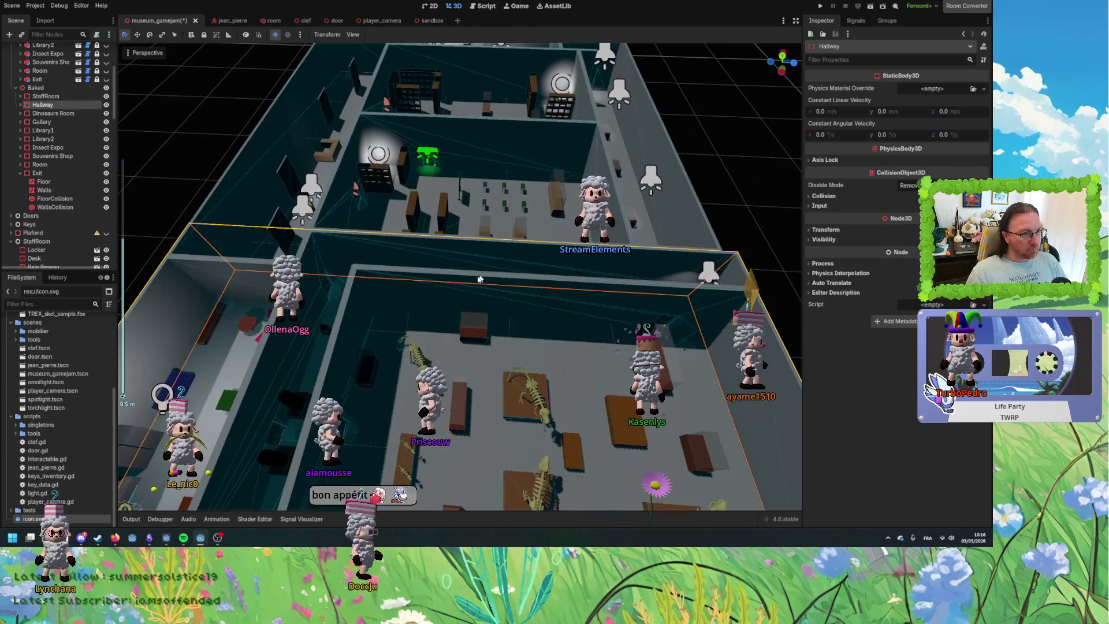
Zoom around the Hallway up close, then select the Exit room's Floor mesh.
scroll(478, 279, "down", 3)
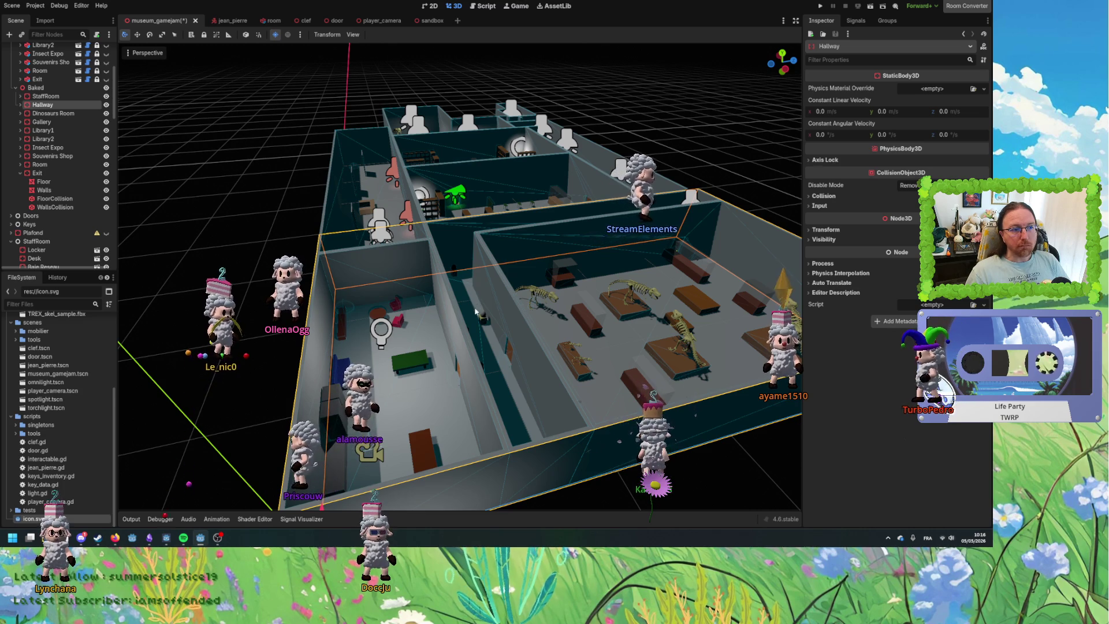
scroll(474, 289, "up", 4)
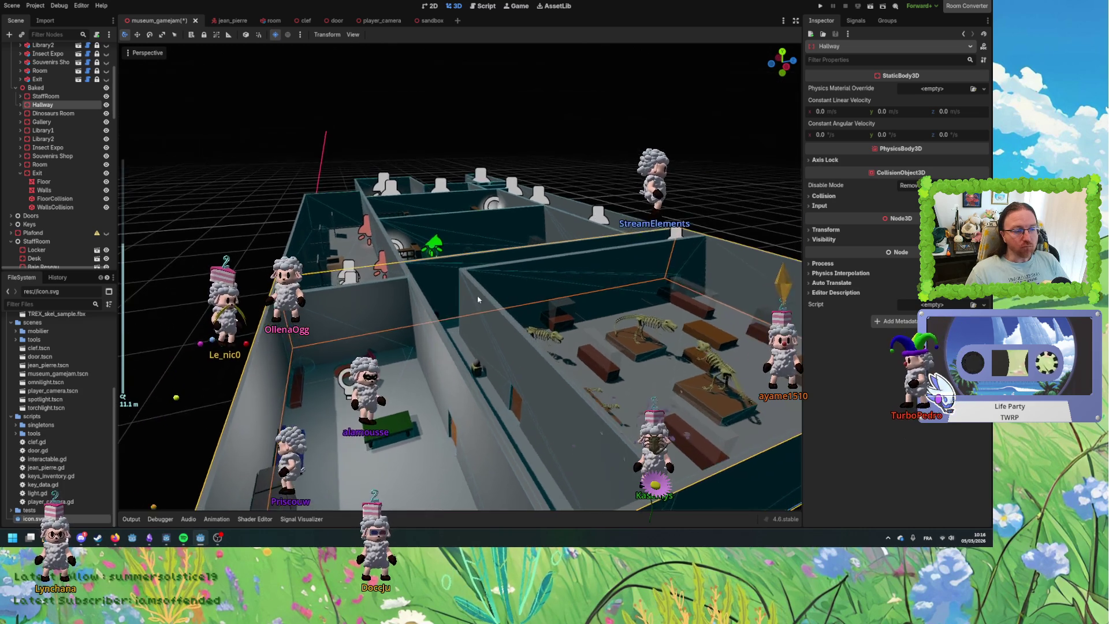
scroll(478, 299, "up", 3)
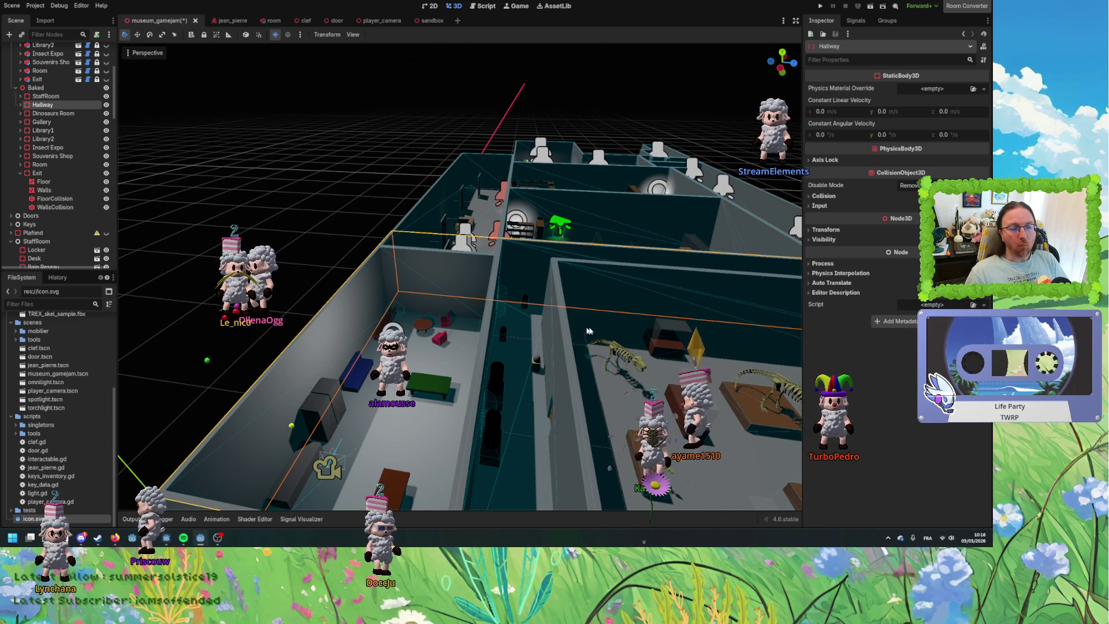
scroll(572, 331, "up", 3)
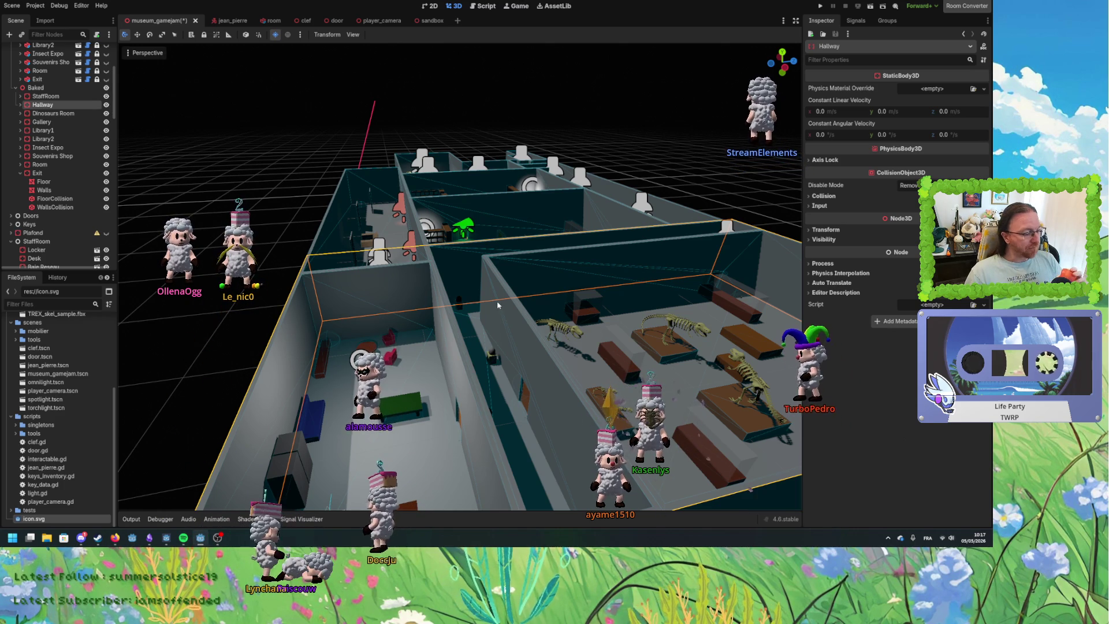
scroll(528, 283, "up", 5)
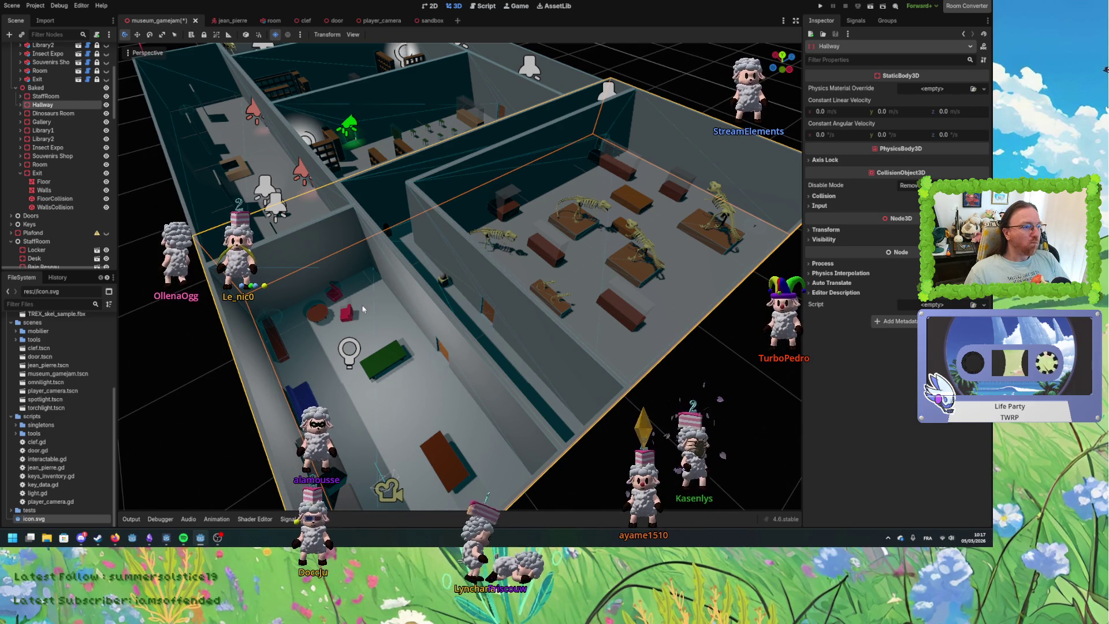
scroll(321, 291, "down", 3)
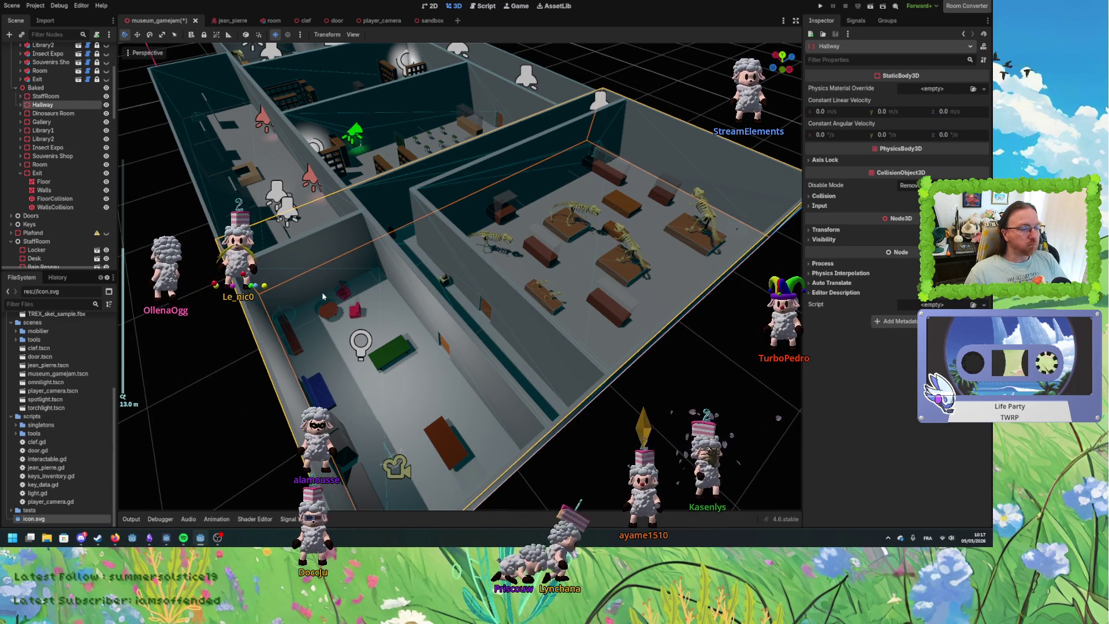
scroll(323, 288, "down", 3)
scroll(322, 290, "down", 2)
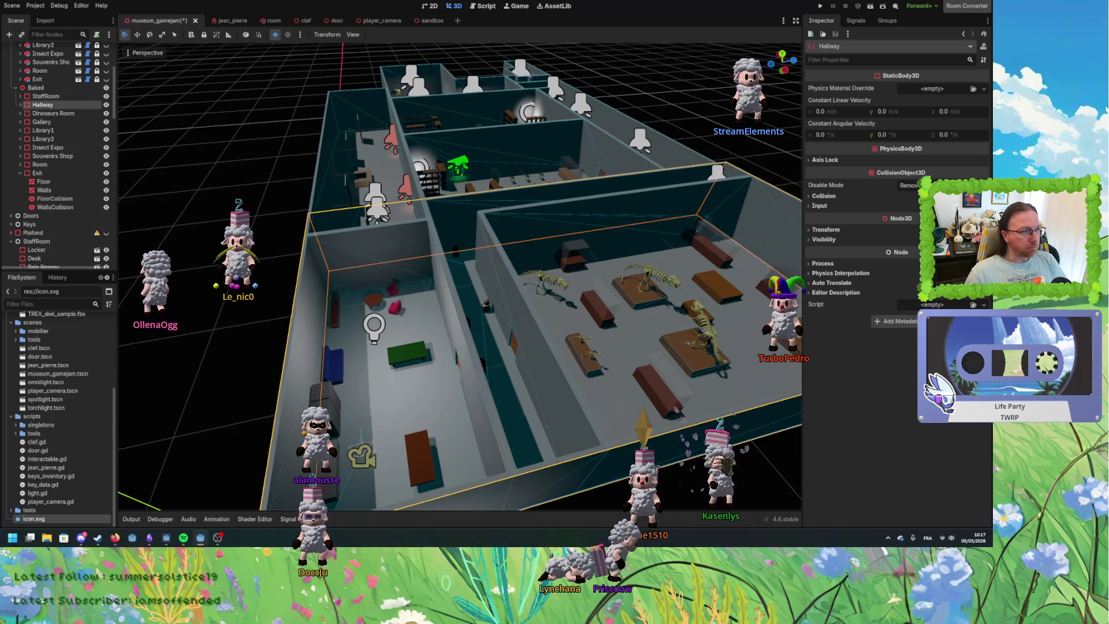
left_click(43, 182)
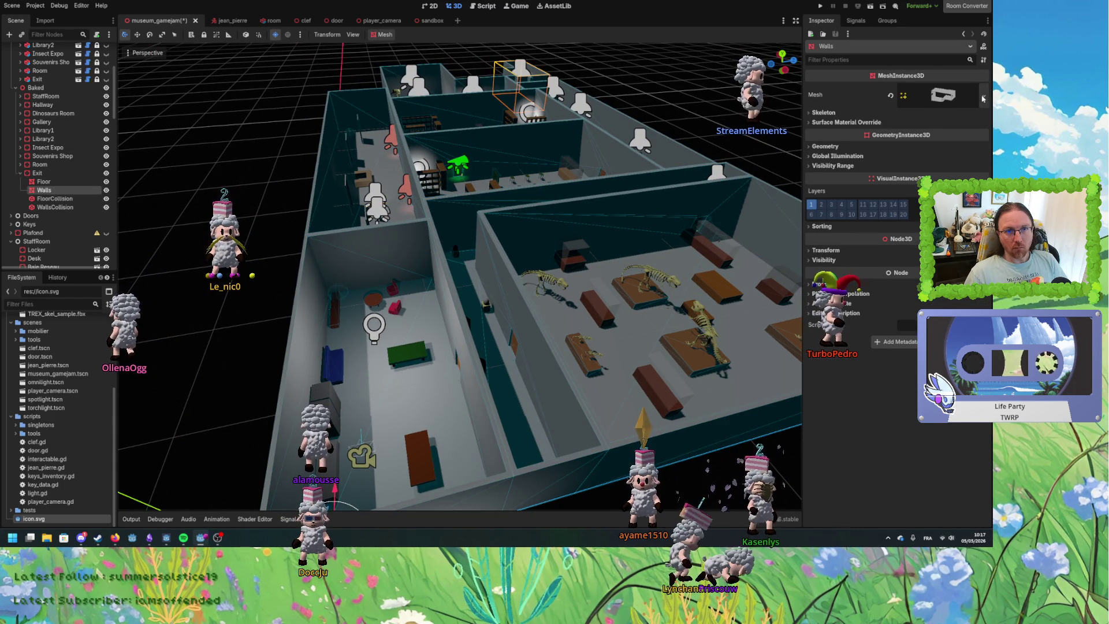
Dismiss the new-mesh type list and expand the Walls mesh resource to show its preview.
left_click(986, 98)
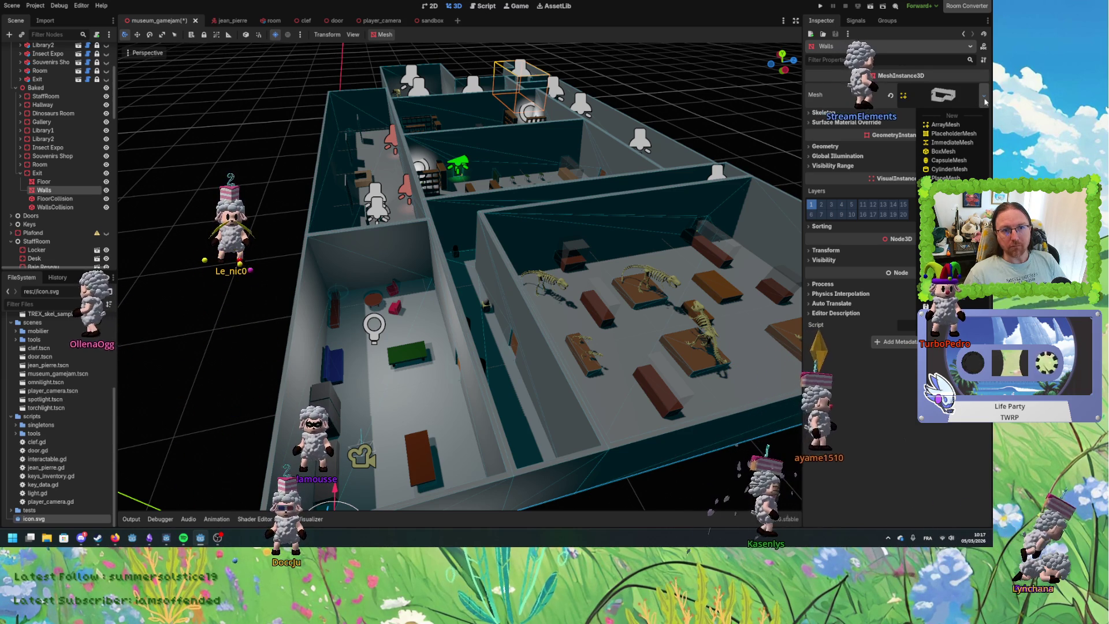
left_click(937, 97)
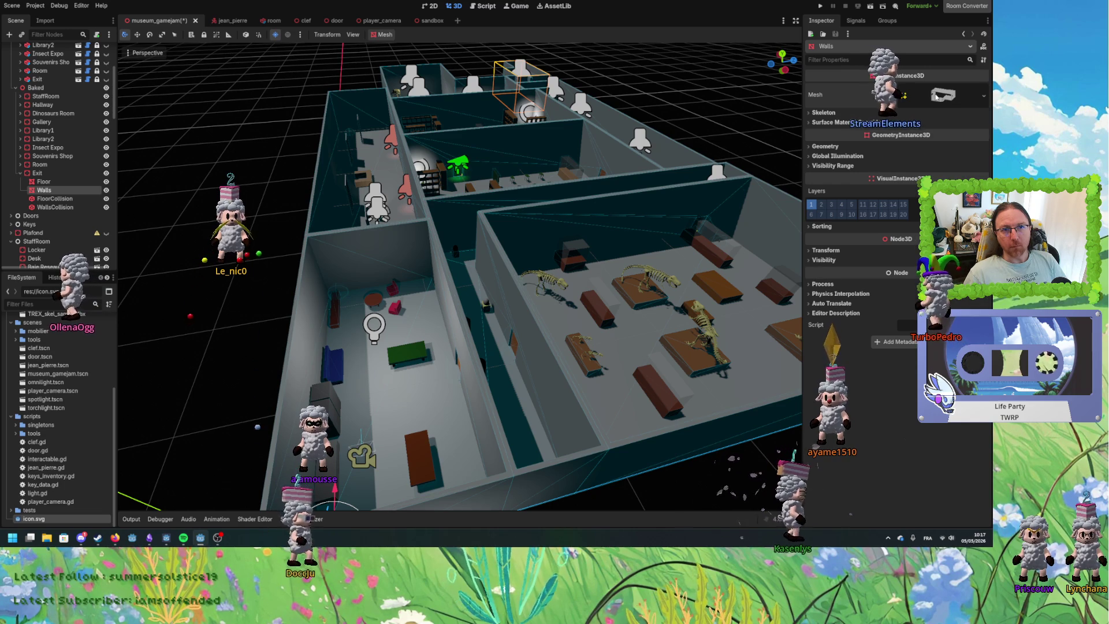
left_click(937, 96)
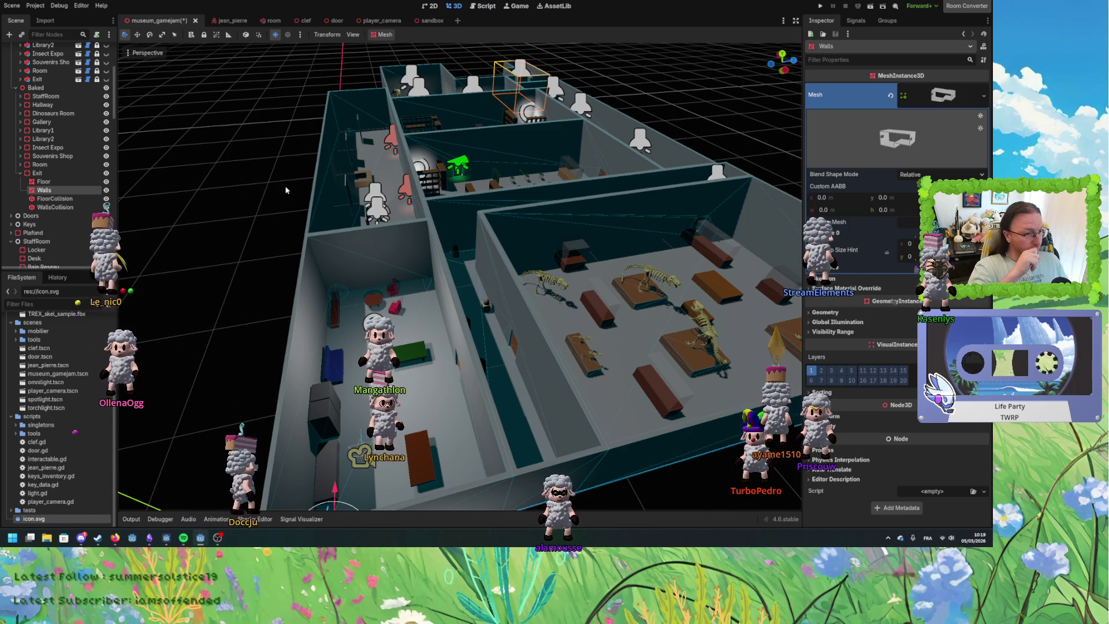
scroll(259, 211, "up", 5)
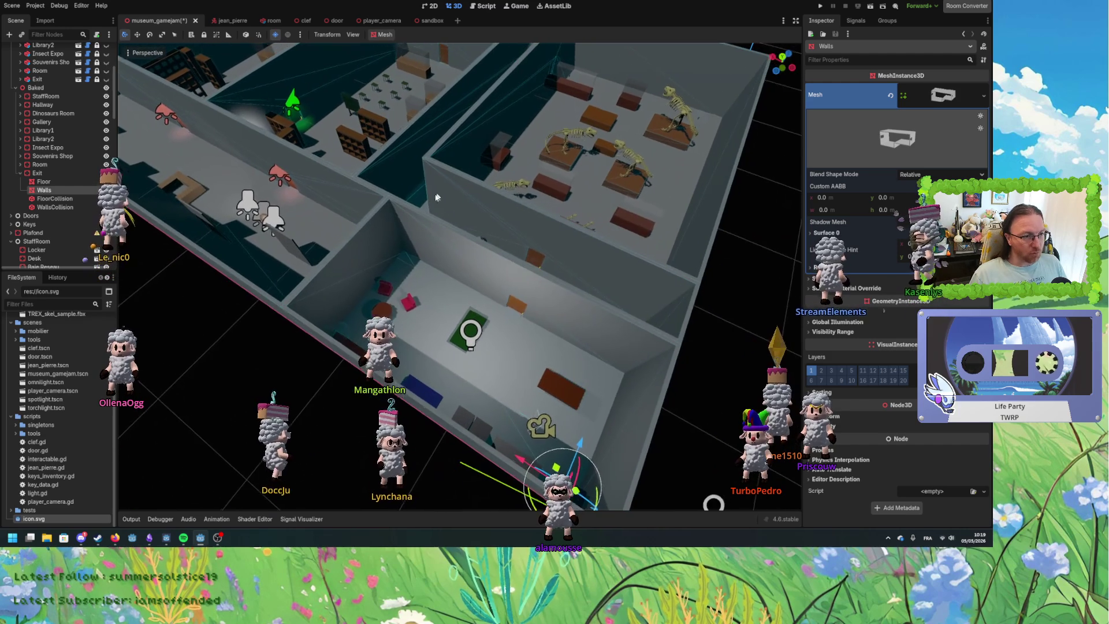
mouse_move(436, 197)
left_mouse_down()
mouse_move(423, 218)
mouse_move(498, 227)
mouse_move(528, 193)
mouse_move(517, 248)
left_mouse_up()
Delete the duplicate OmniLight3D3 nested inside StaffRoom's OmniLight3D3 and confirm the removal.
left_click_drag(502, 297, 673, 396)
left_click(676, 398)
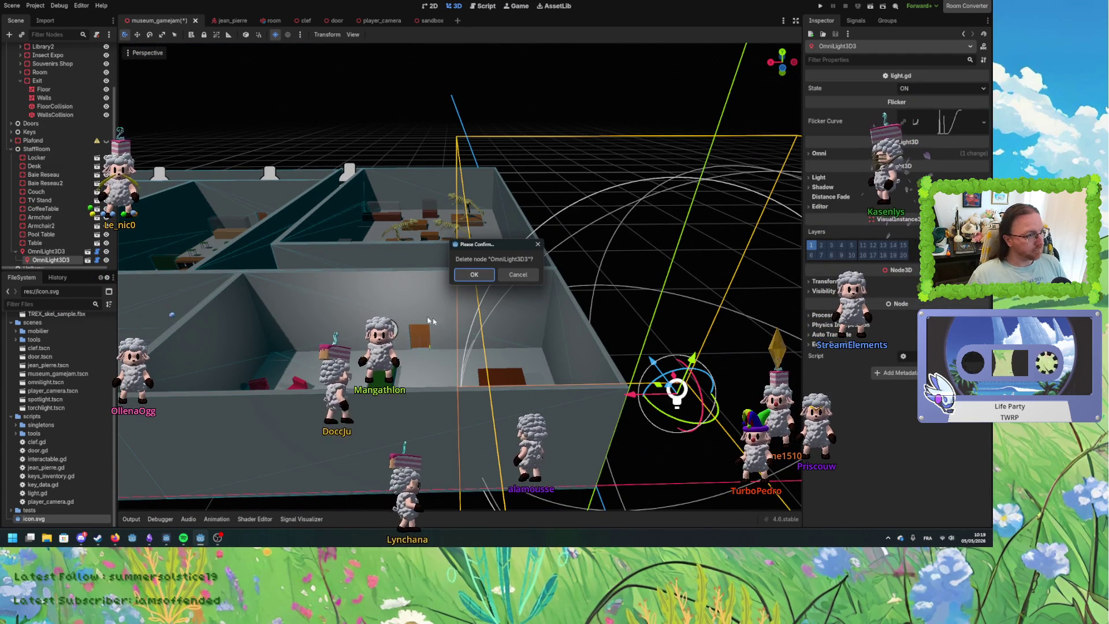
left_click(46, 252)
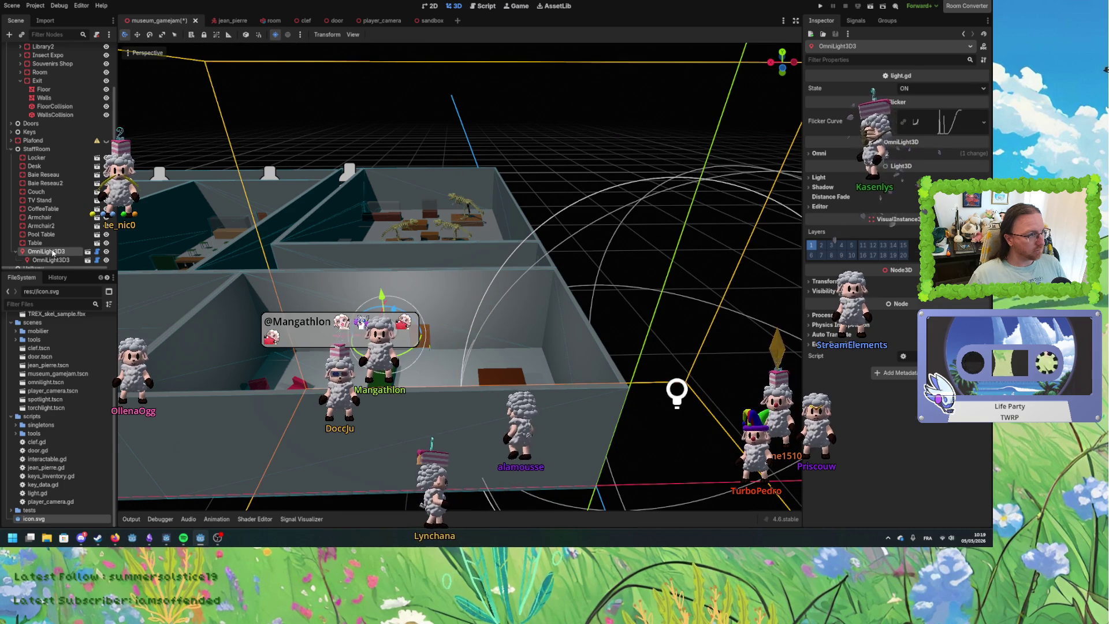
scroll(52, 253, "down", 2)
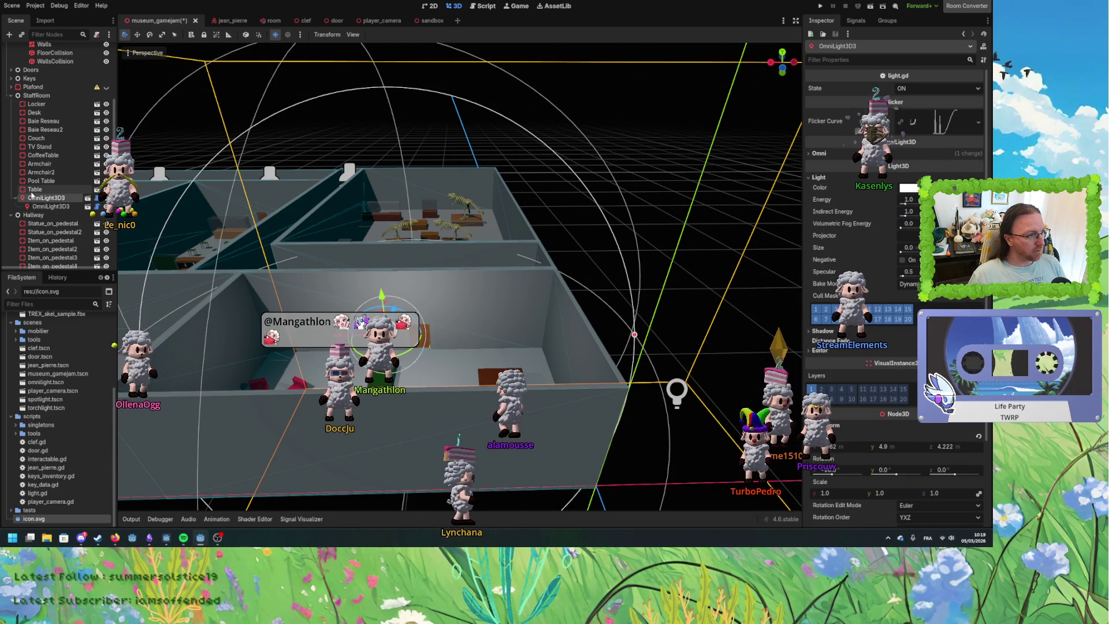
left_click(53, 206)
left_click(47, 197)
left_click(54, 206)
key("Delete")
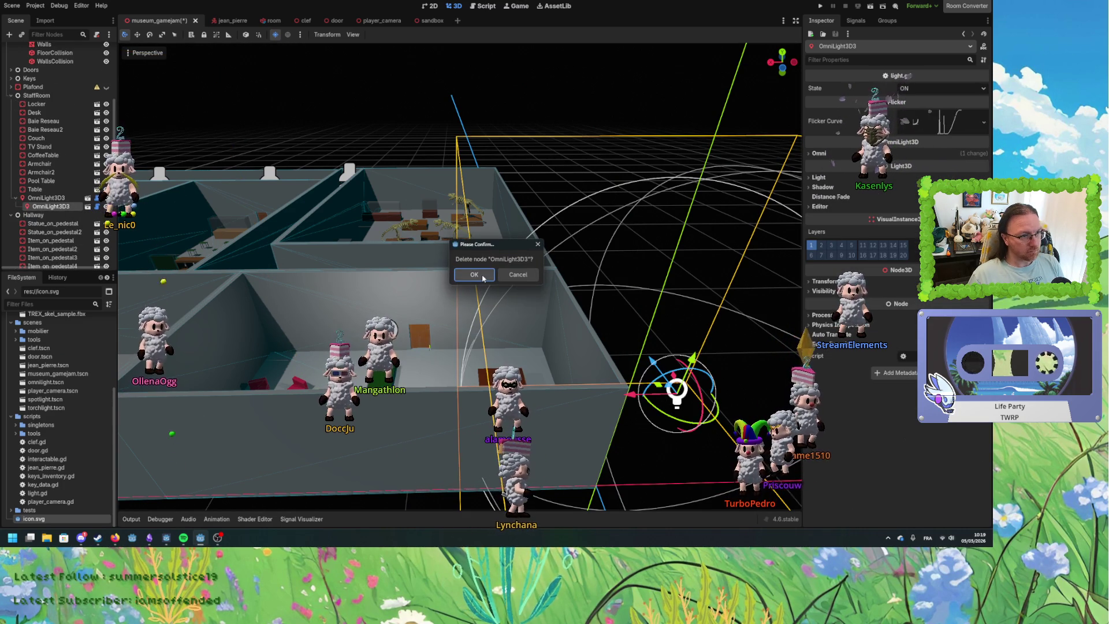
left_click(474, 275)
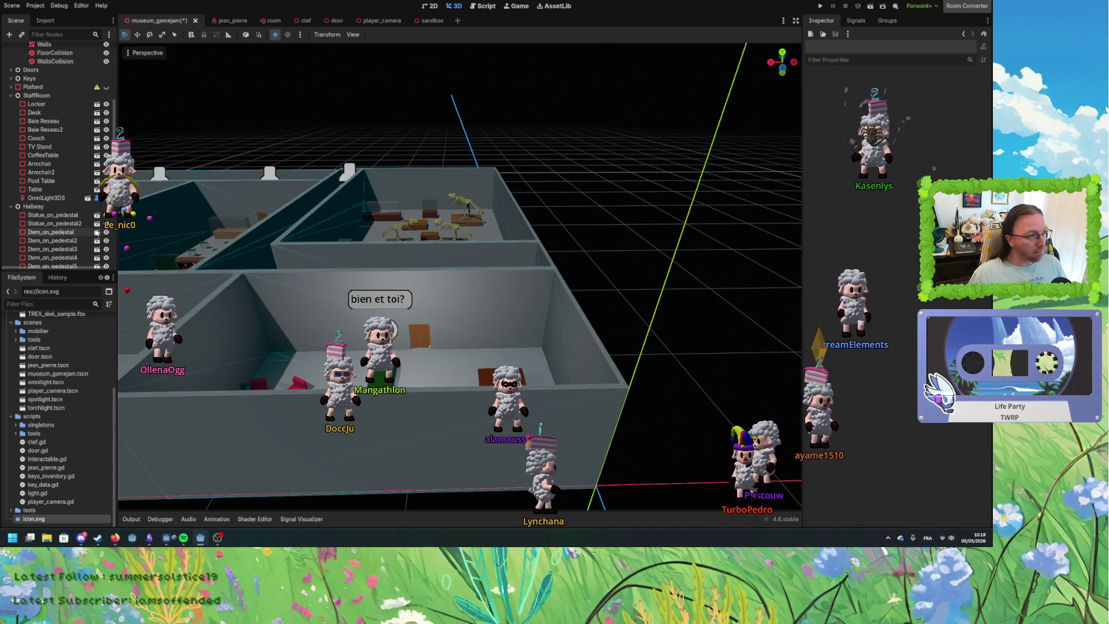
scroll(226, 242, "up", 5)
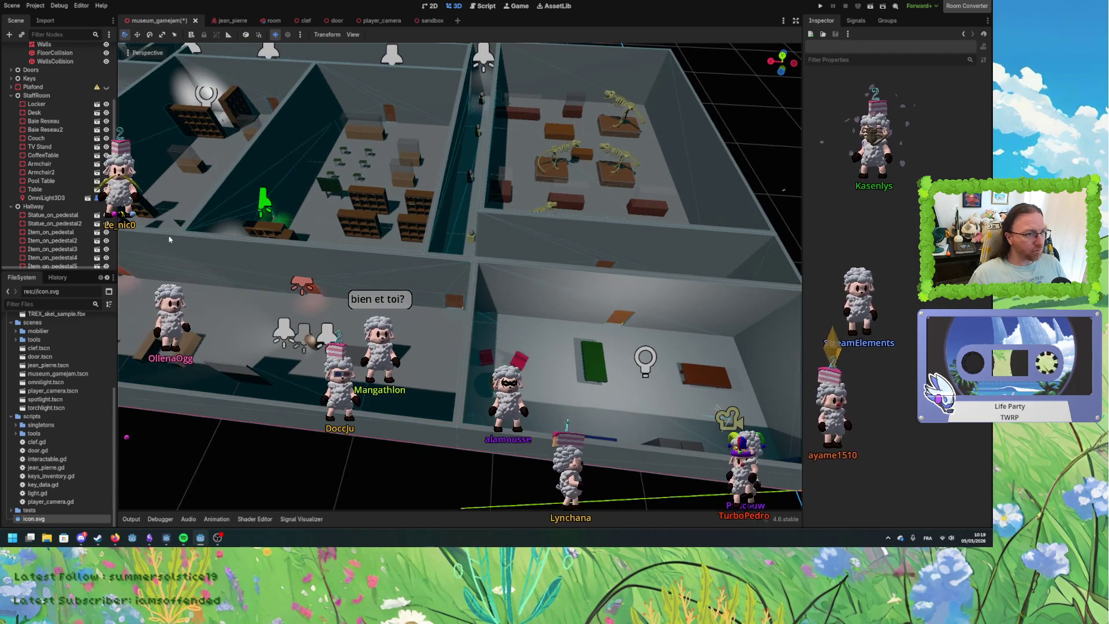
Zoom in and out around the staff room in the viewport to inspect it.
scroll(264, 245, "down", 5)
scroll(519, 291, "down", 2)
scroll(519, 290, "up", 4)
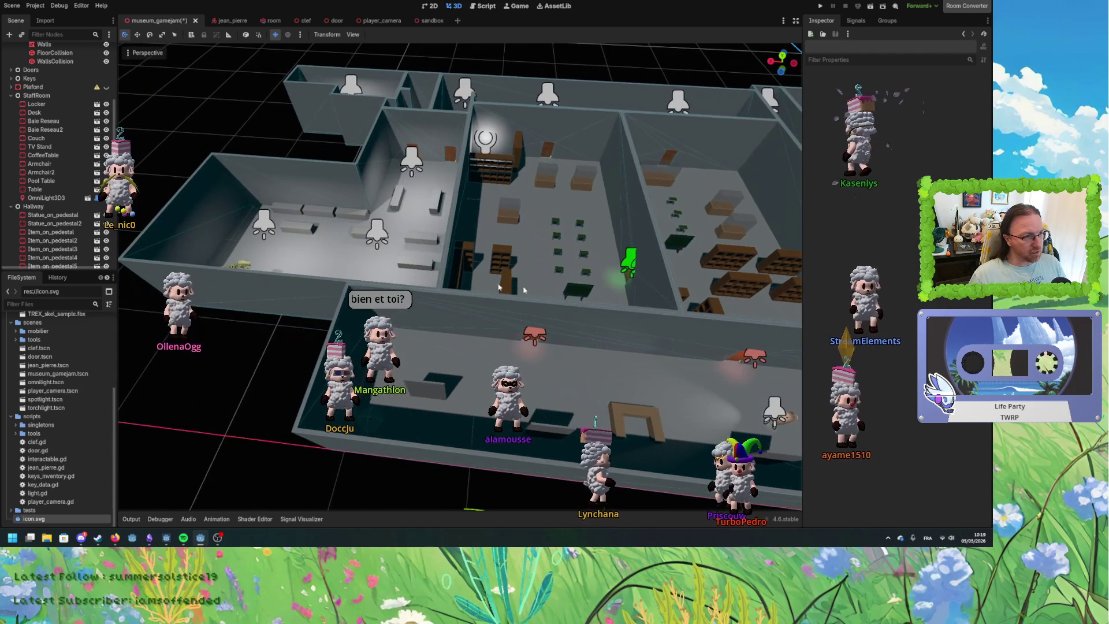
scroll(519, 291, "down", 3)
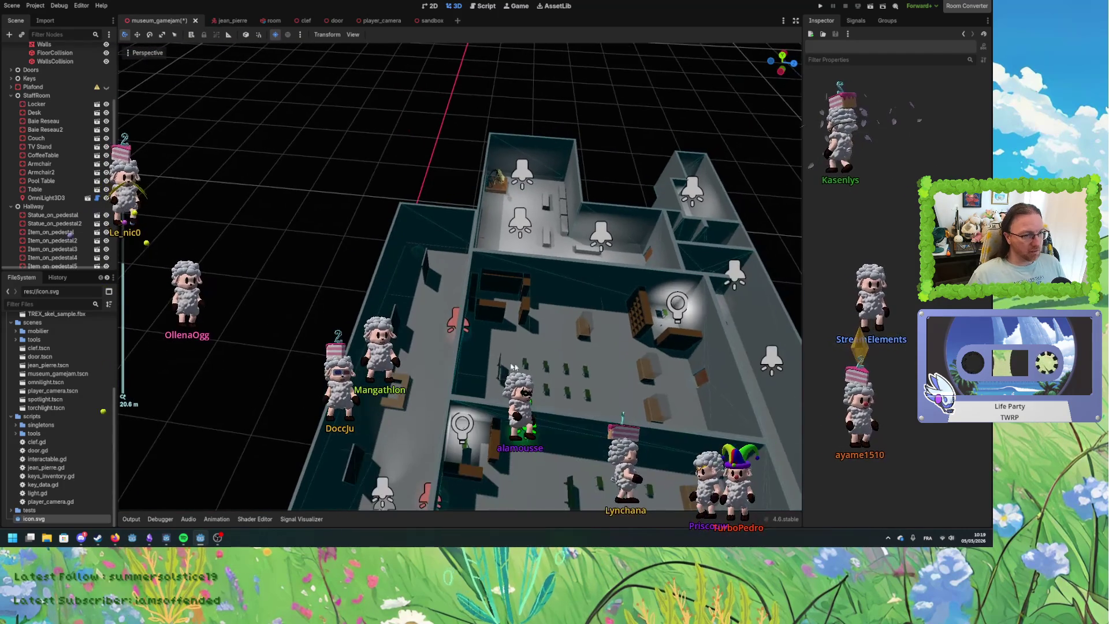
scroll(525, 245, "up", 4)
scroll(524, 245, "down", 1)
scroll(528, 260, "up", 5)
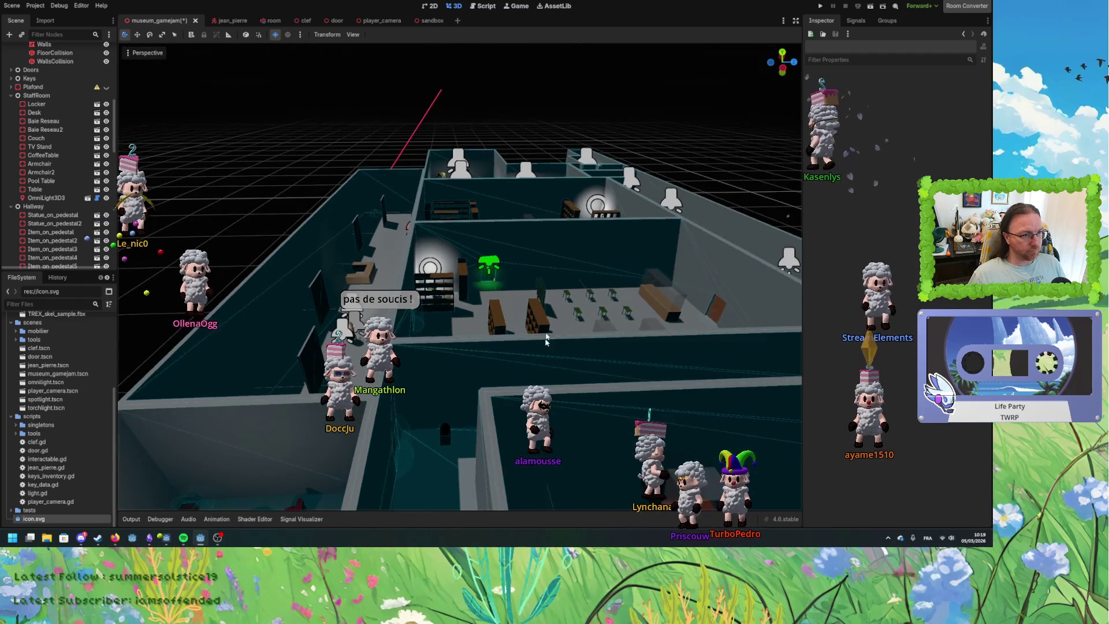
scroll(550, 292, "down", 4)
scroll(537, 323, "up", 4)
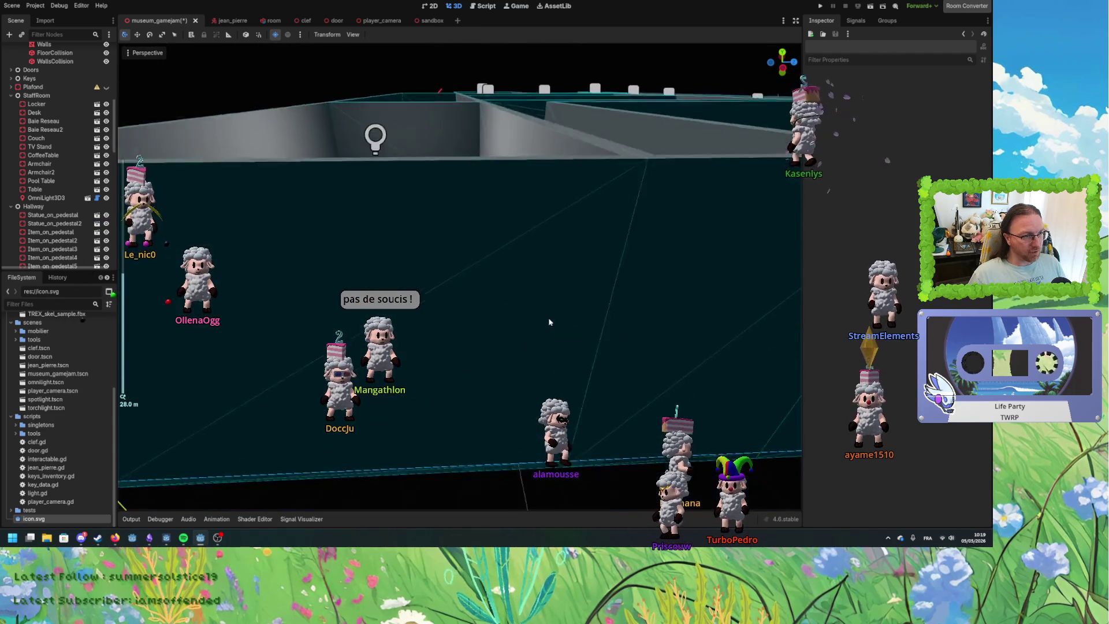
scroll(550, 341, "down", 2)
scroll(550, 345, "up", 2)
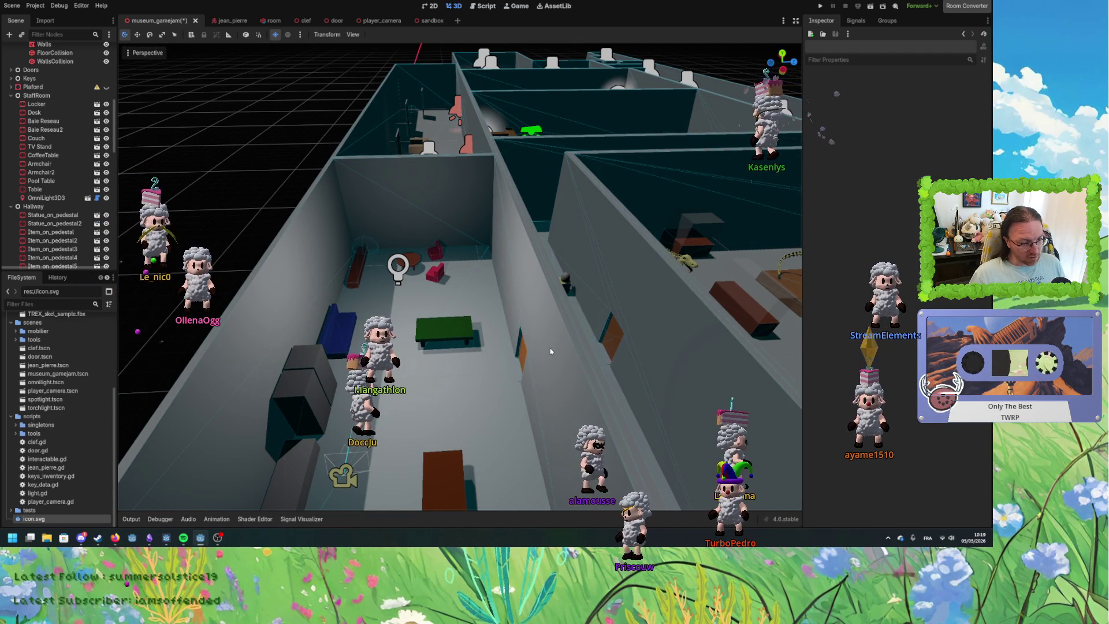
scroll(578, 355, "up", 3)
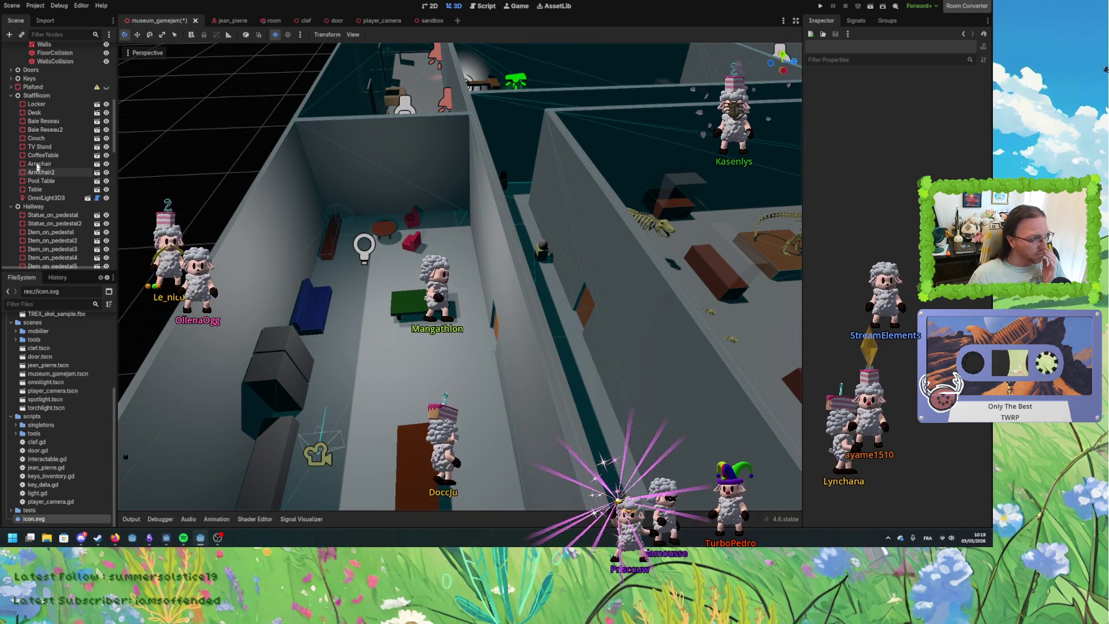
Collapse the StaffRoom, Hallway and Twin Libraries groups in the Scene dock.
left_click(11, 95)
left_click(11, 104)
left_click(11, 121)
left_click(11, 129)
scroll(62, 162, "up", 5)
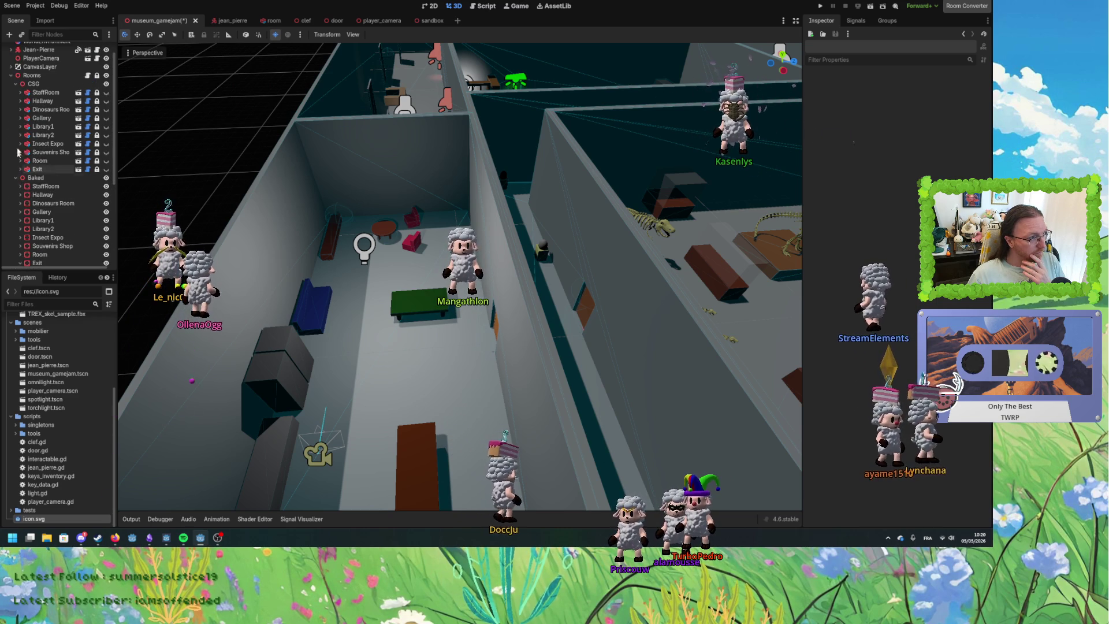
Collapse the CSG room group, hide it from the viewport, and frame it.
left_click(15, 84)
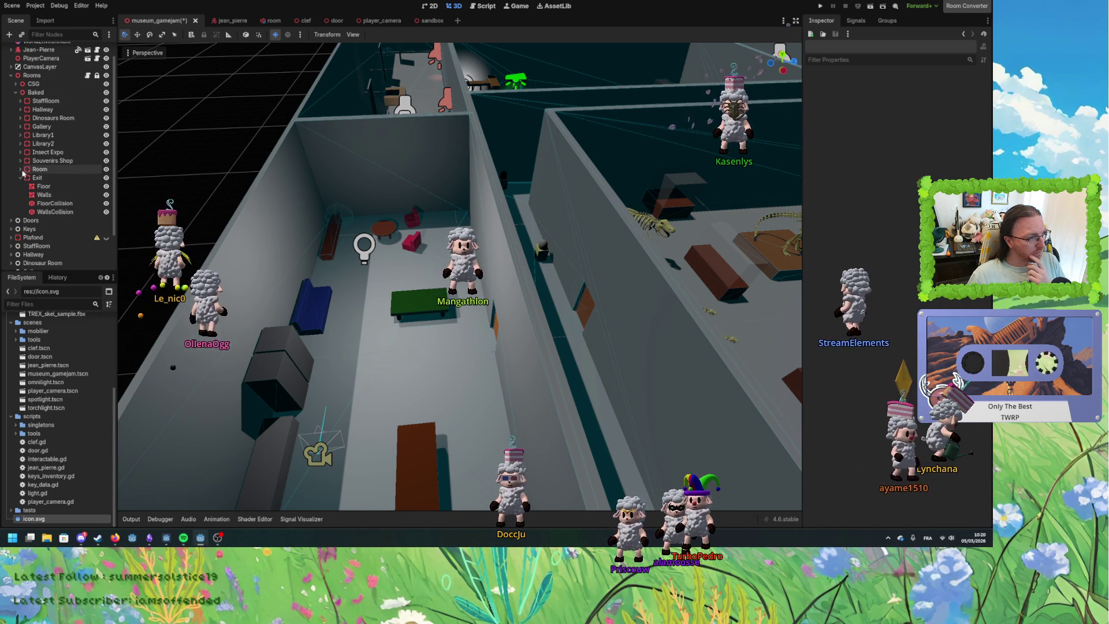
left_click(106, 84)
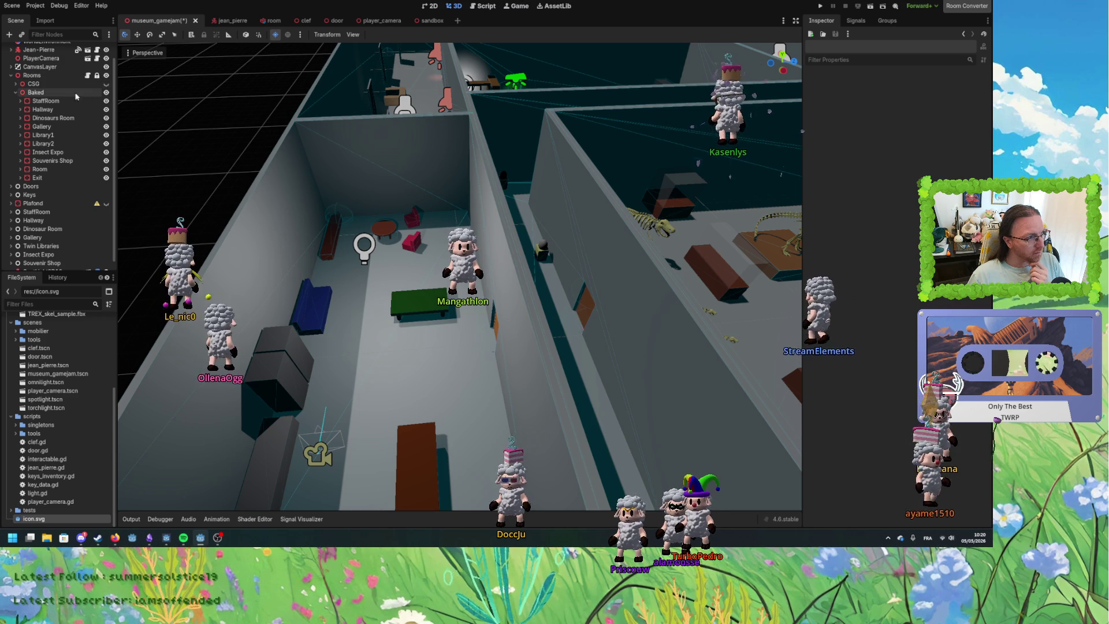
left_click(34, 84)
key("f")
scroll(457, 272, "up", 8)
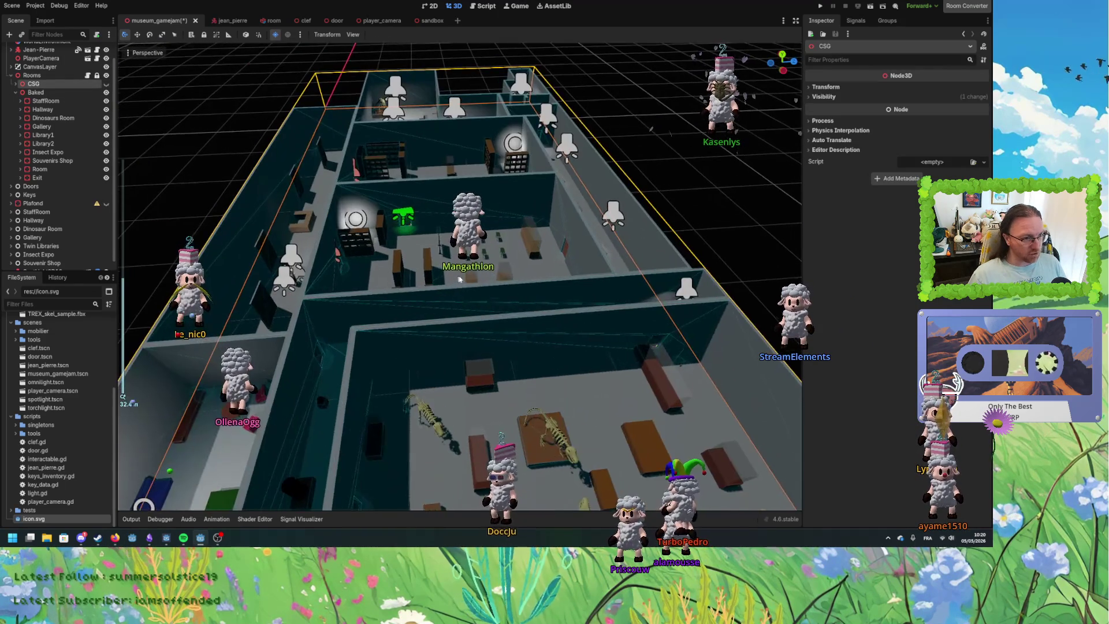
Review collision layer 1 and mask 1 on the ten baked rooms, StaffRoom to Exit, then reframe CSG.
left_click(45, 101)
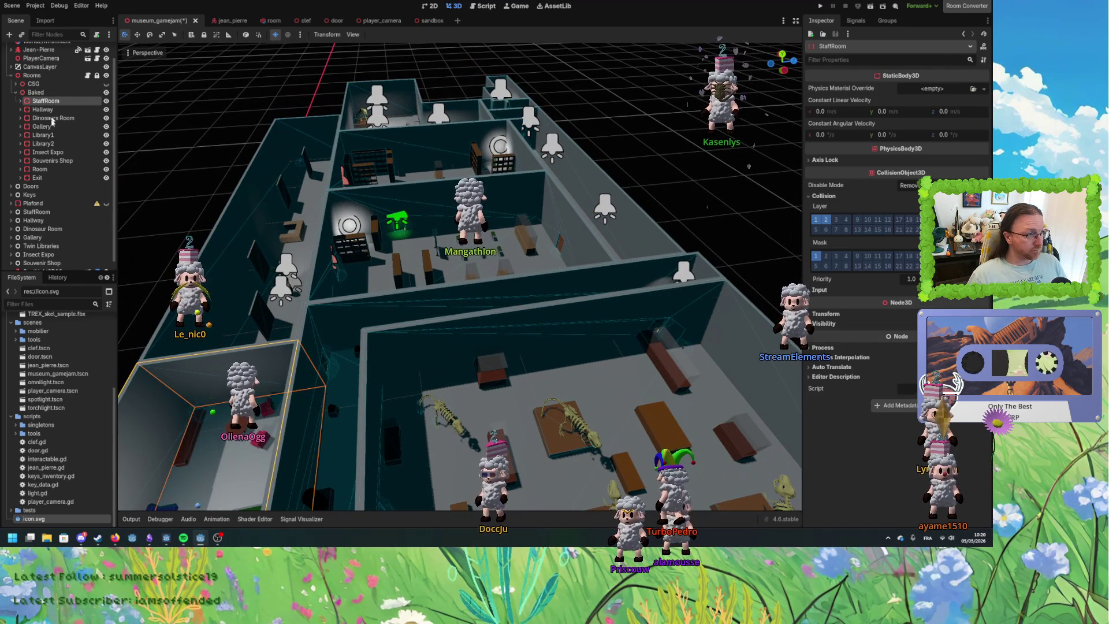
left_click(46, 178, "shift")
left_click(824, 196)
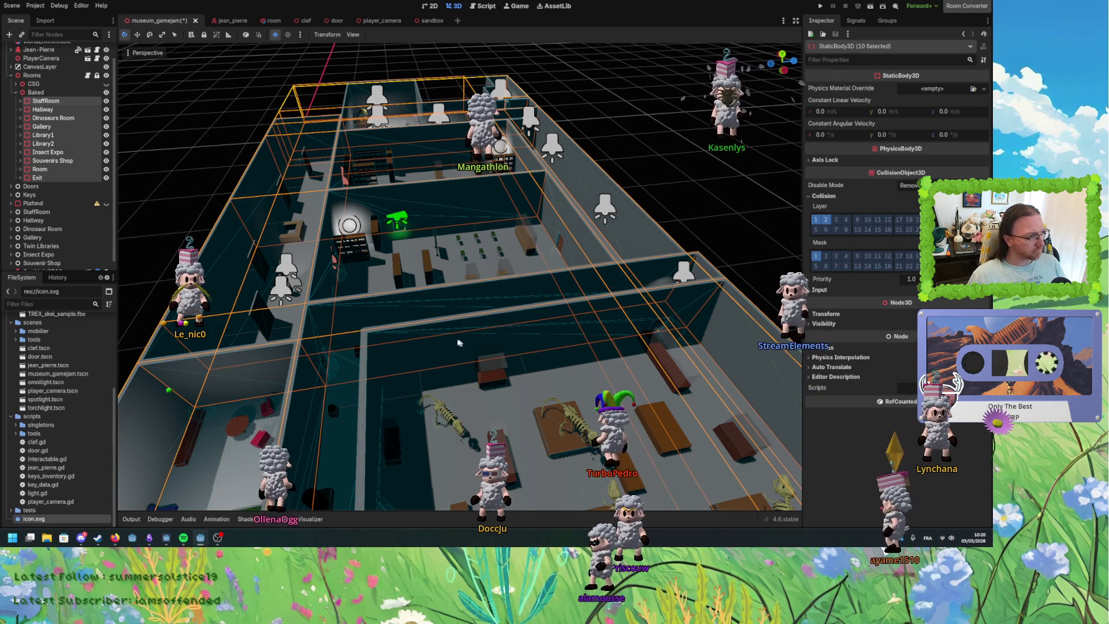
left_click(35, 76)
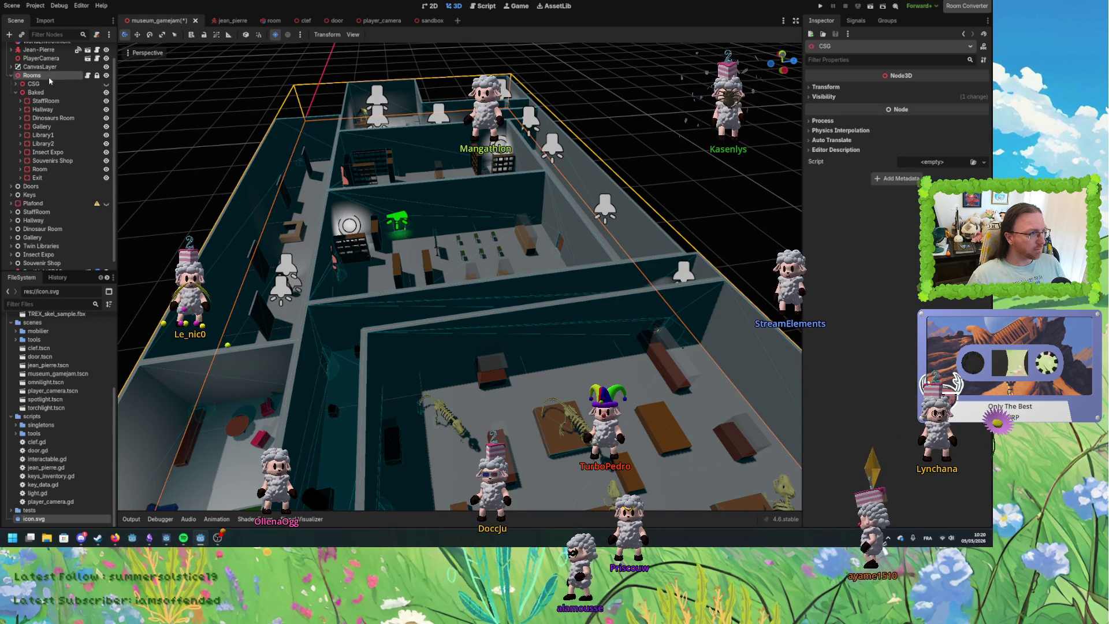
left_click(51, 84)
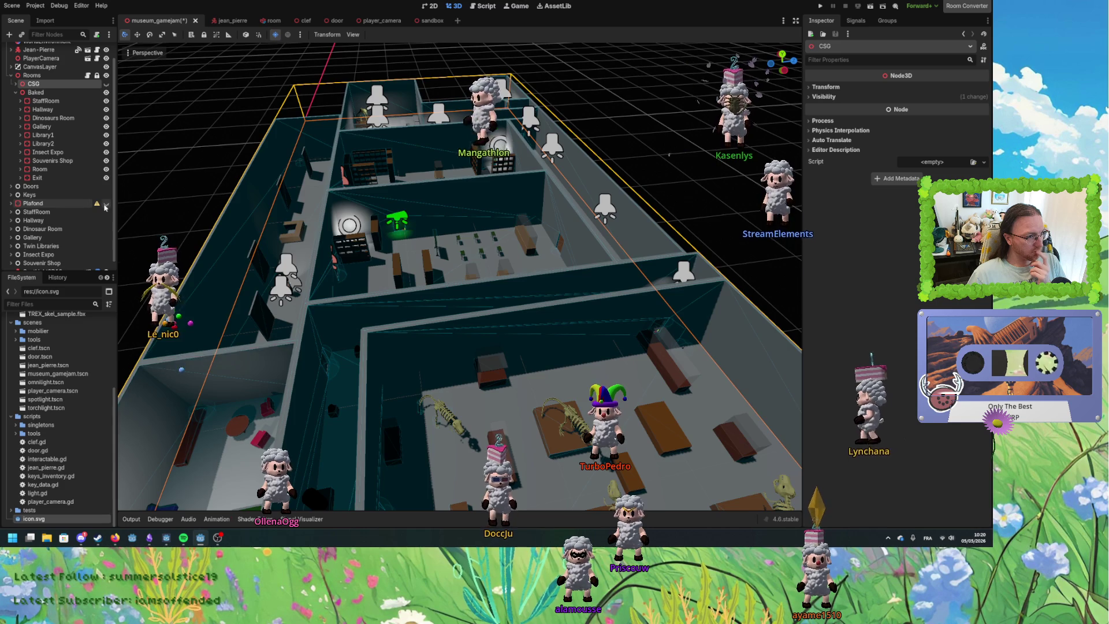
key("f")
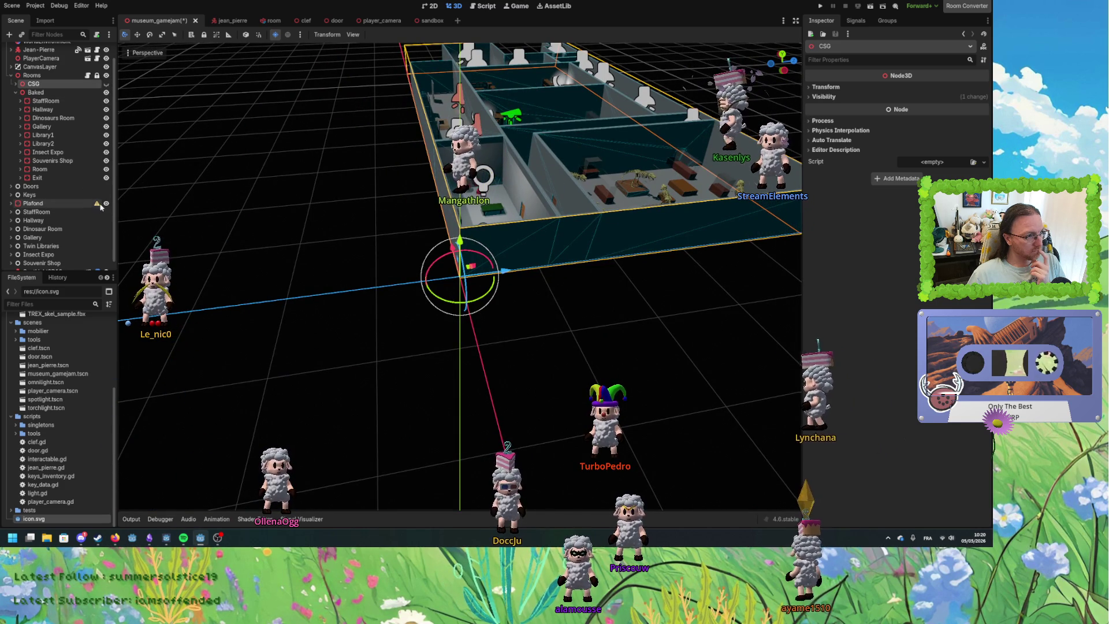
Zoom and orbit inside the baked staff room, zoom back out, and collapse the Baked group.
scroll(532, 204, "up", 5)
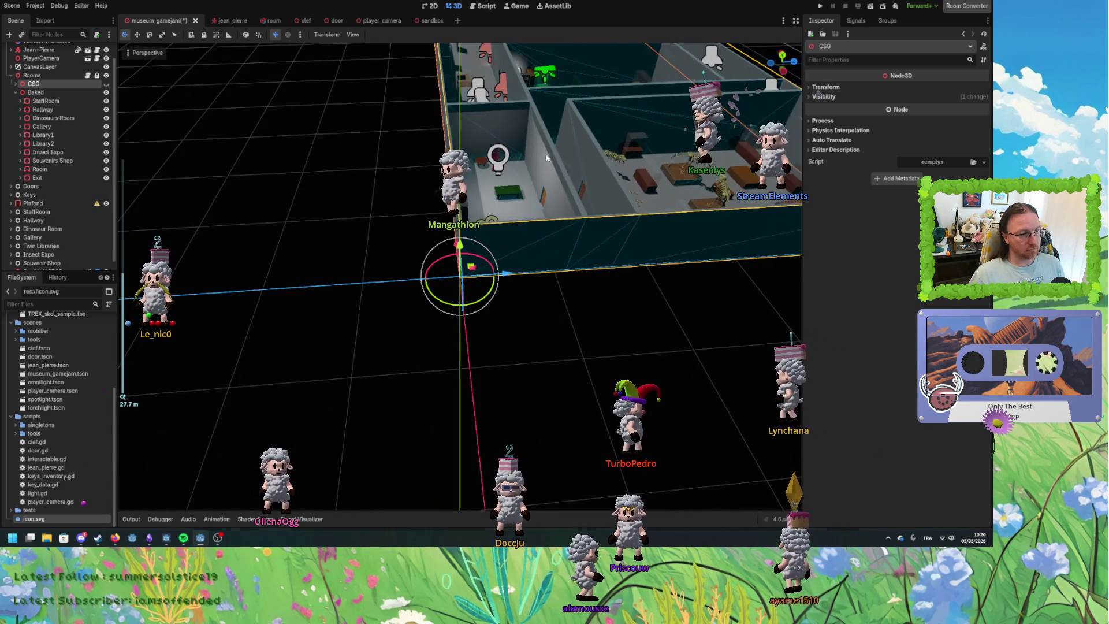
scroll(550, 150, "up", 6)
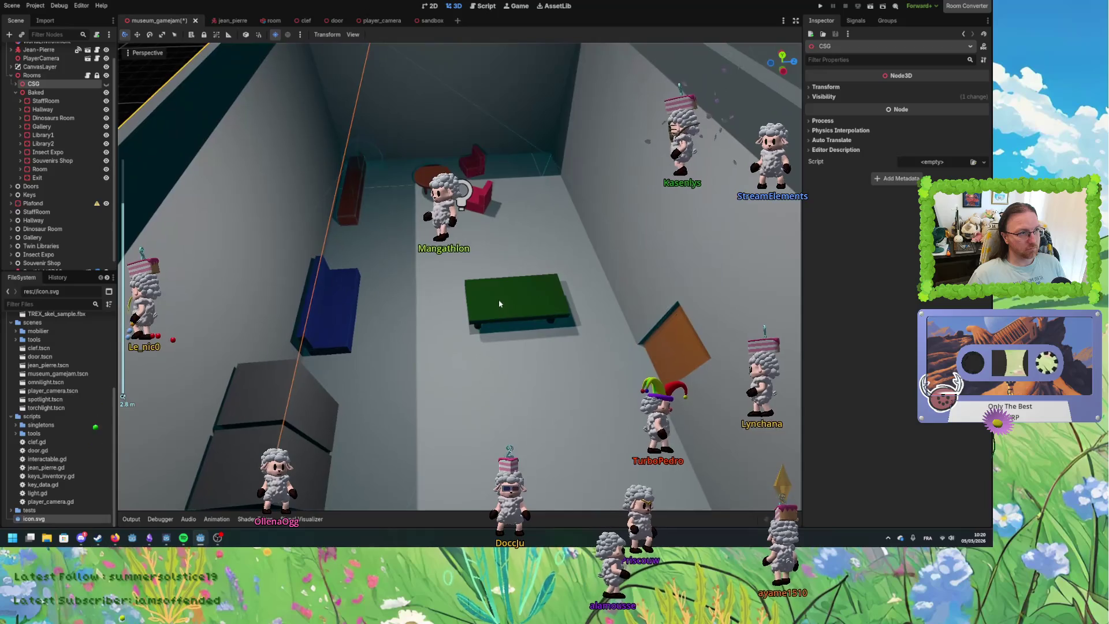
scroll(503, 246, "up", 8)
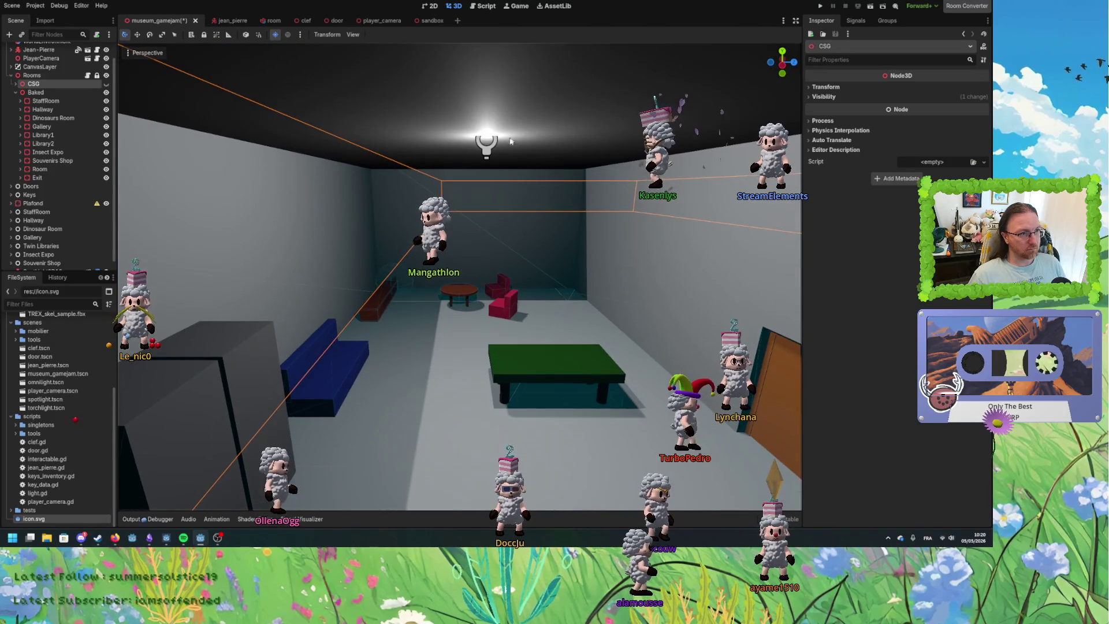
left_click_drag(522, 236, 521, 209)
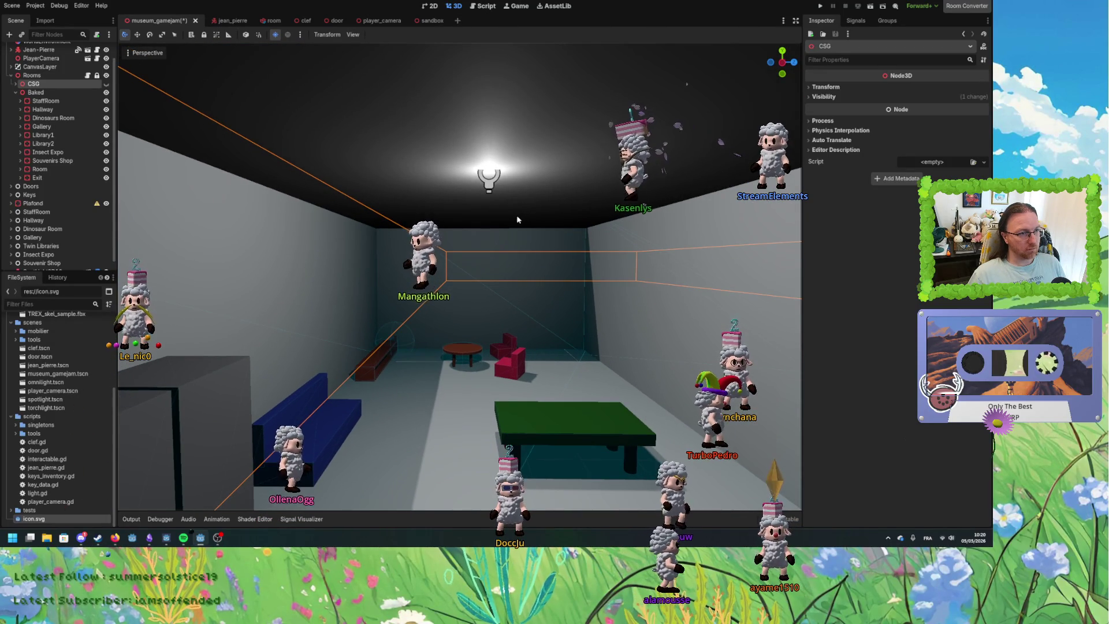
scroll(514, 220, "down", 2)
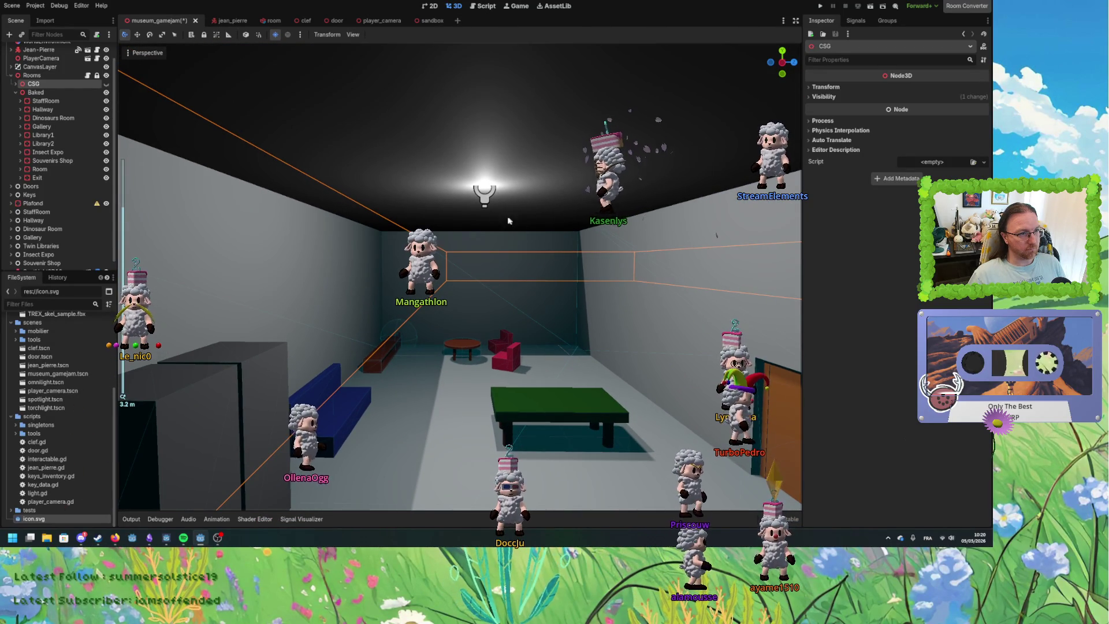
mouse_move(489, 209)
left_mouse_down()
mouse_move(544, 264)
mouse_move(479, 300)
left_mouse_up()
scroll(543, 260, "down", 10)
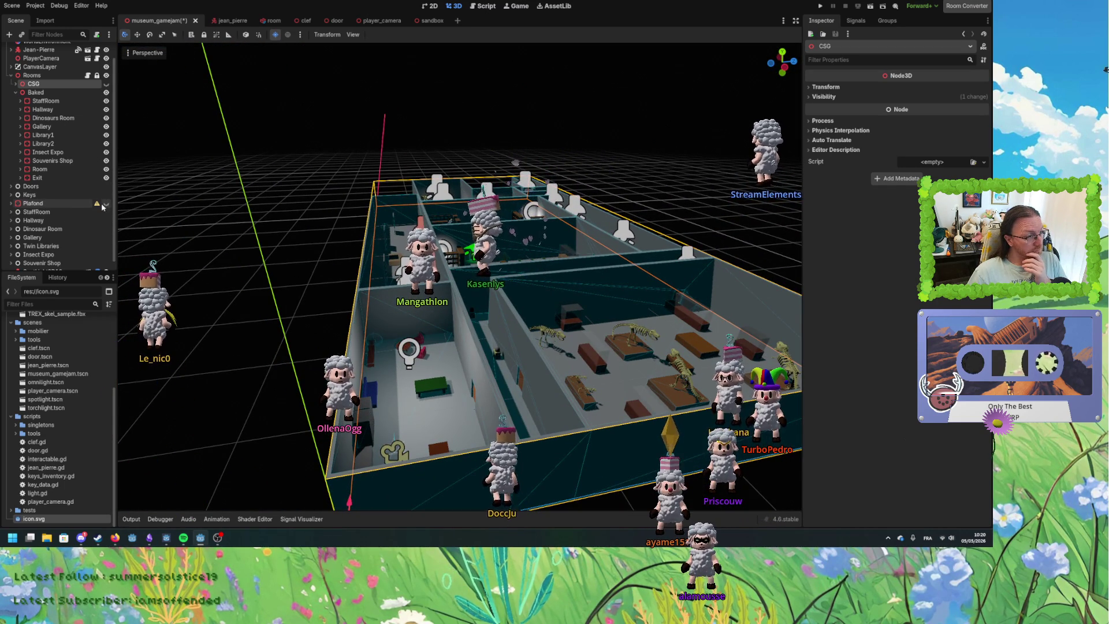
left_click(16, 92)
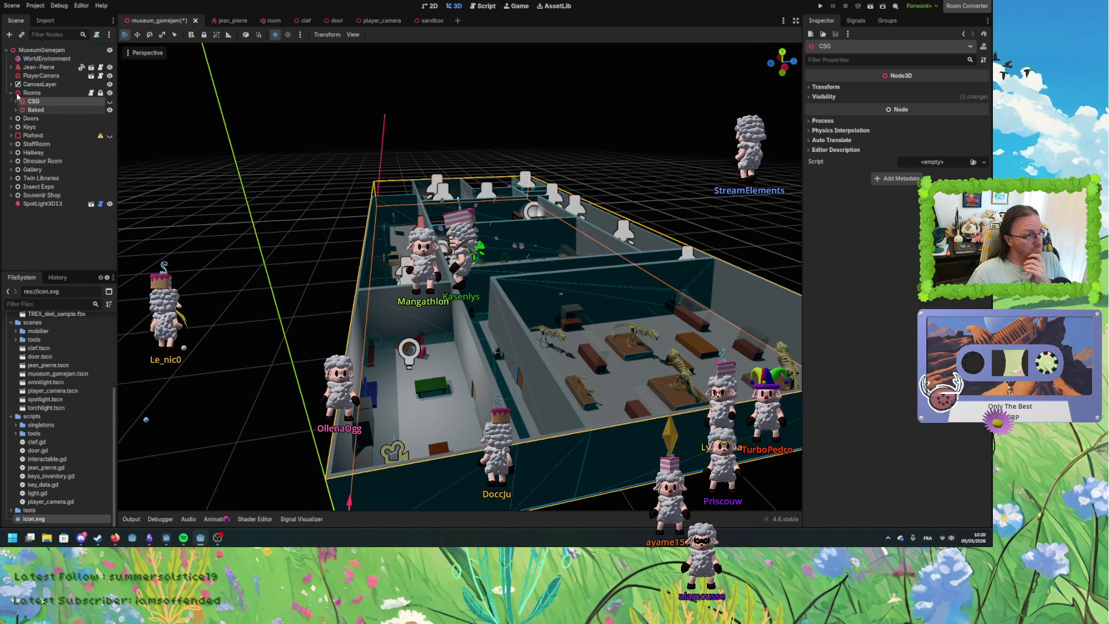
Move Plafond into the Rooms group, save the museum_gamejam scene, and switch to Obsidian.
left_click_drag(33, 139, 32, 94)
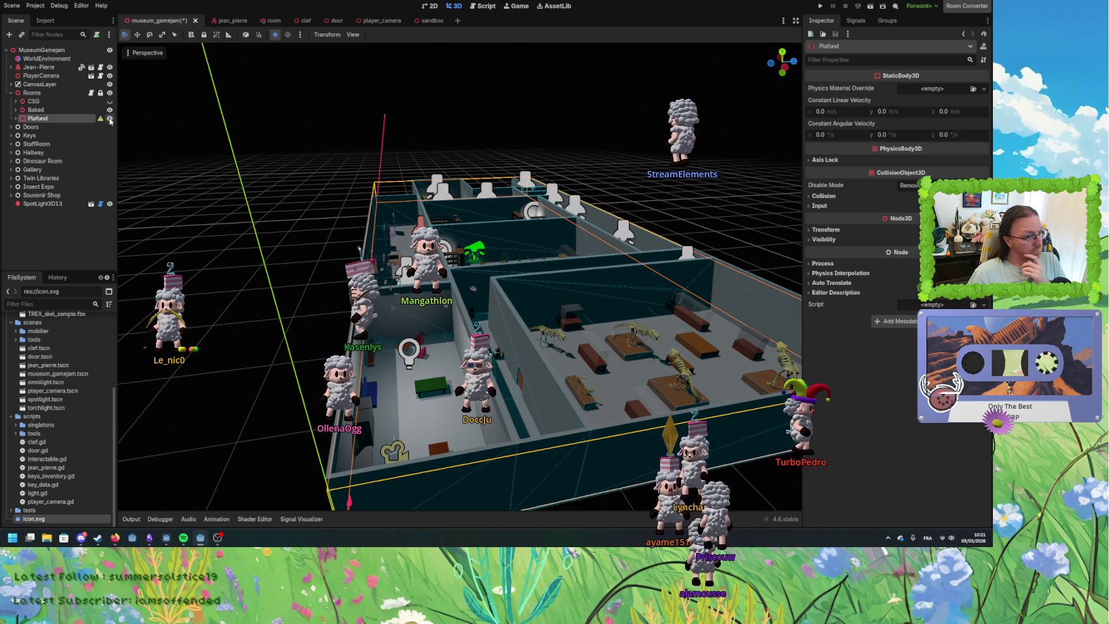
mouse_move(403, 226)
left_mouse_down()
mouse_move(456, 284)
mouse_move(373, 295)
left_mouse_up()
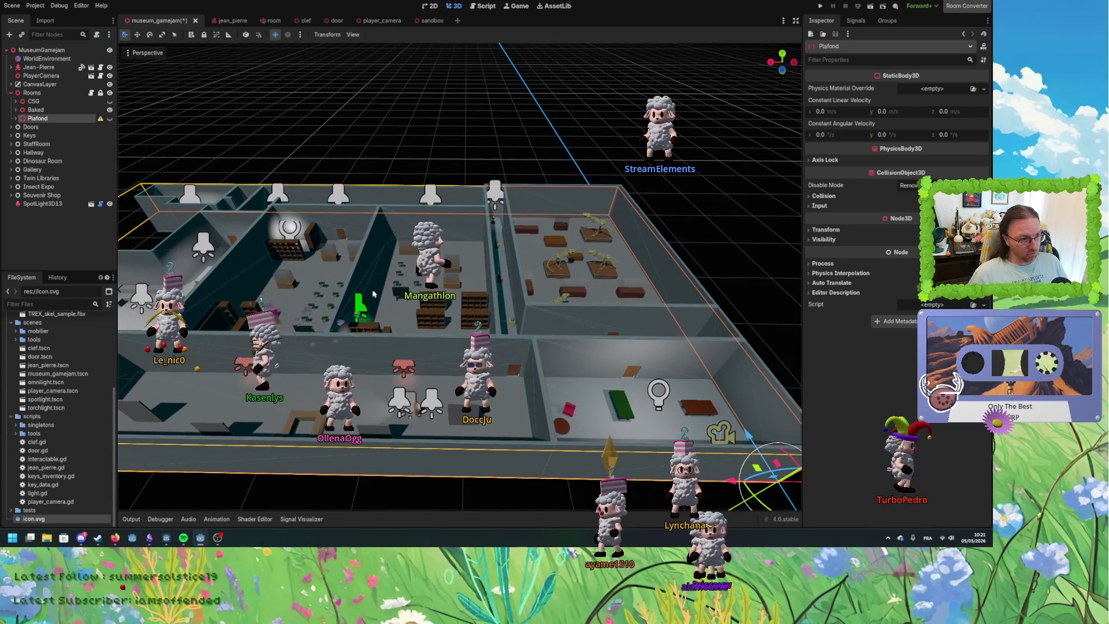
mouse_move(571, 411)
left_mouse_down()
mouse_move(602, 428)
mouse_move(524, 335)
left_mouse_up()
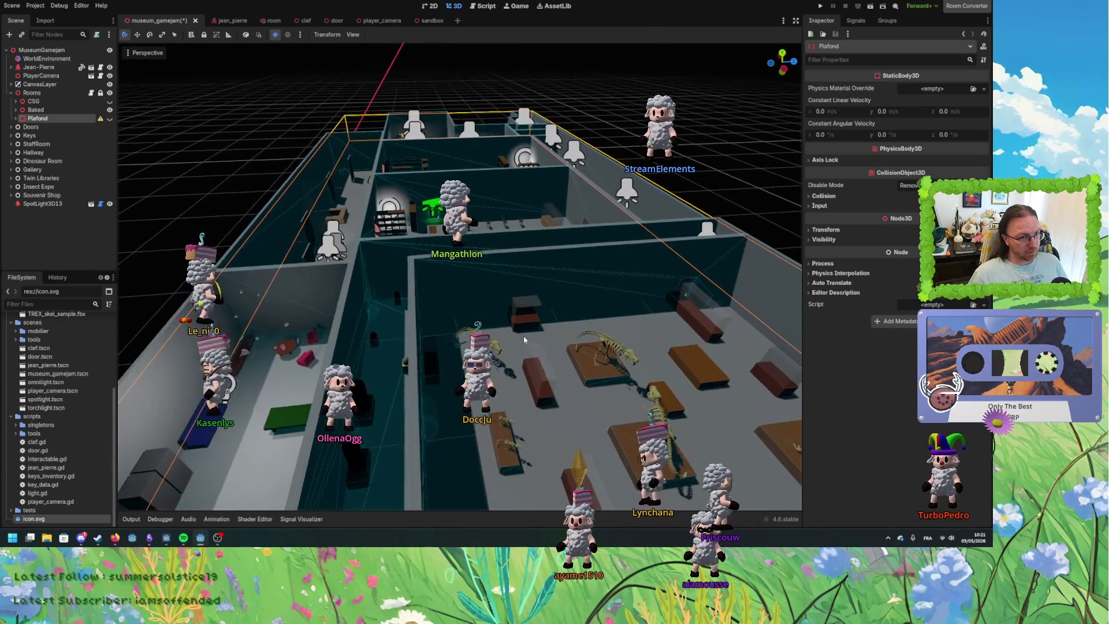
scroll(505, 345, "up", 3)
scroll(506, 360, "down", 2)
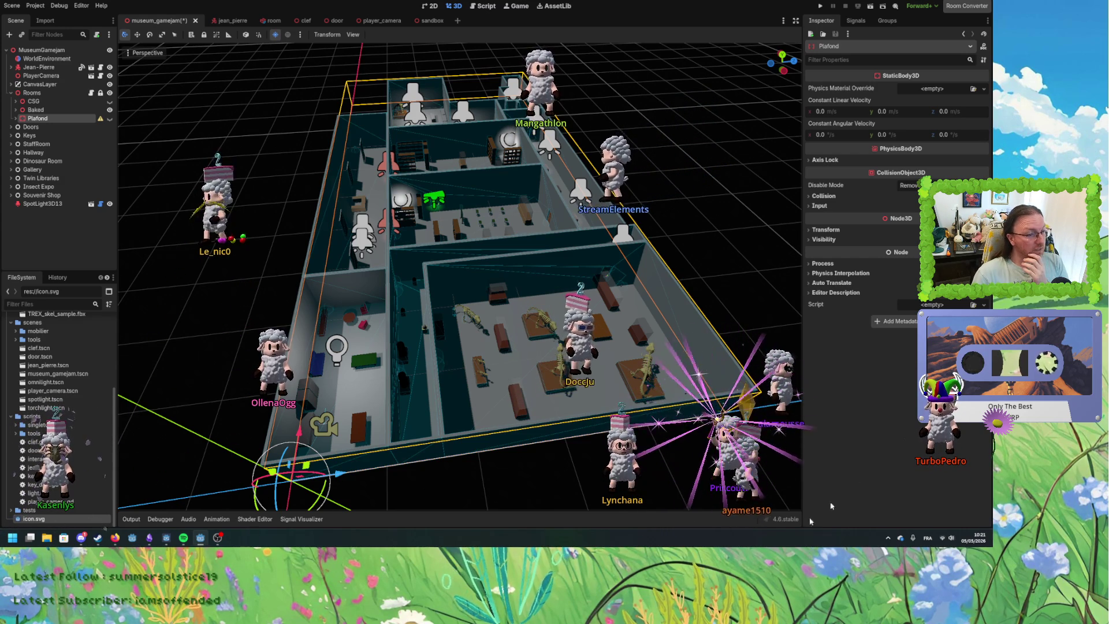
scroll(217, 356, "up", 1)
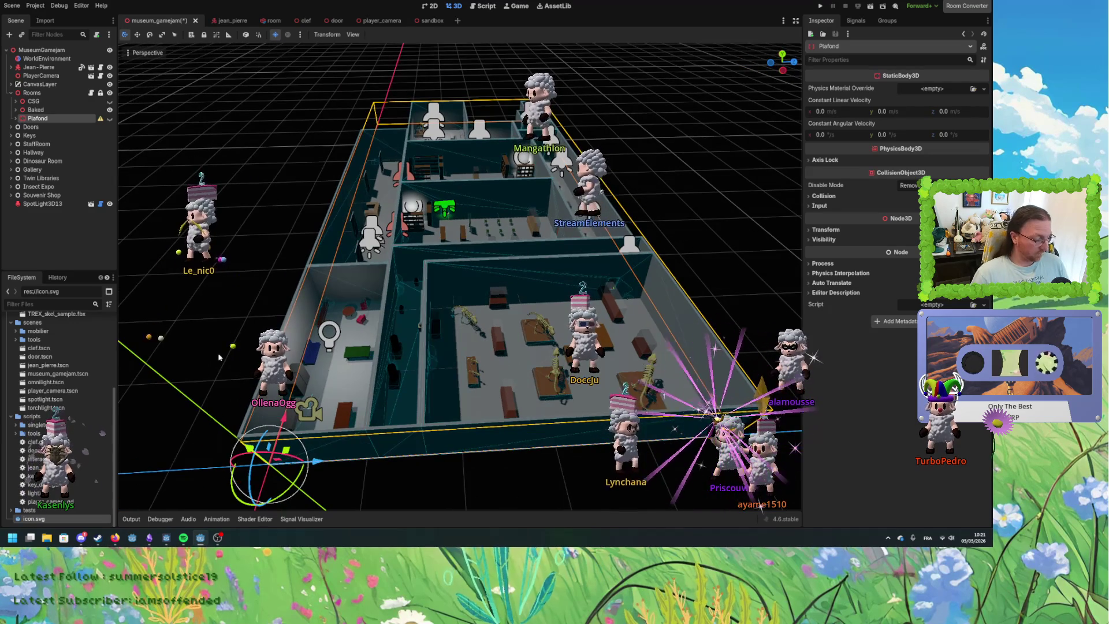
key("ctrl+s")
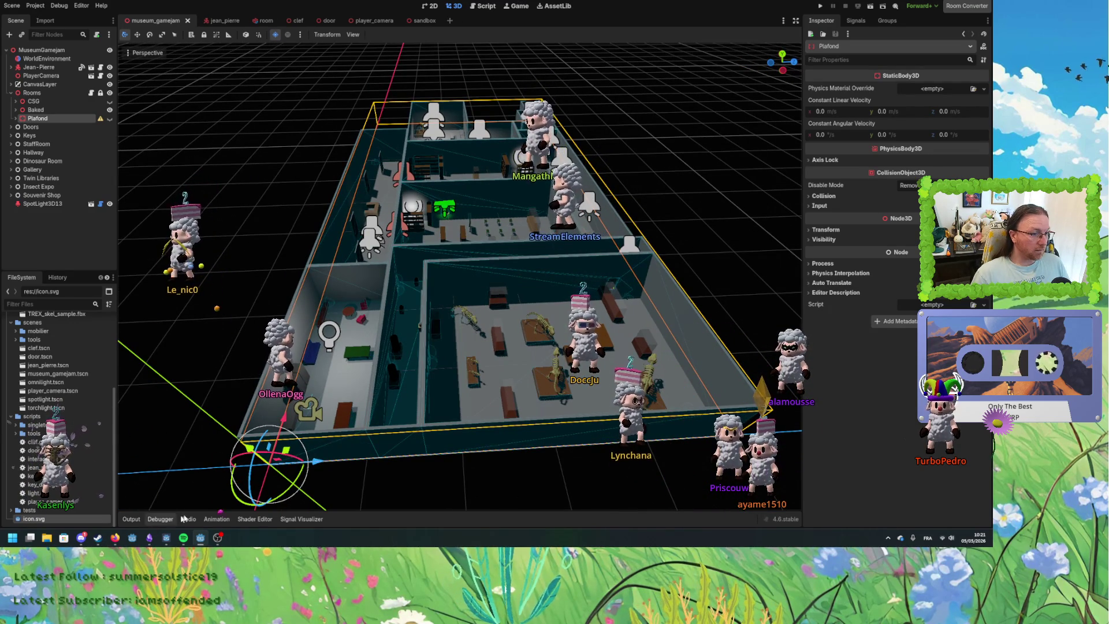
key("alt+Tab")
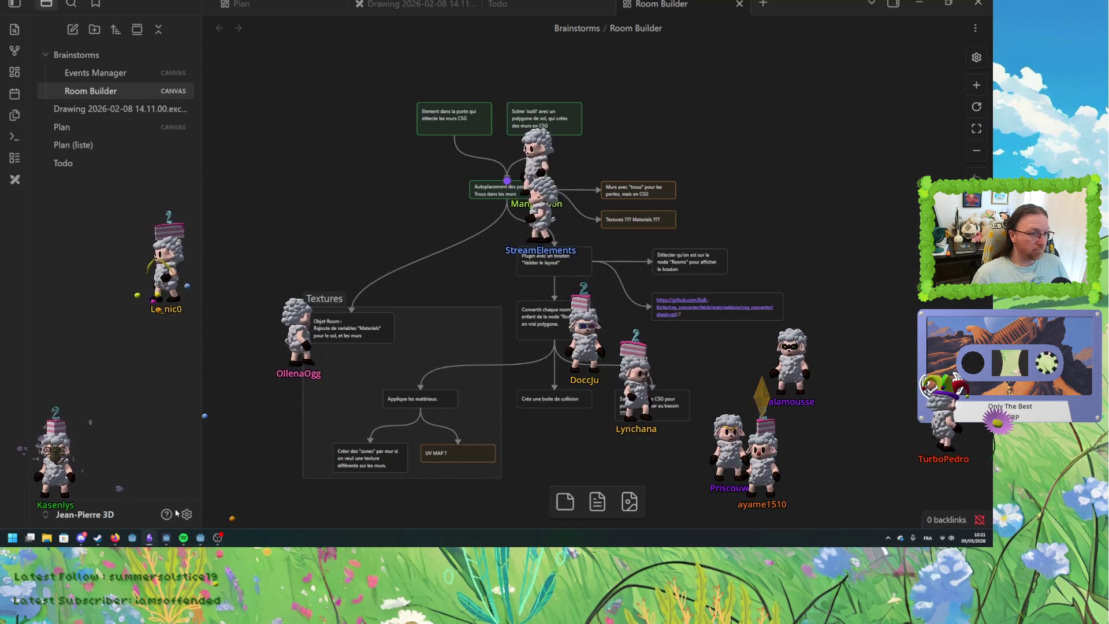
Open the Events Manager canvas file from the Brainstorms folder in the sidebar.
left_click(103, 77)
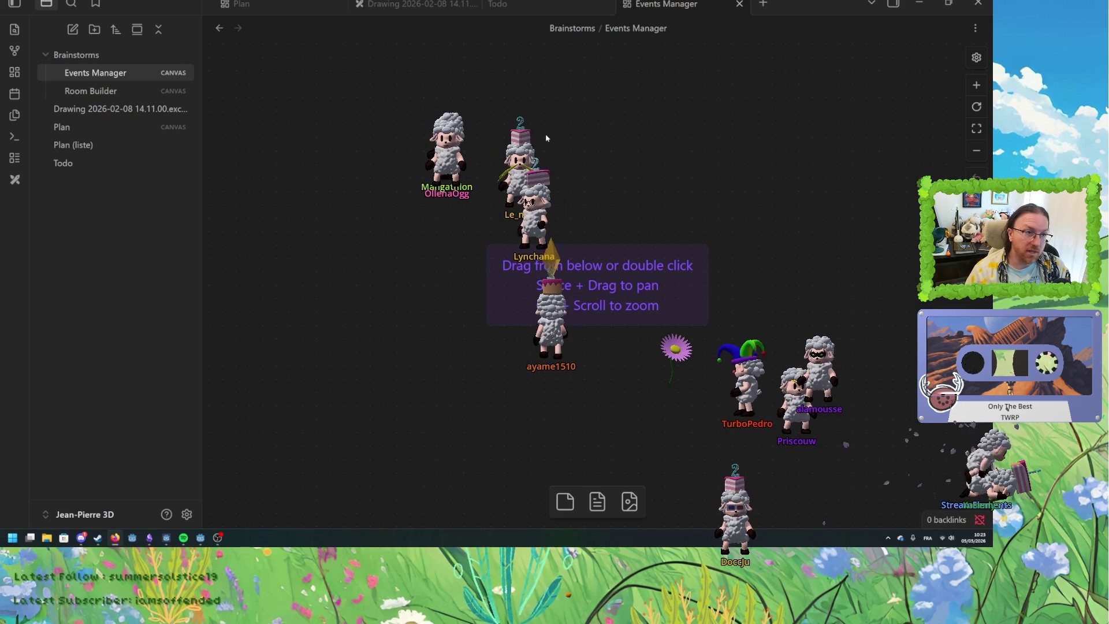
Add a 'Triggers' text card and move it to the upper left of the canvas.
left_click(584, 197)
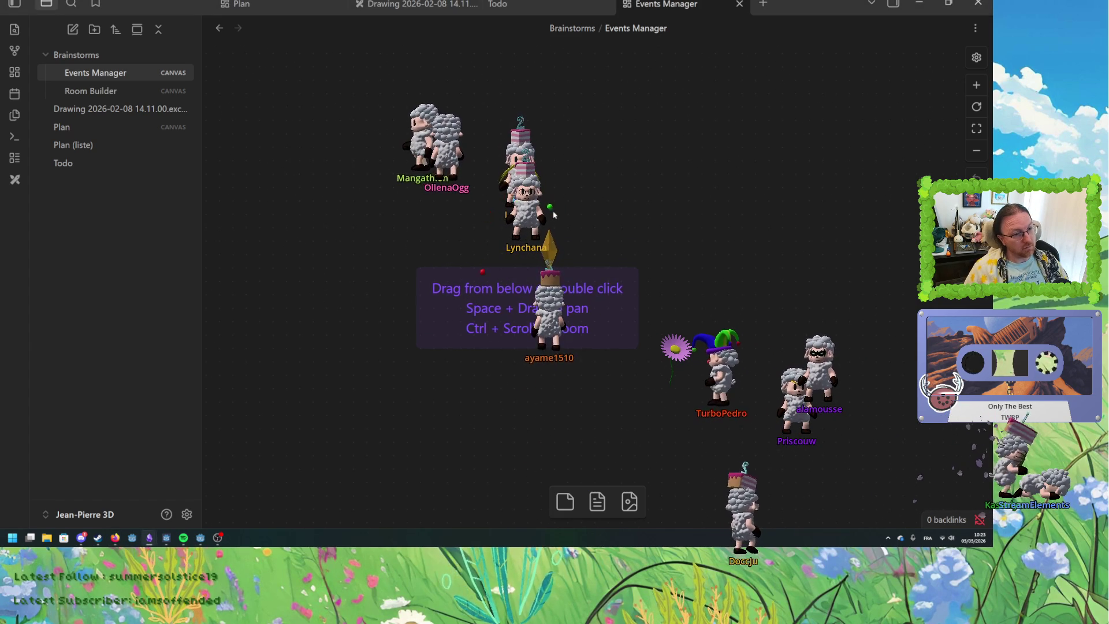
left_click(571, 499)
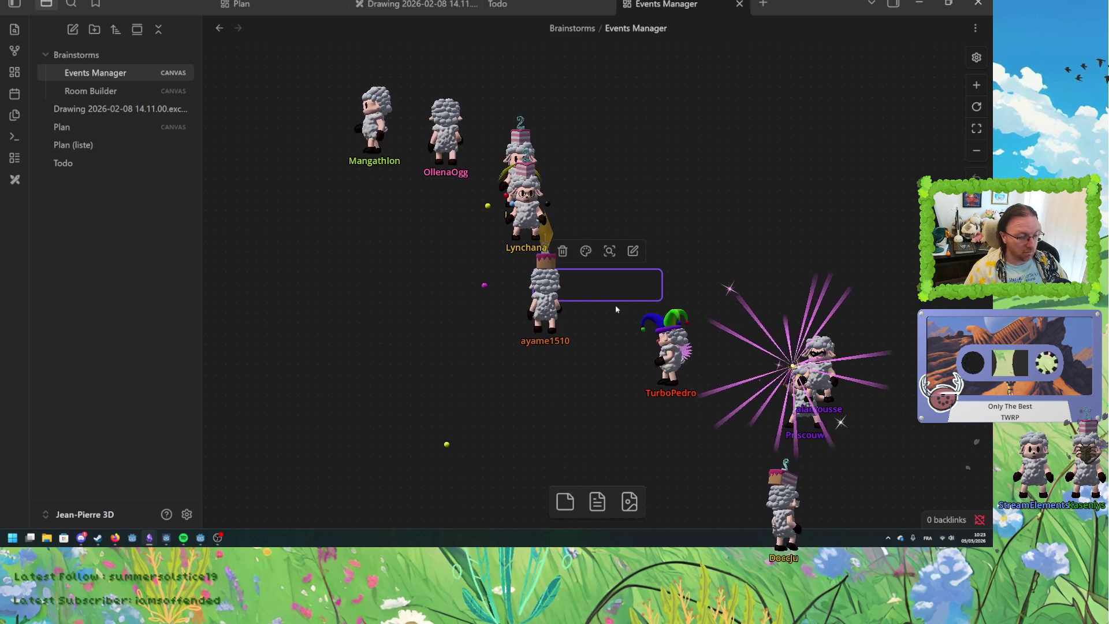
type("Triggers")
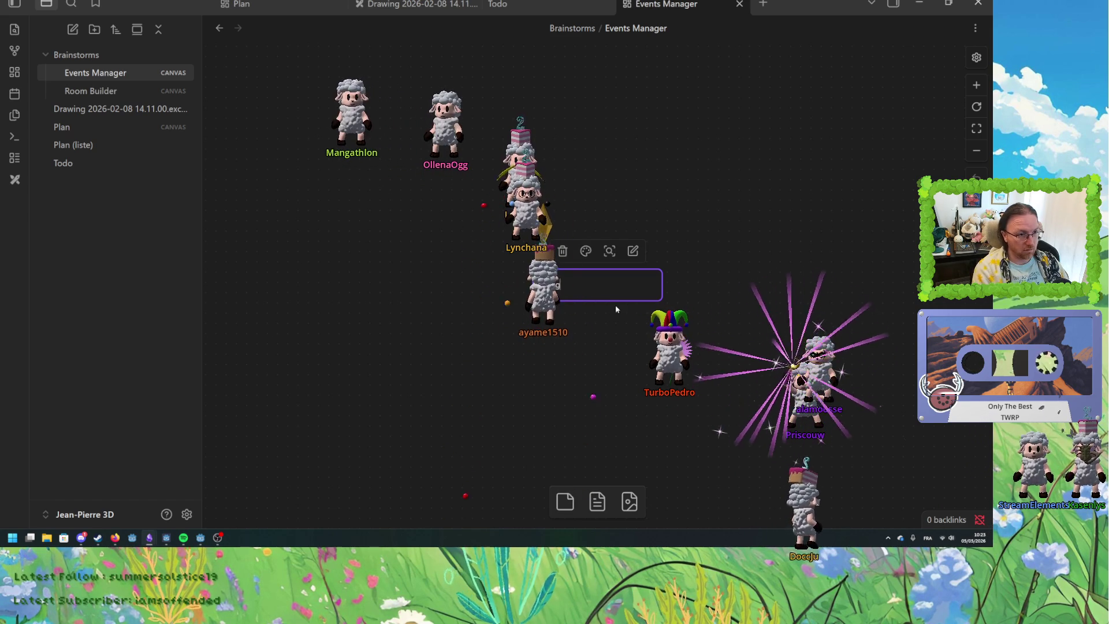
left_click(613, 306)
left_click_drag(603, 278, 329, 208)
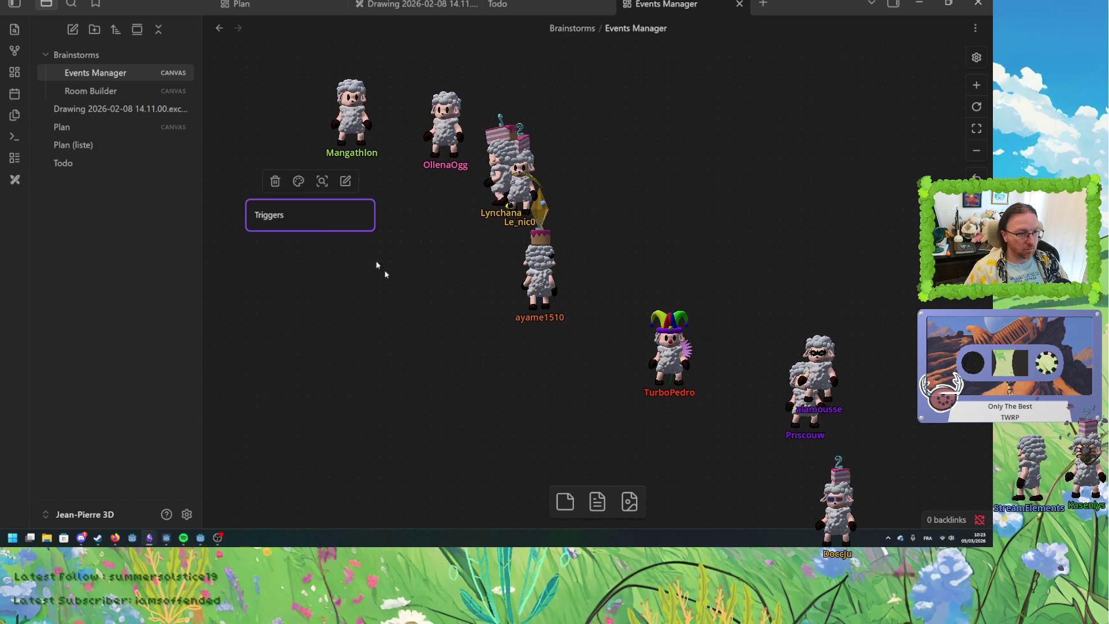
Add a 'Reaction' card to the right of Triggers and align the two cards.
left_click(565, 501)
mouse_move(601, 291)
left_mouse_down()
mouse_move(770, 215)
mouse_move(825, 219)
left_mouse_up()
double_click(832, 220)
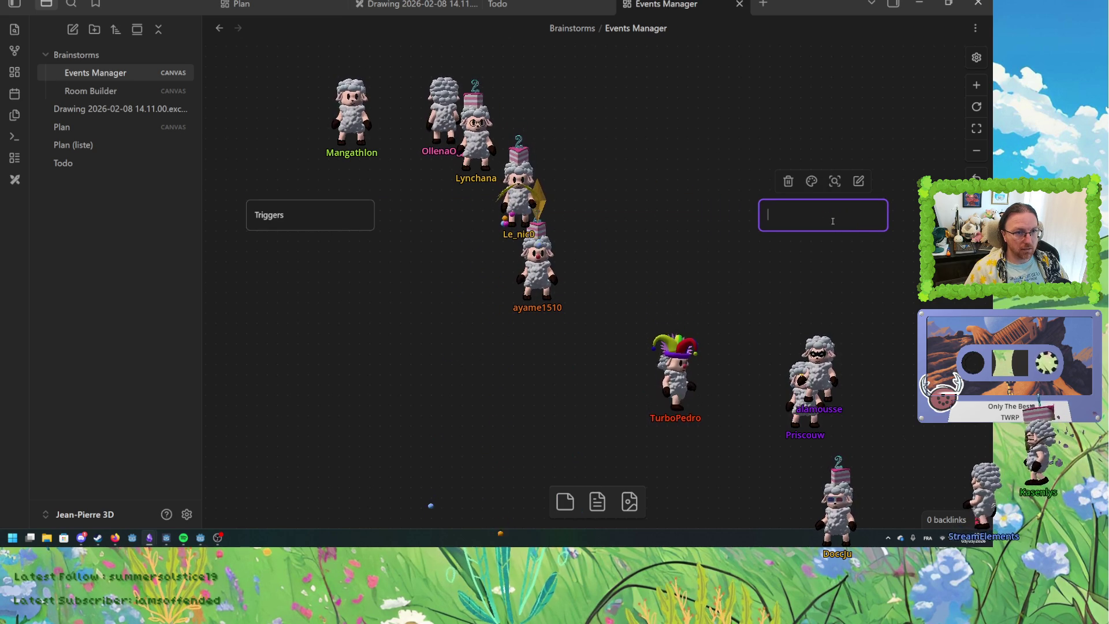
type("Eve")
key("BackSpace")
key("BackSpace")
type("action")
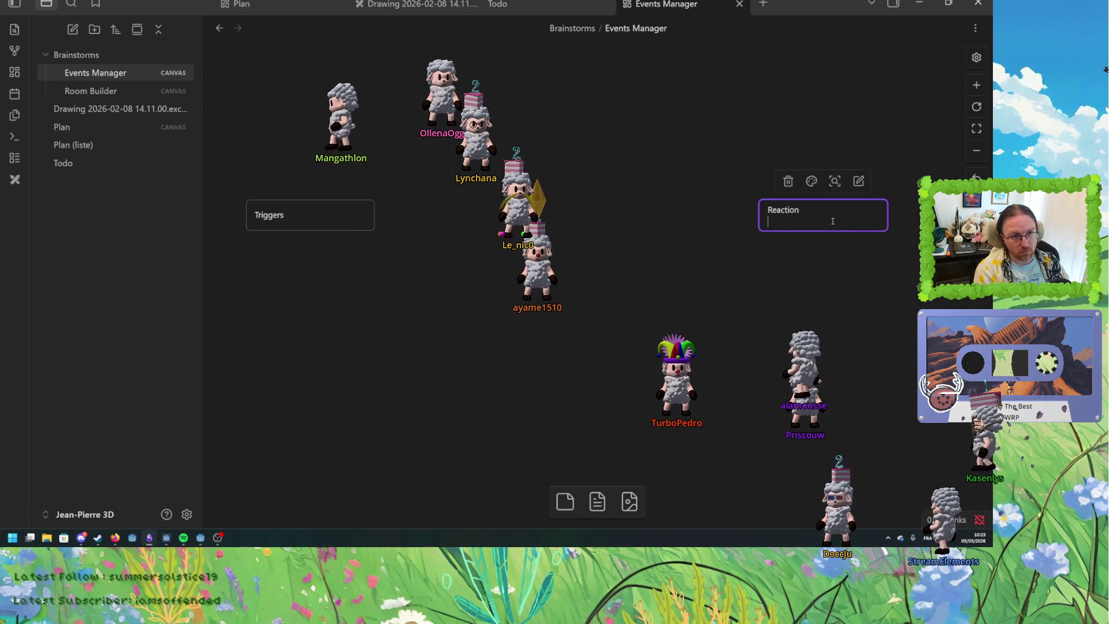
left_click(753, 250)
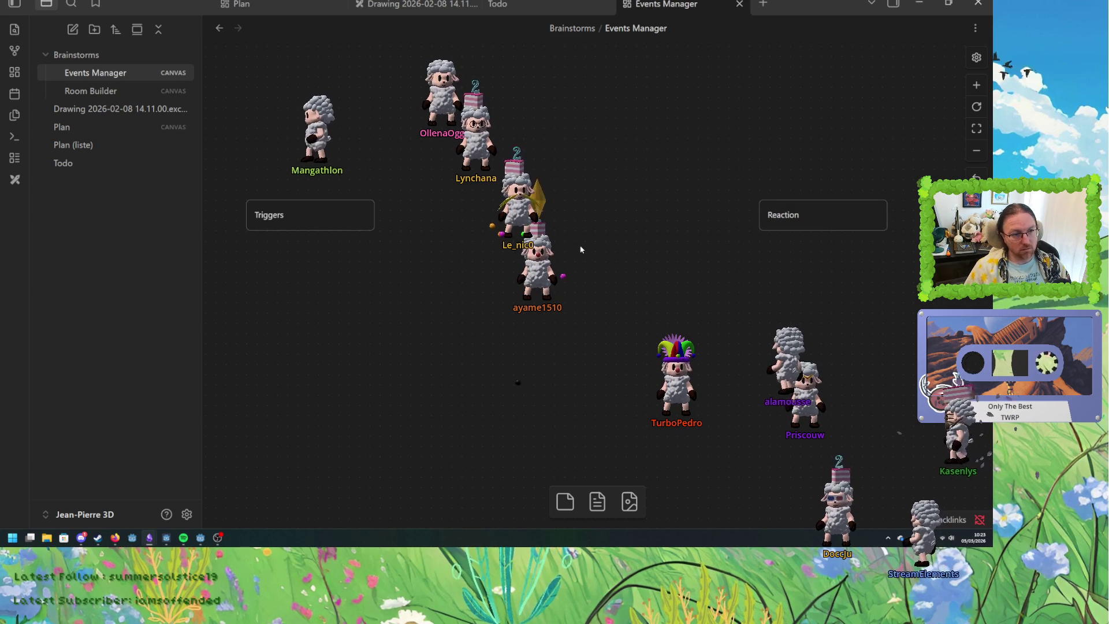
scroll(458, 255, "left", 1)
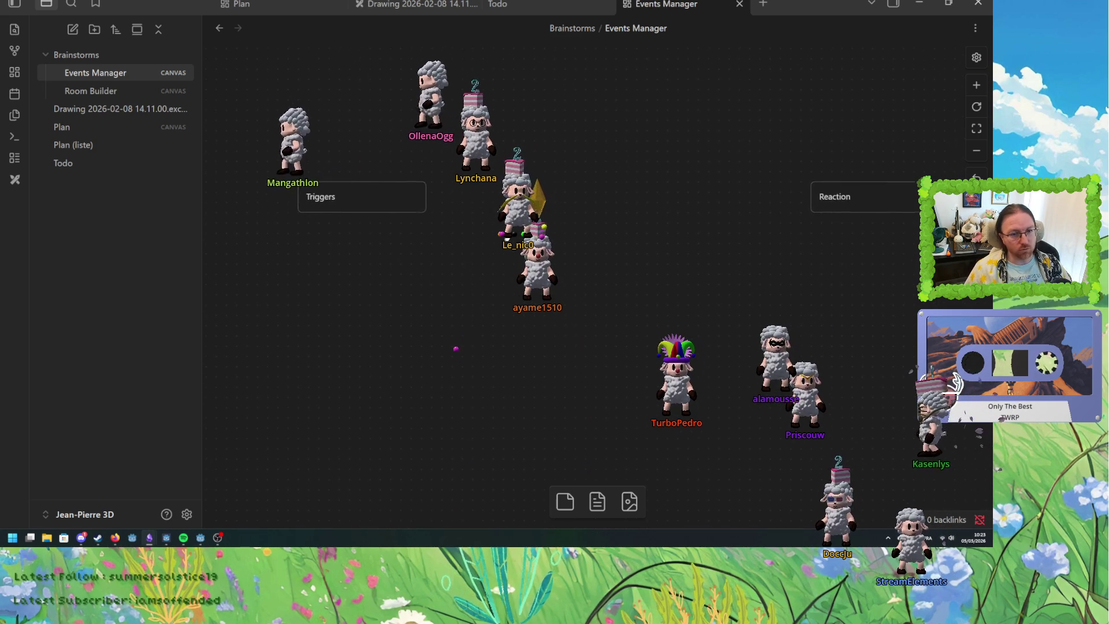
scroll(479, 252, "down", 2)
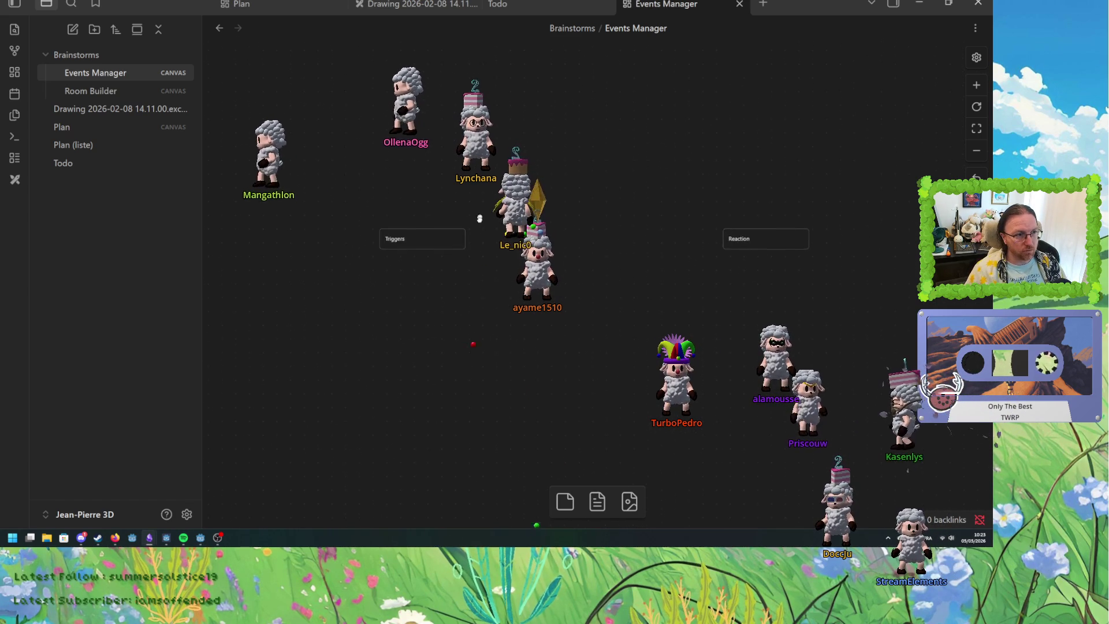
mouse_move(413, 219)
left_mouse_down()
mouse_move(389, 176)
mouse_move(356, 167)
left_mouse_up()
left_click_drag(807, 225, 830, 169)
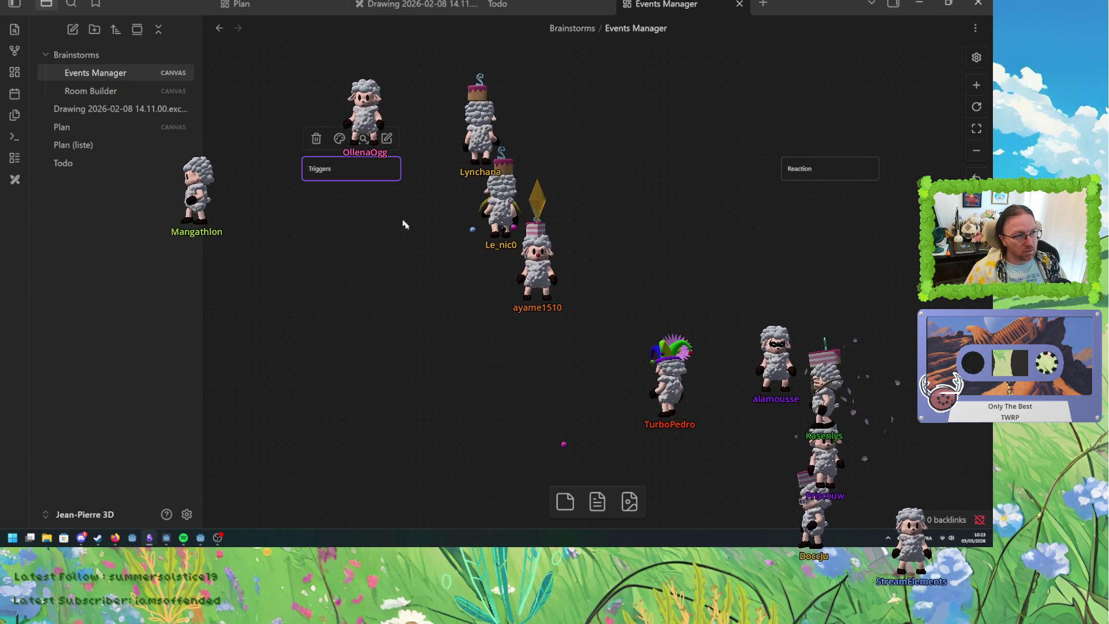
Branch two linked trigger cards from Triggers: entering a zone and Porte 1 unlocked.
left_click_drag(355, 184, 284, 228)
left_click(317, 241)
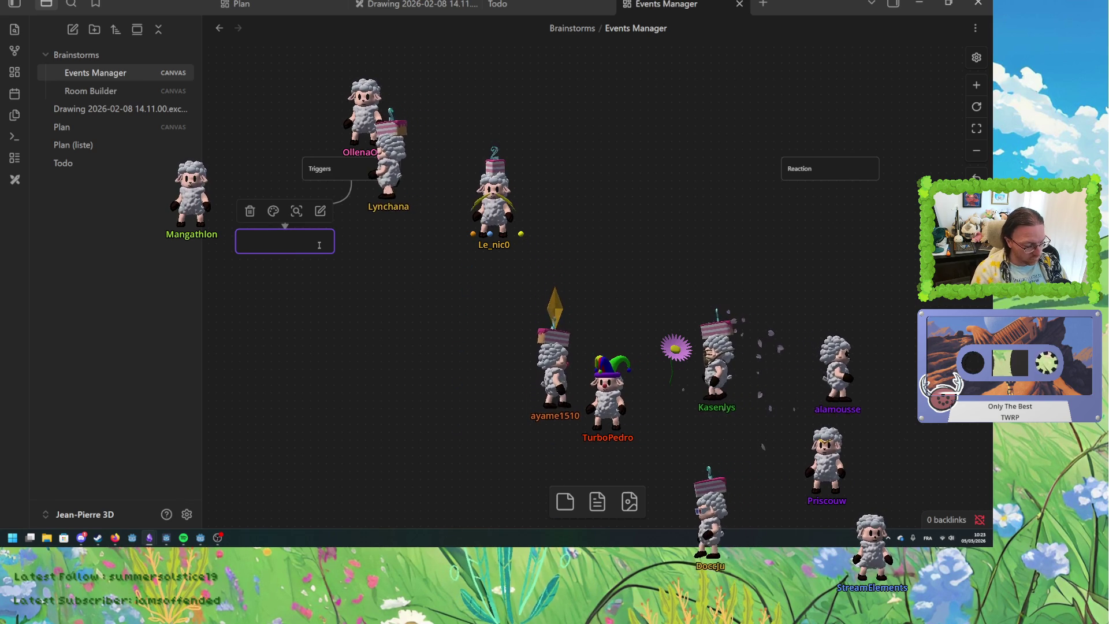
type("JP entre d")
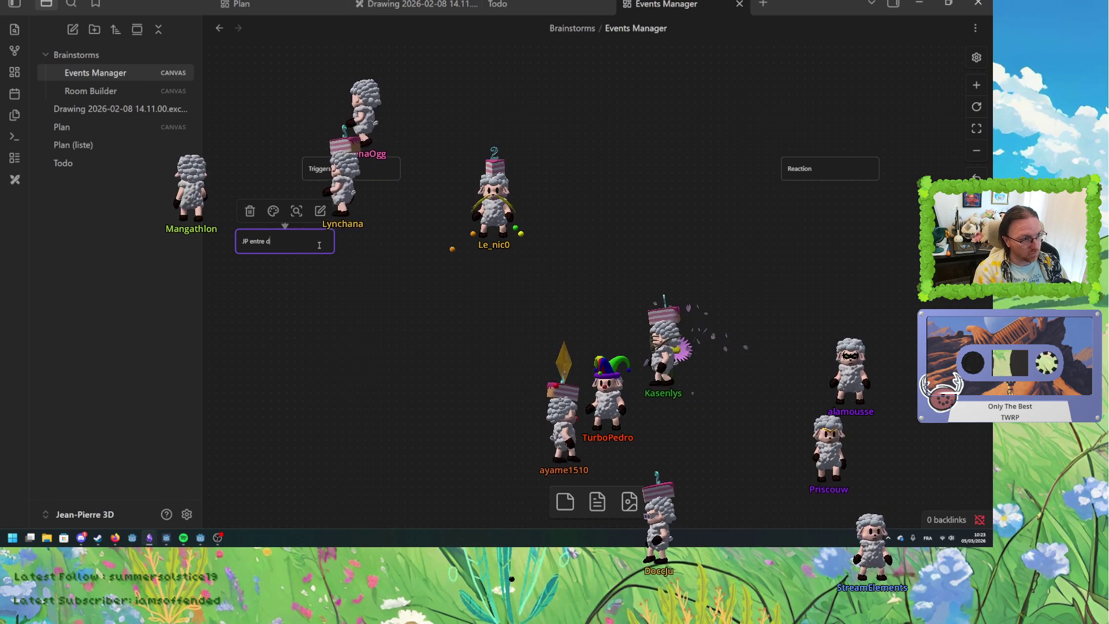
type(" pour la pre")
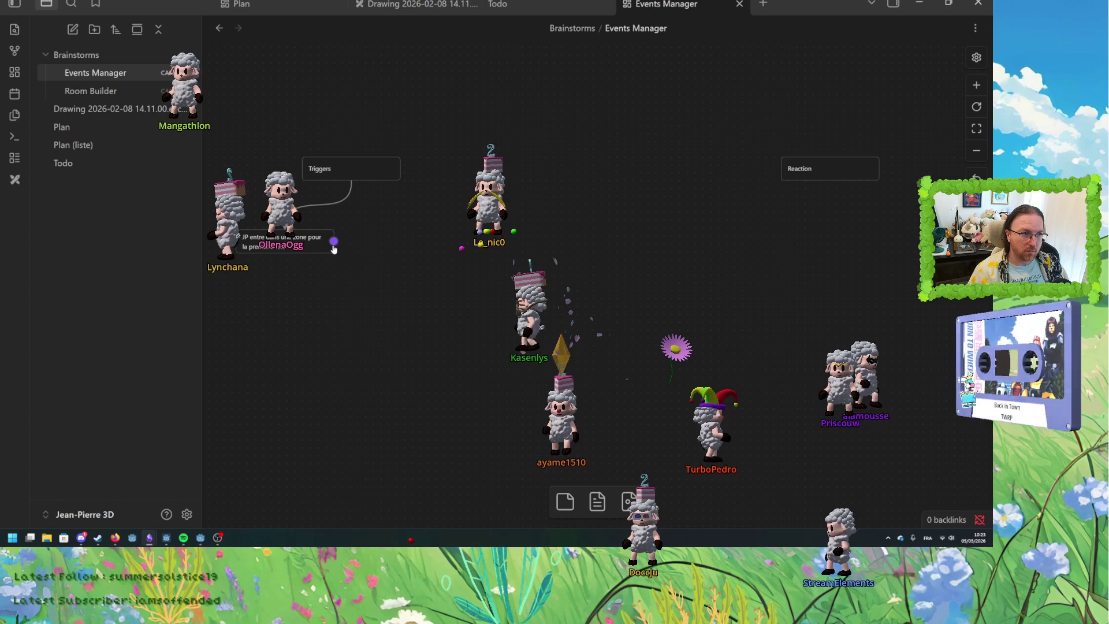
left_click_drag(335, 253, 315, 254)
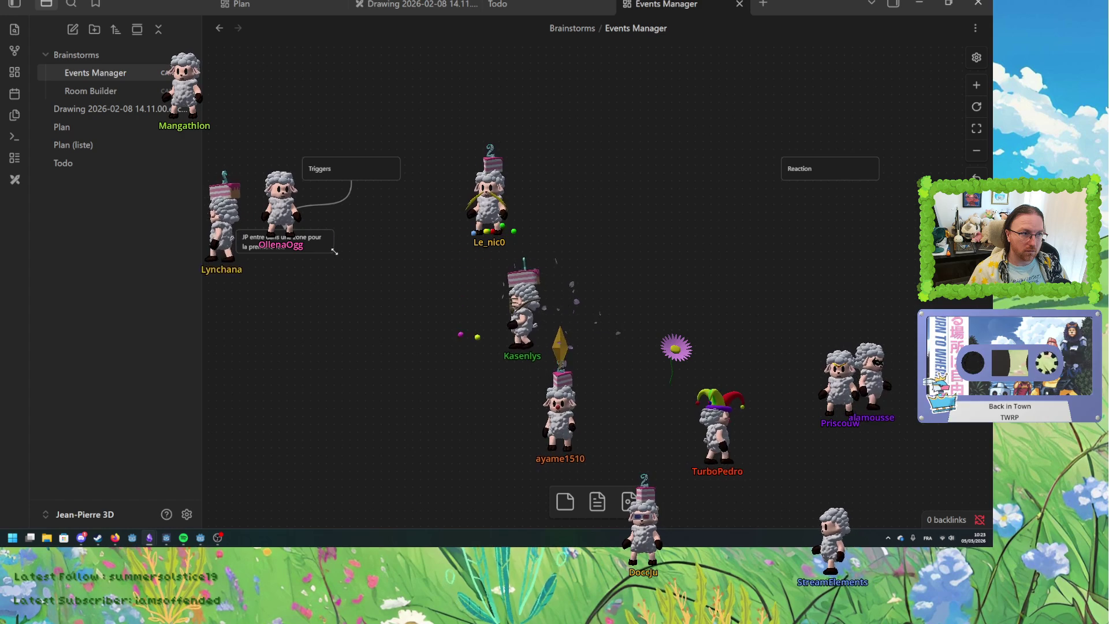
left_click(302, 255)
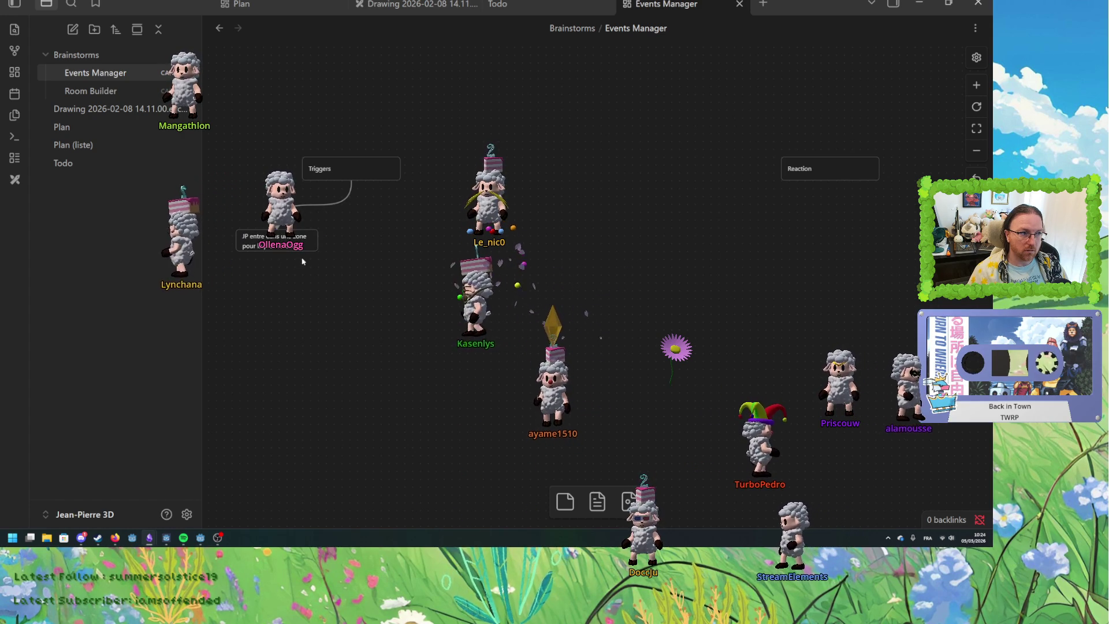
left_click_drag(352, 181, 374, 234)
left_click(396, 241)
type("Porte 1 e")
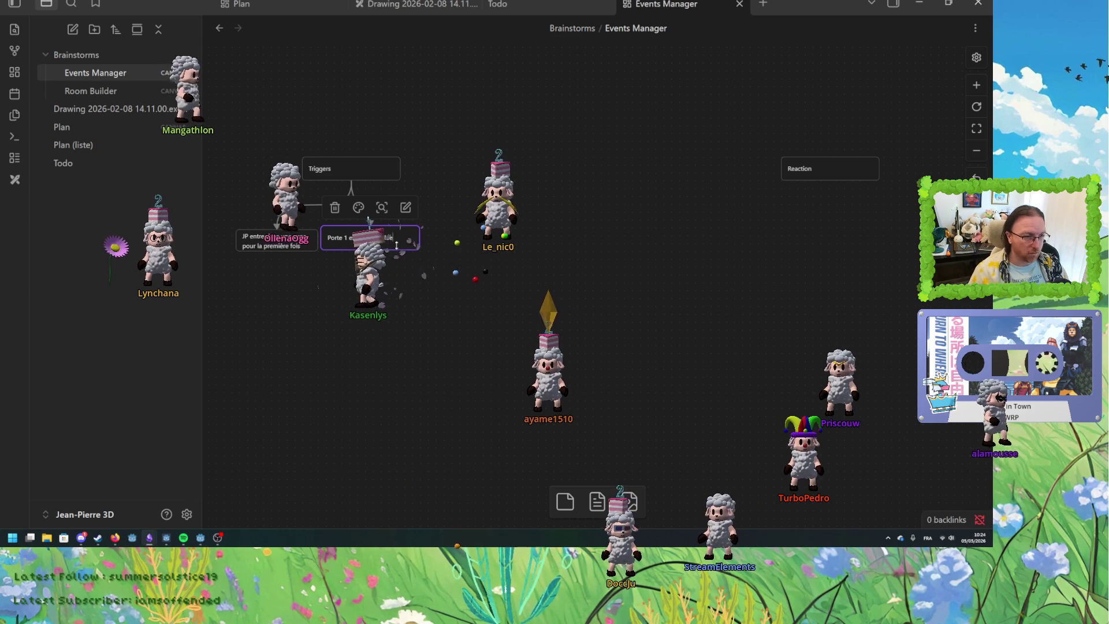
left_click(435, 285)
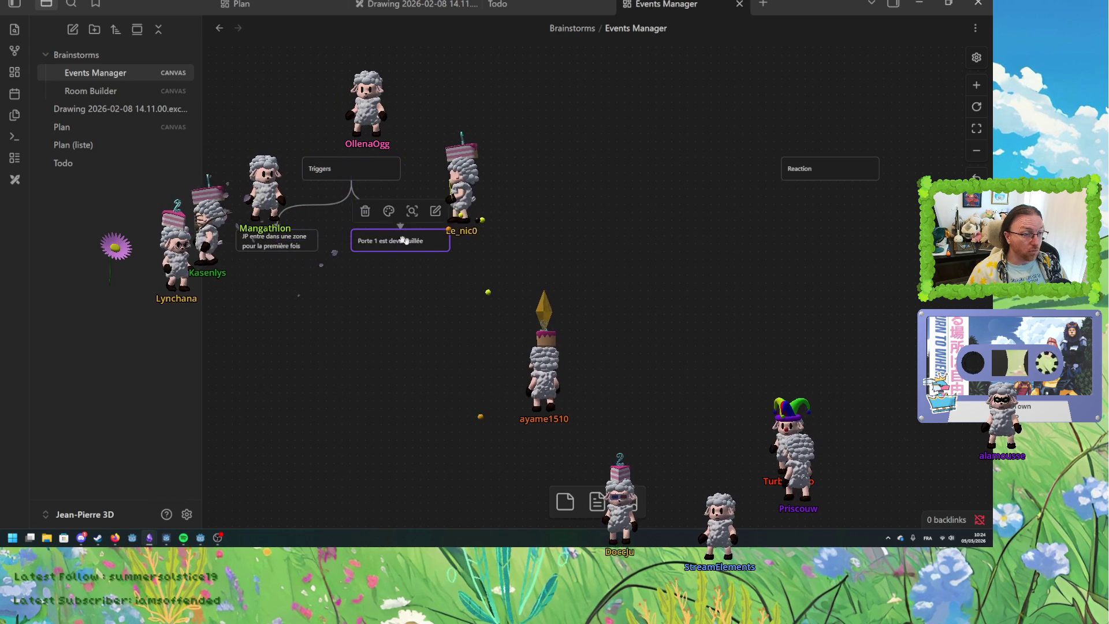
Branch a third linked trigger card, 'JP éclaire un dinosaure', from Triggers.
mouse_move(351, 181)
left_mouse_down()
mouse_move(322, 288)
mouse_move(325, 279)
left_mouse_up()
left_click(344, 296)
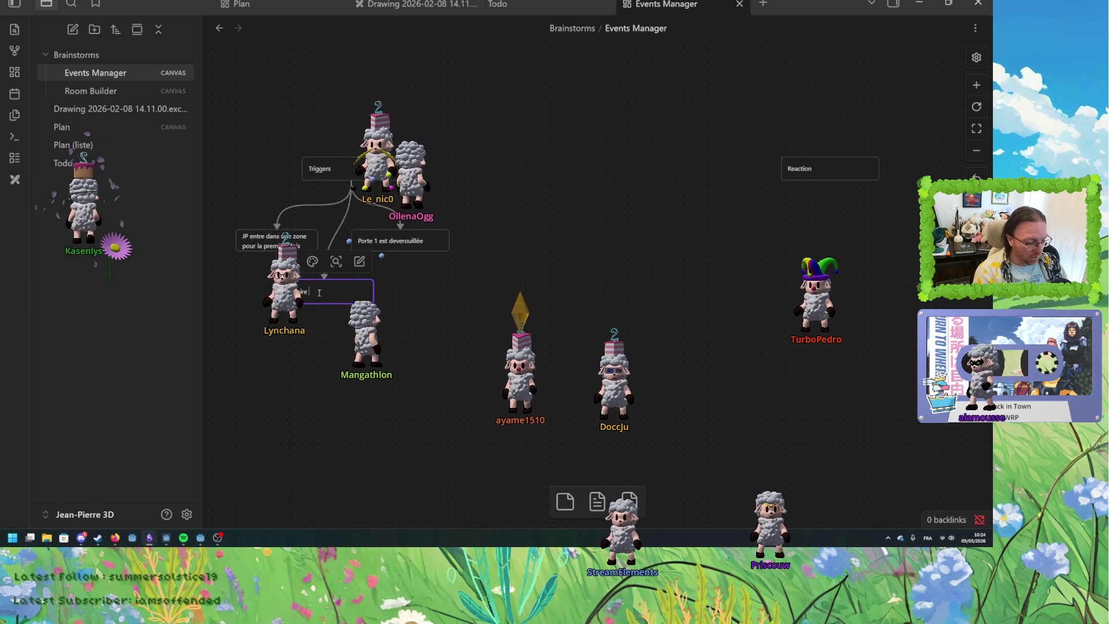
type("e un di")
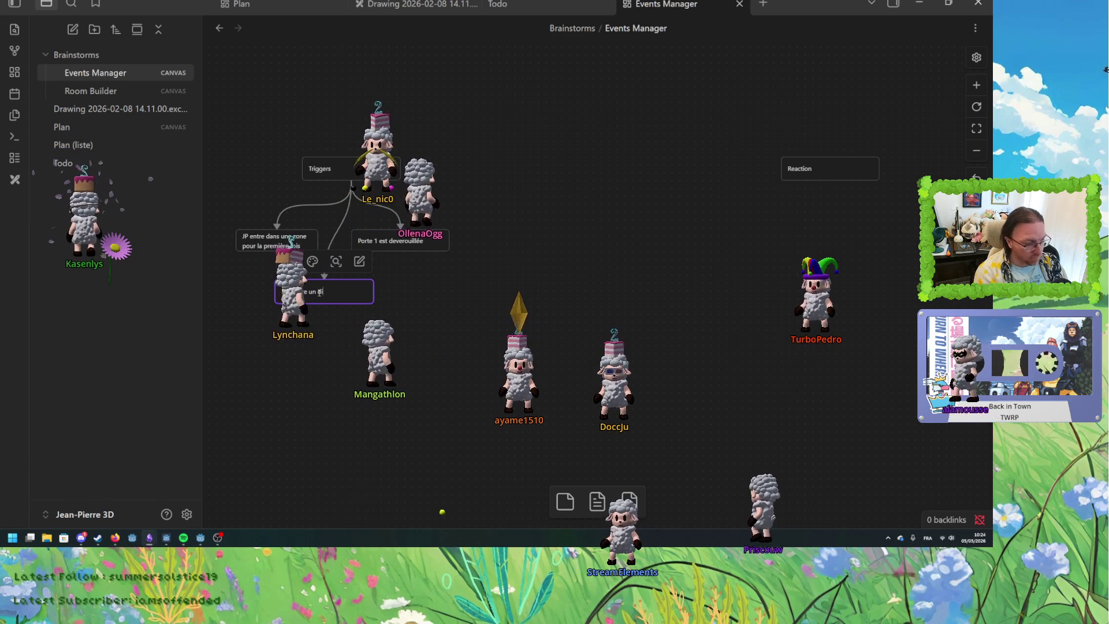
type("nosaure")
key("Escape")
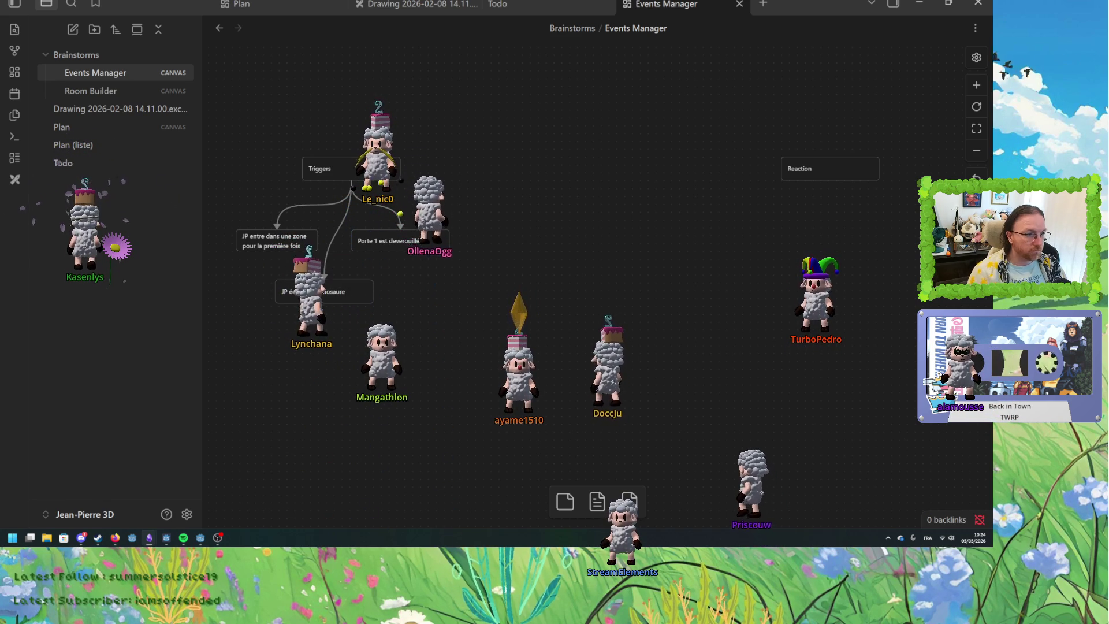
left_click(347, 292)
left_click(476, 301)
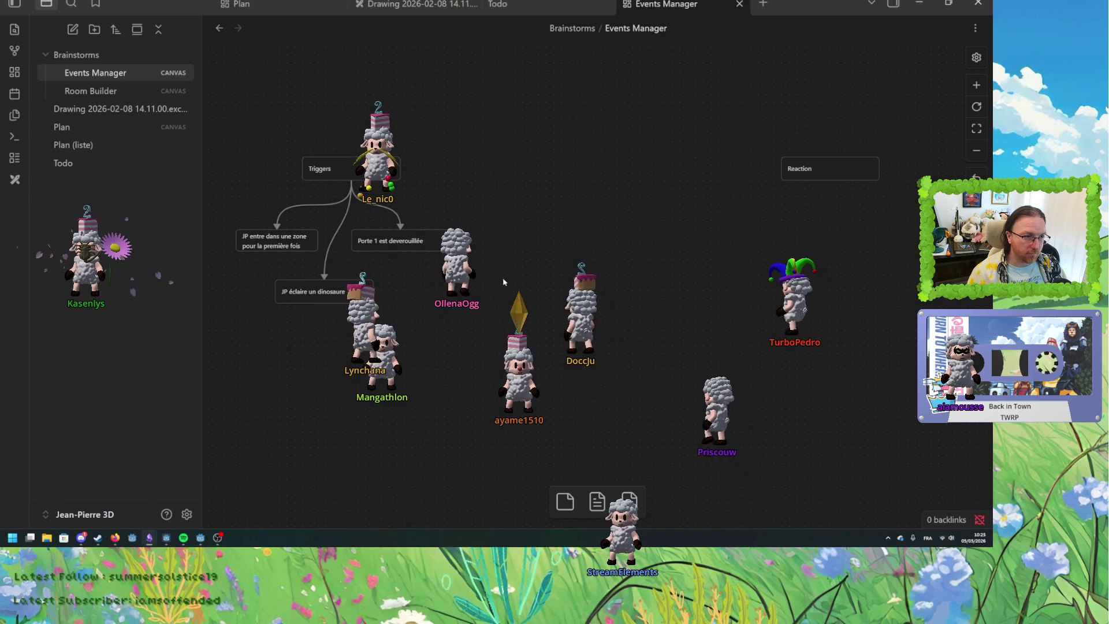
Drag the Reaction card until the alignment guides level it with the Triggers card.
left_click_drag(660, 251, 649, 299)
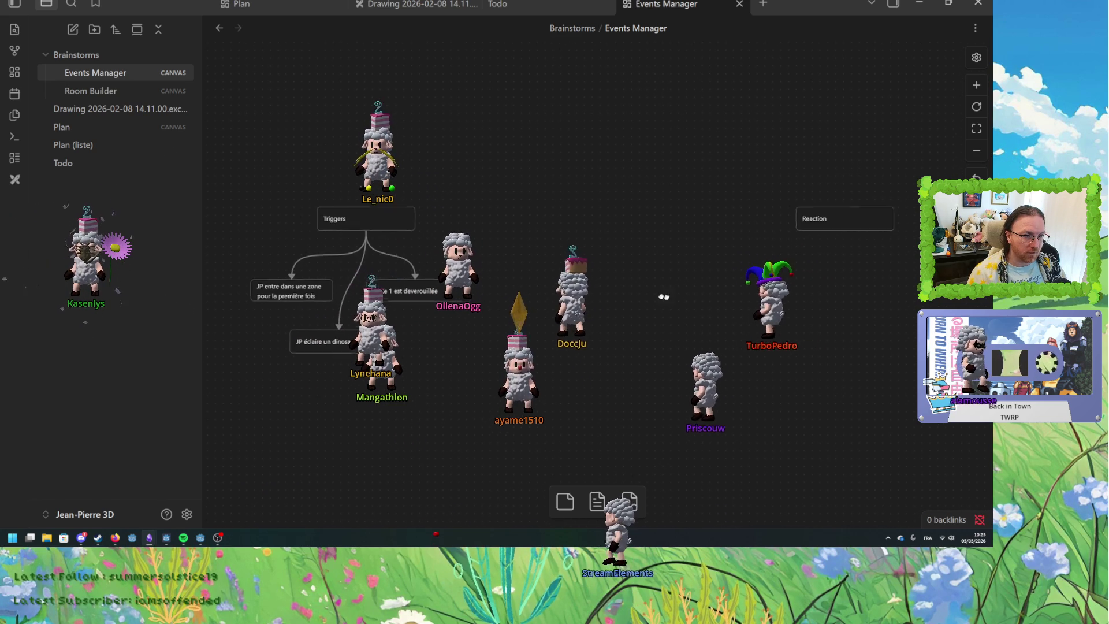
mouse_move(813, 216)
left_mouse_down()
mouse_move(612, 217)
mouse_move(763, 217)
left_mouse_up()
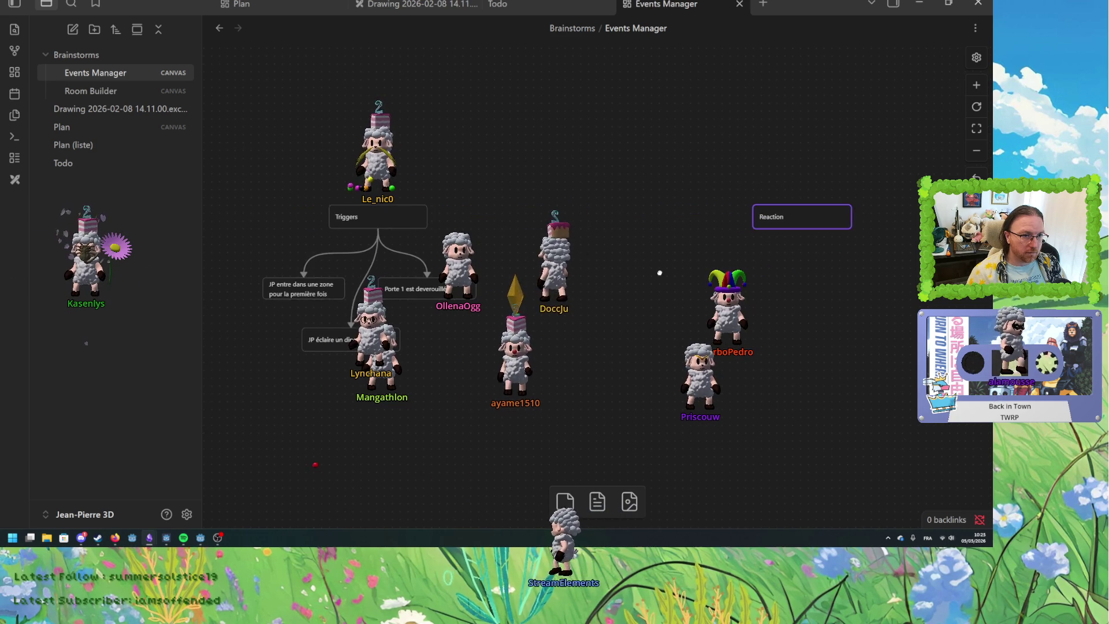
left_click_drag(838, 212, 820, 213)
left_click(782, 245)
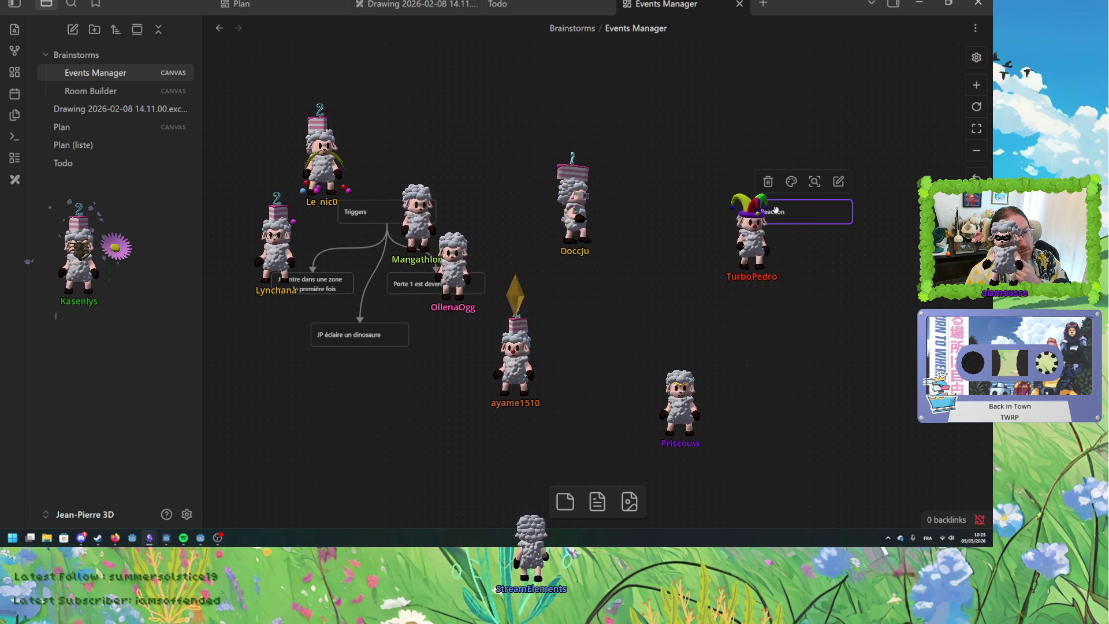
left_click(797, 238)
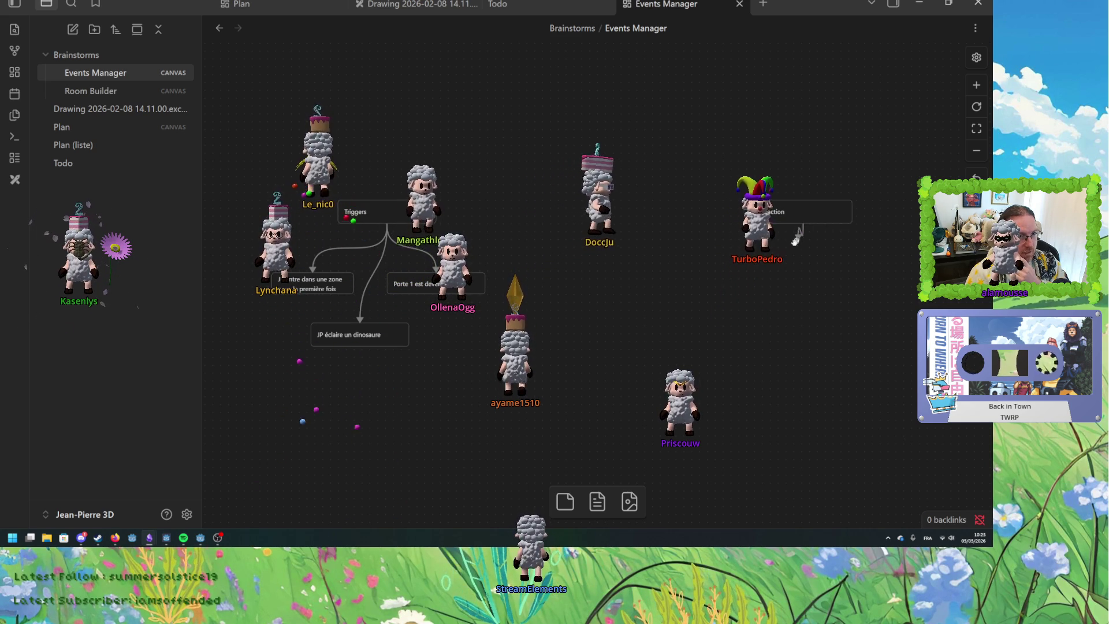
Add reaction cards 'Allumer la lumière du couloir' and 'Déclencher le tonnerre' below Reaction.
right_click(756, 268)
left_click(771, 279)
type("Allumer la lumière")
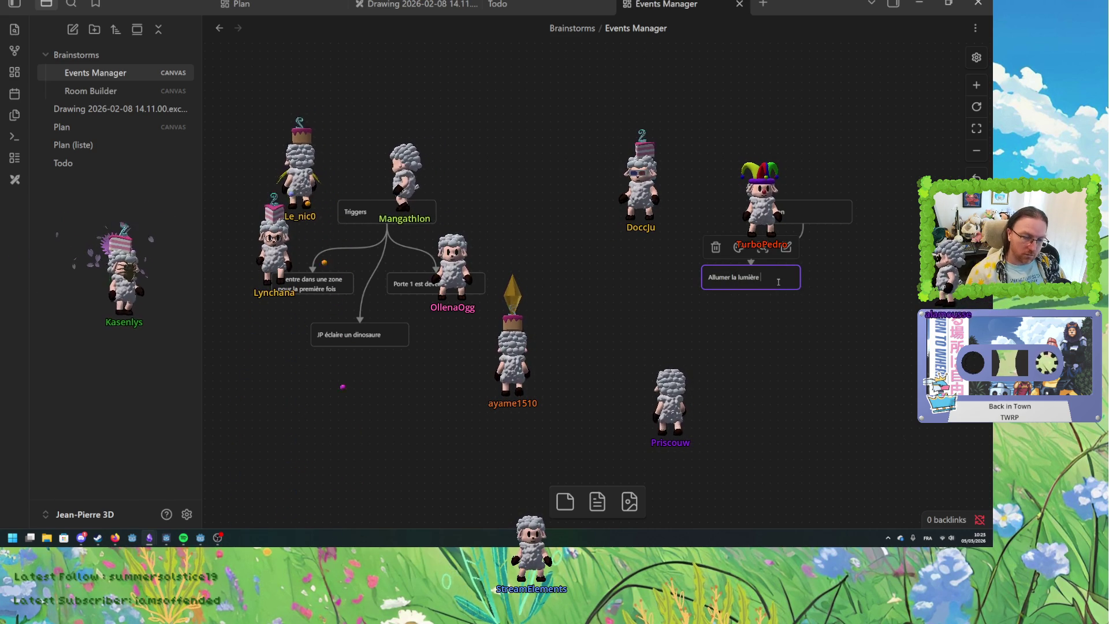
type("du couloir")
left_click(844, 311)
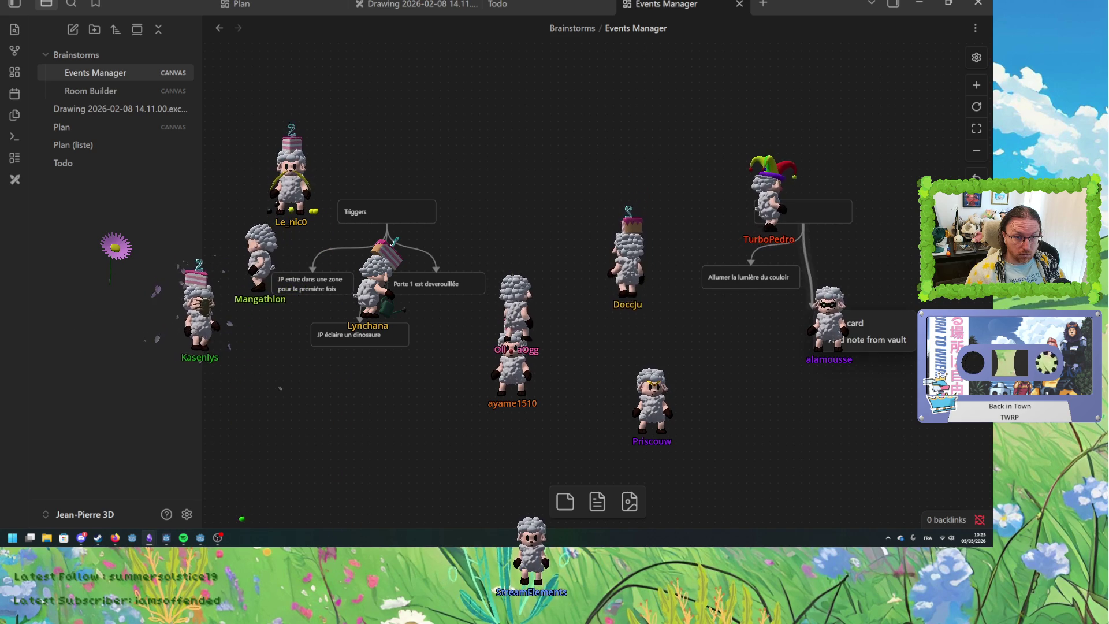
left_click(852, 323)
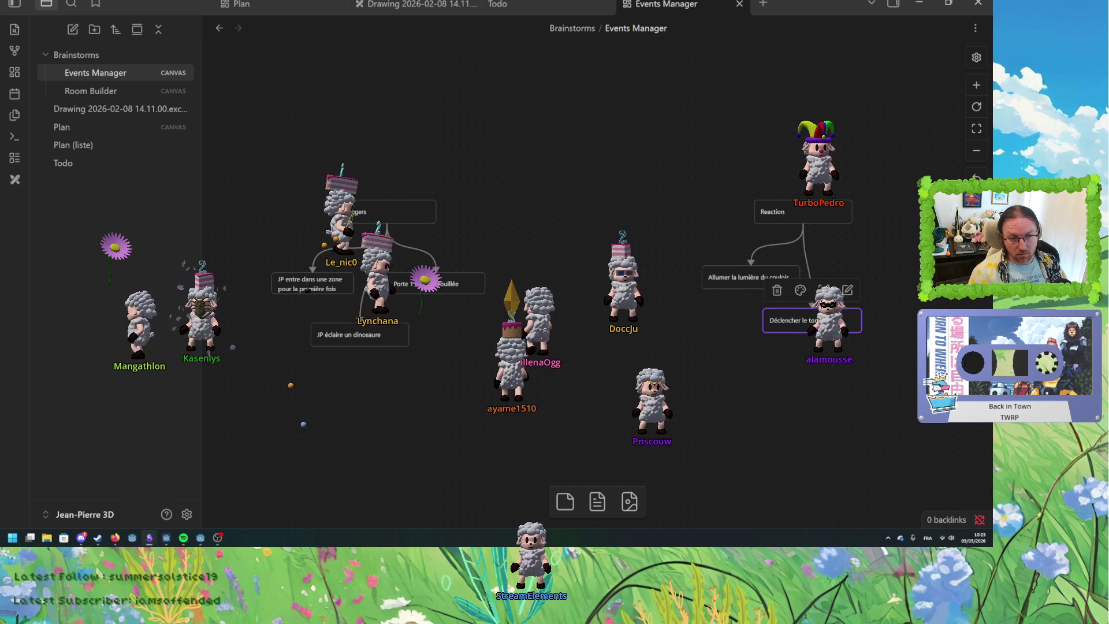
left_click(866, 362)
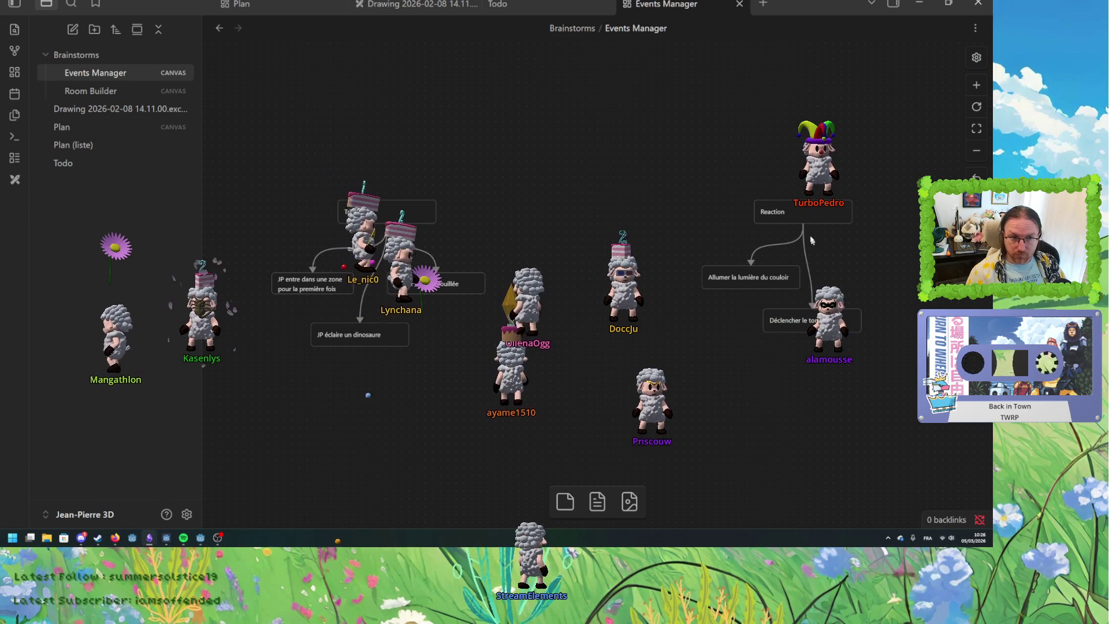
Link a new 'La clef qui s'envole' card from Reaction and place it lower down.
mouse_move(804, 224)
left_mouse_down()
mouse_move(885, 258)
mouse_move(872, 275)
left_mouse_up()
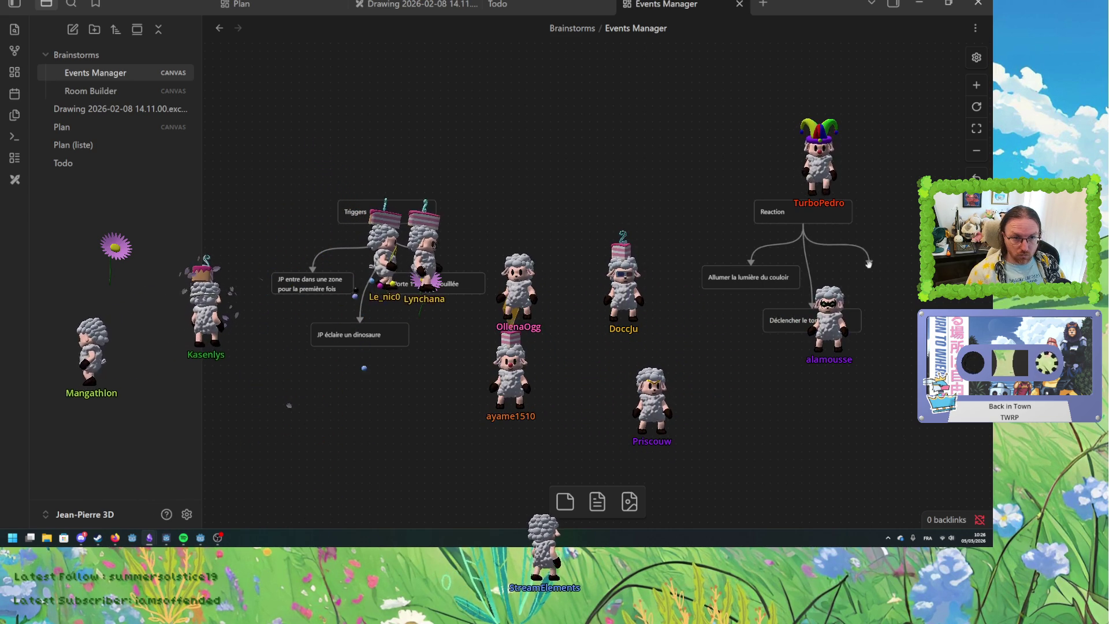
left_click(899, 278)
type("La clef q")
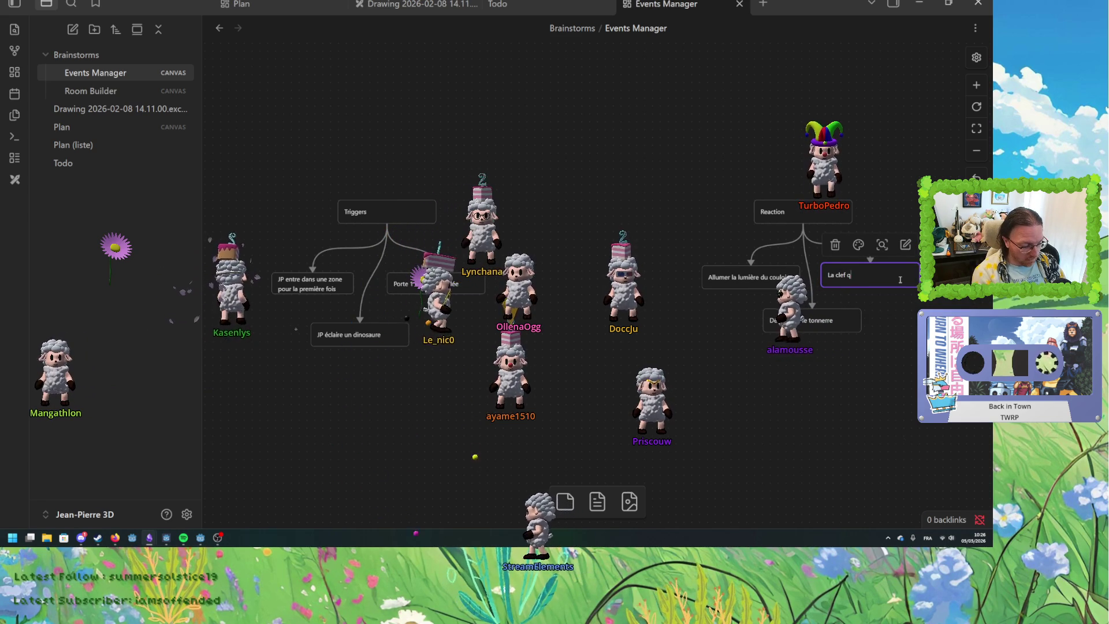
type("ui s'envole")
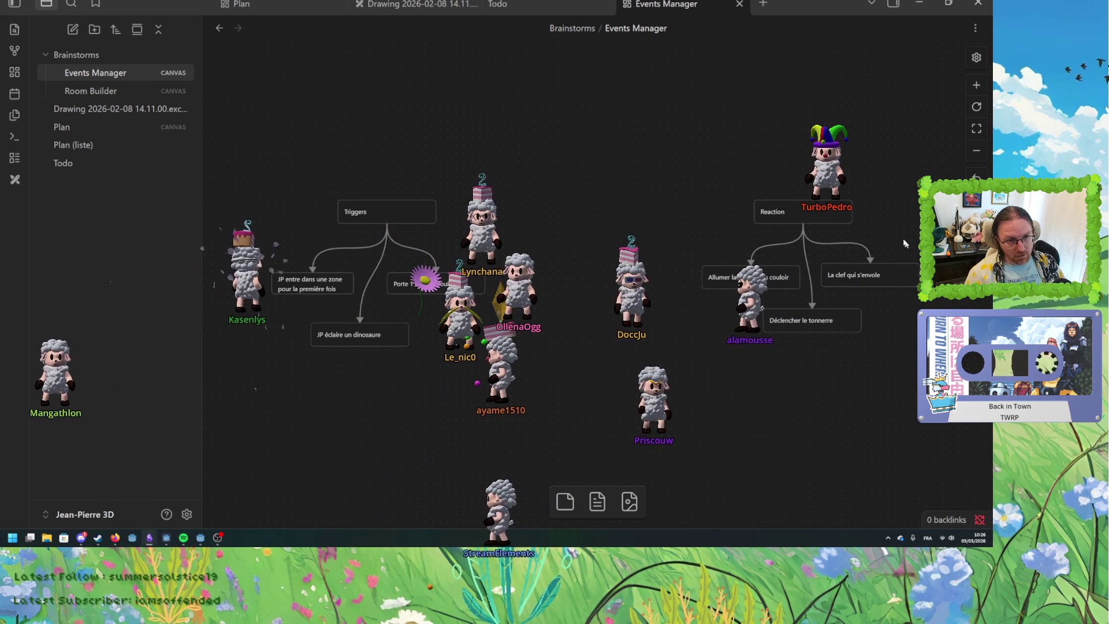
mouse_move(900, 280)
left_mouse_down()
mouse_move(905, 369)
mouse_move(885, 369)
left_mouse_up()
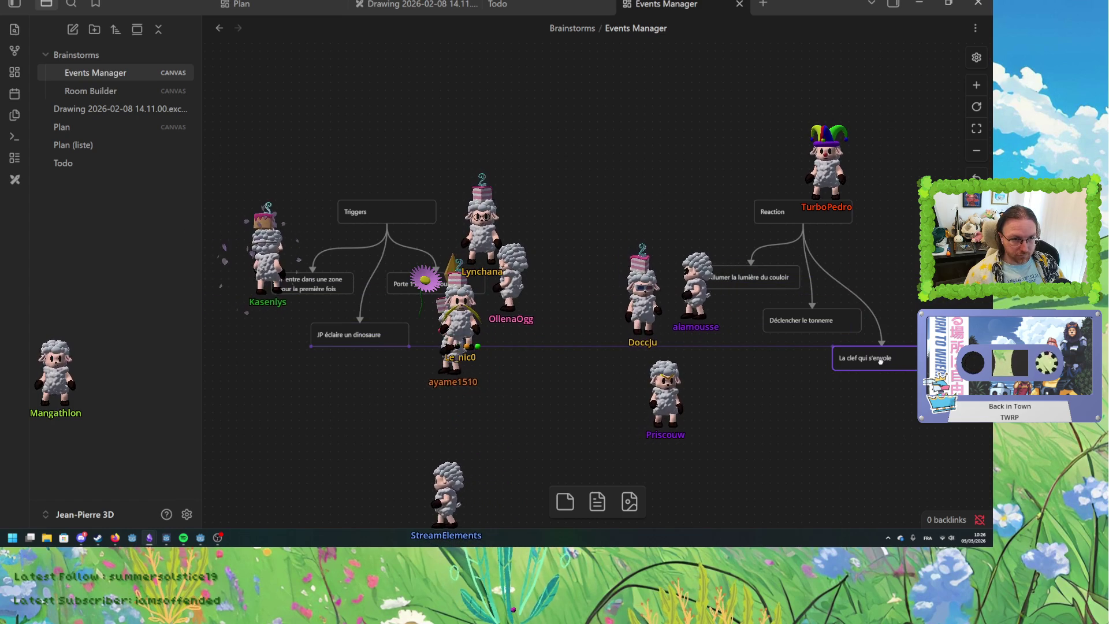
left_click(720, 359)
left_click_drag(721, 359, 710, 358)
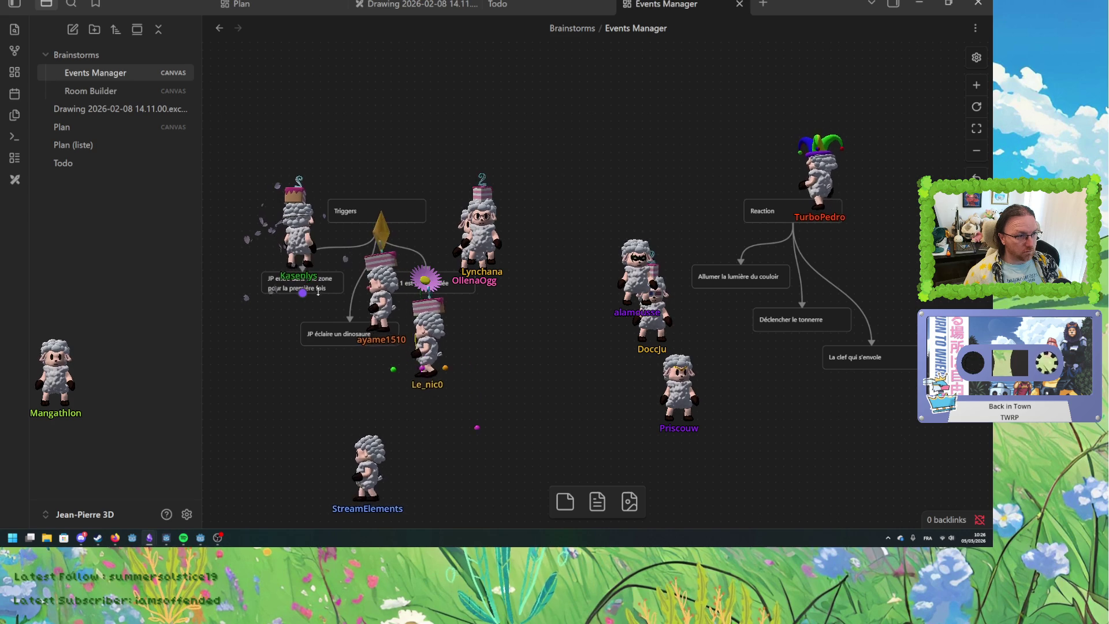
key("alt+Tab")
key("alt+Tab")
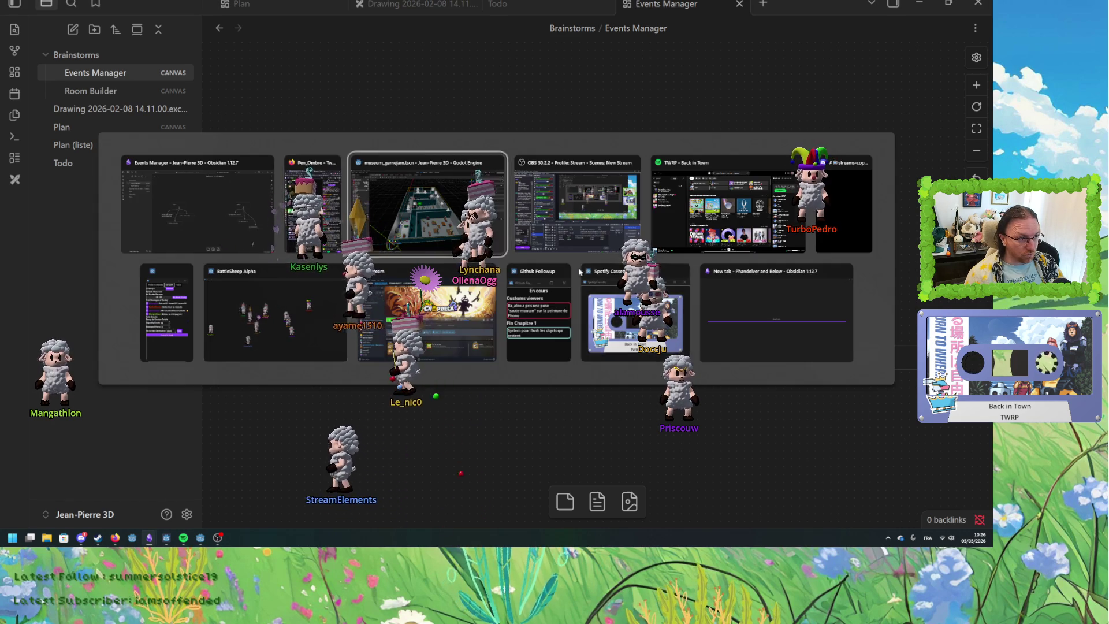
List Door A's signals and open, then cancel, a visibility_changed() connection.
scroll(582, 310, "up", 10)
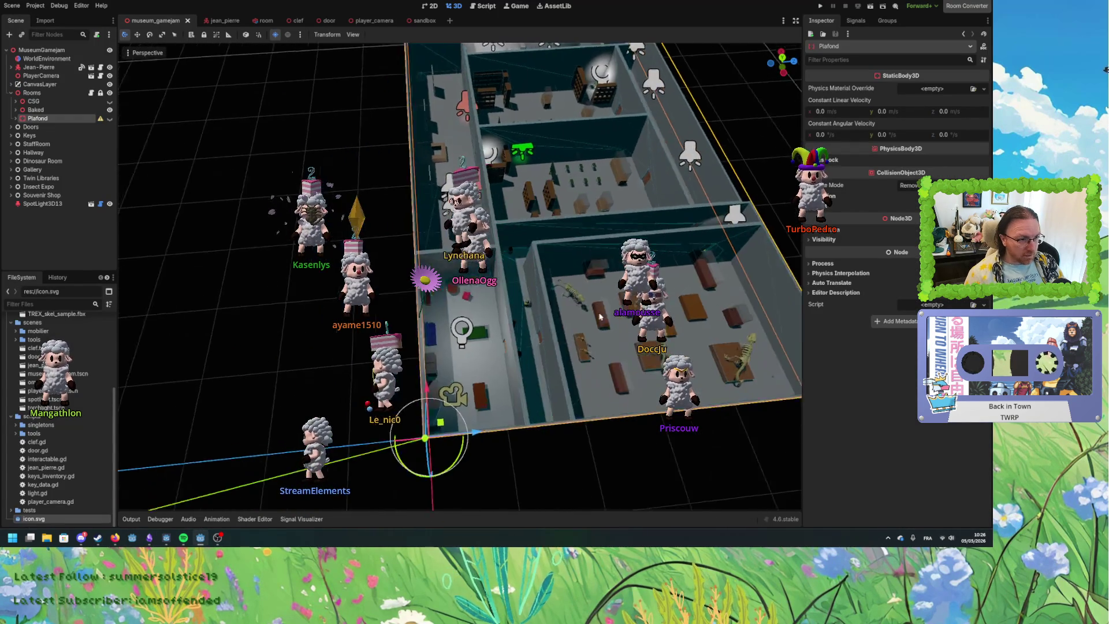
scroll(581, 327, "up", 2)
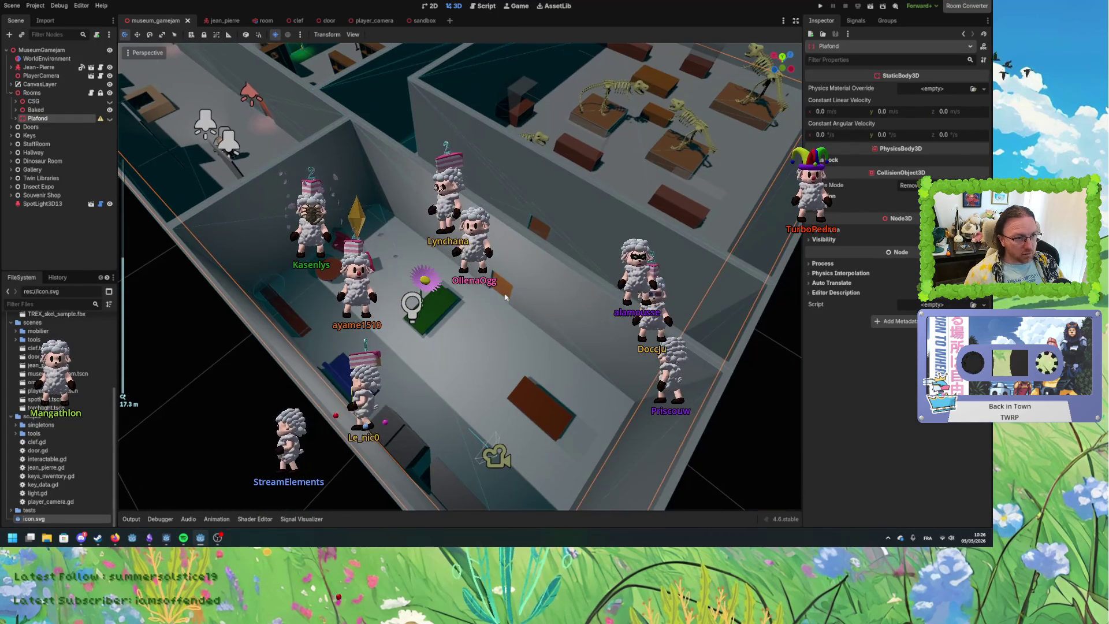
left_click(503, 294)
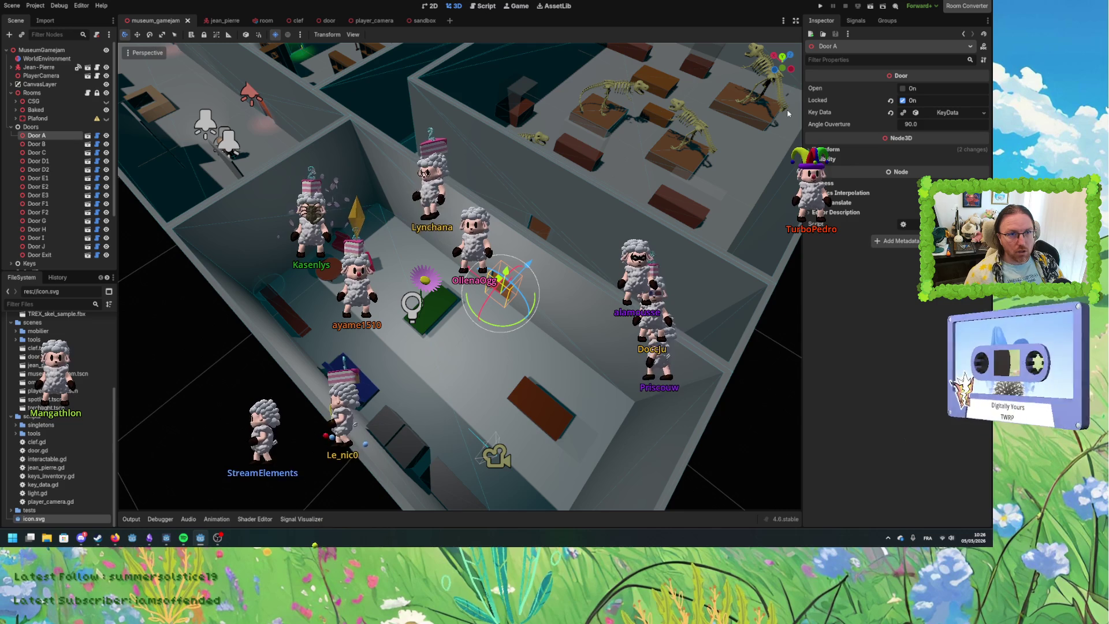
left_click(856, 20)
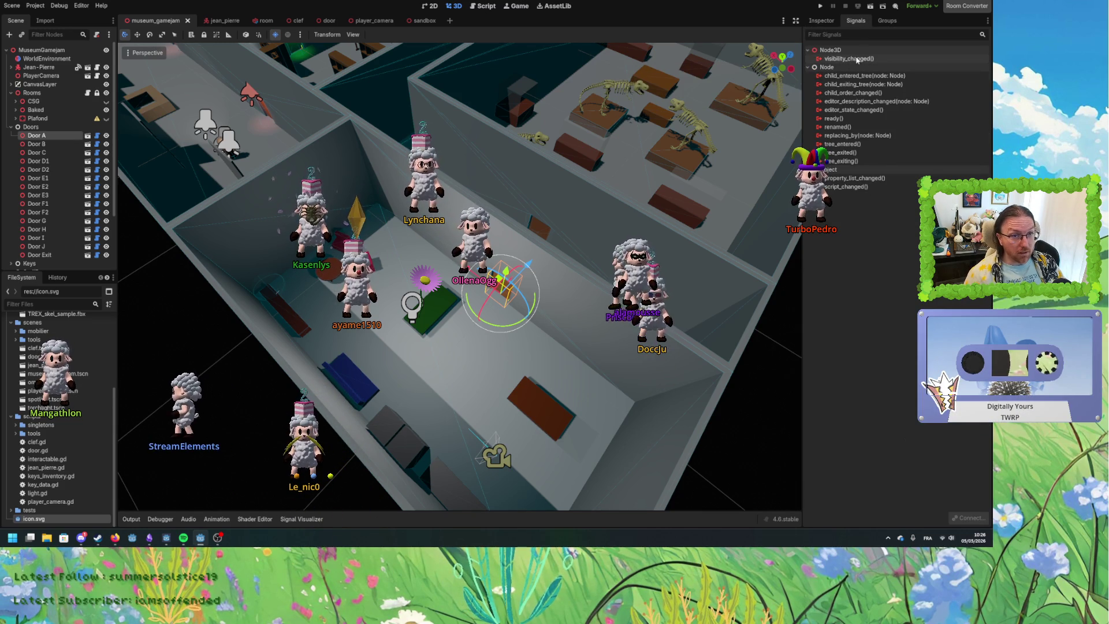
mouse_move(652, 225)
left_mouse_down()
mouse_move(663, 231)
mouse_move(597, 177)
left_mouse_up()
scroll(663, 231, "down", 3)
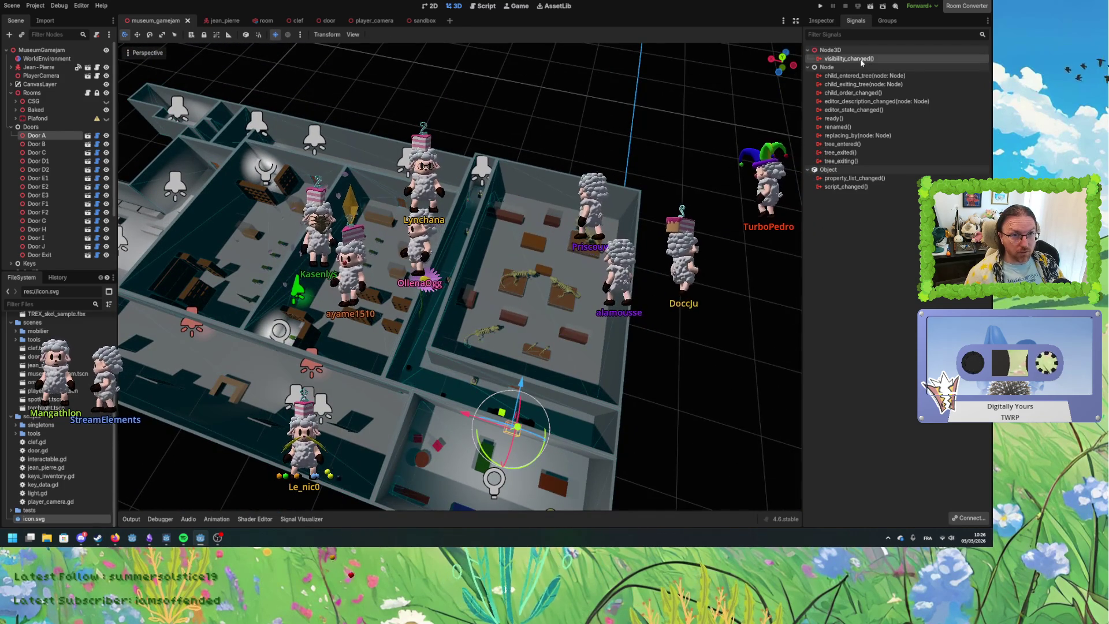
double_click(849, 58)
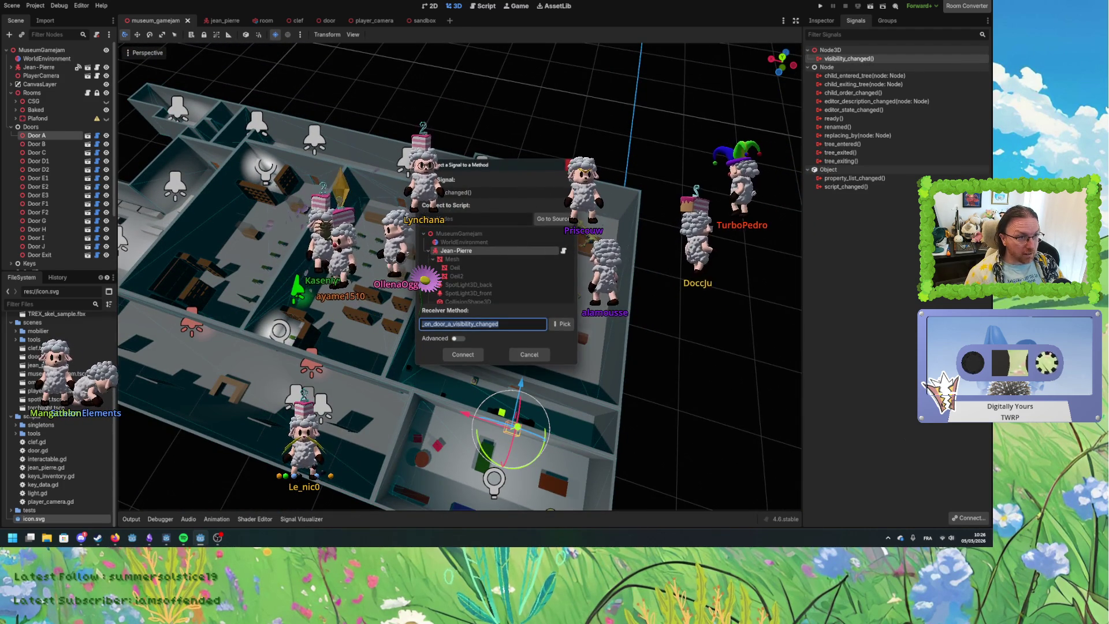
key("Escape")
left_click(480, 171)
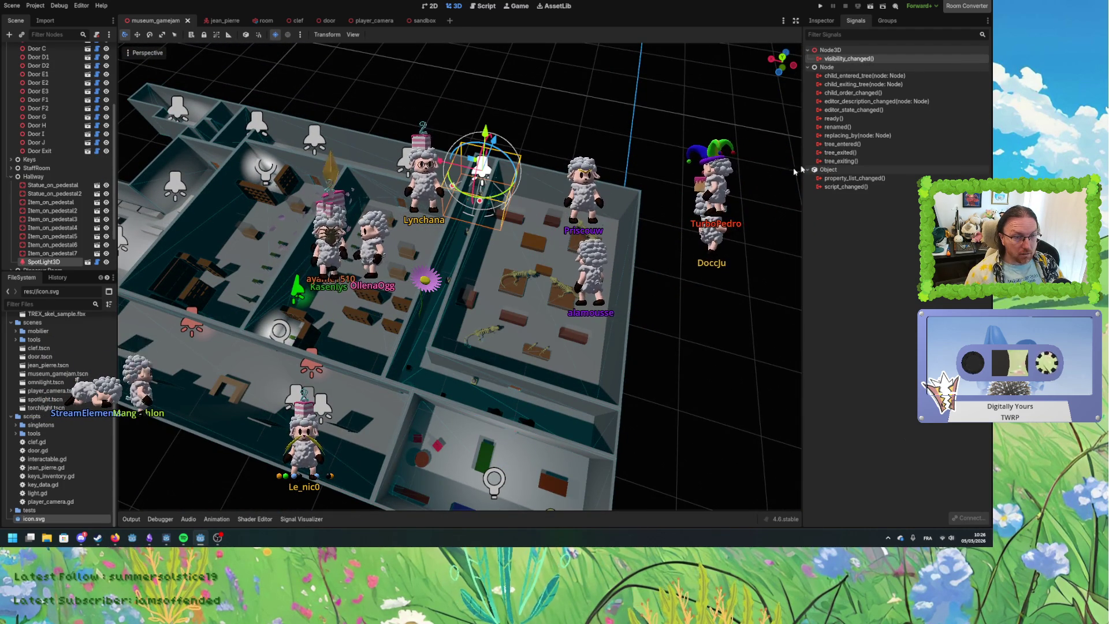
left_click_drag(652, 229, 562, 208)
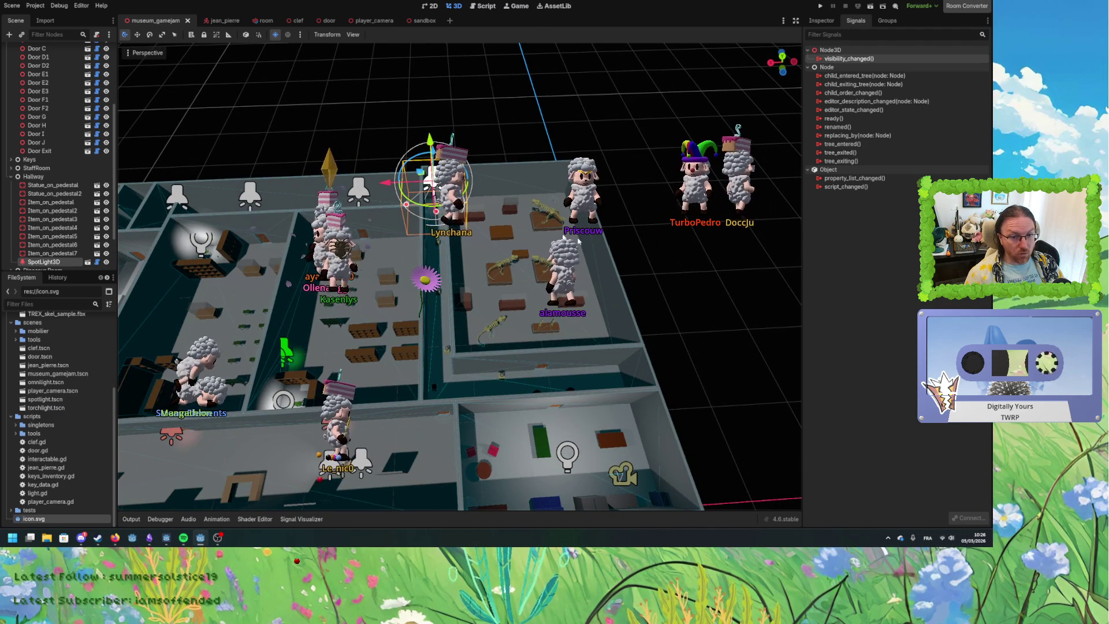
left_click(636, 404)
mouse_move(636, 404)
left_mouse_down()
mouse_move(650, 403)
mouse_move(575, 259)
left_mouse_up()
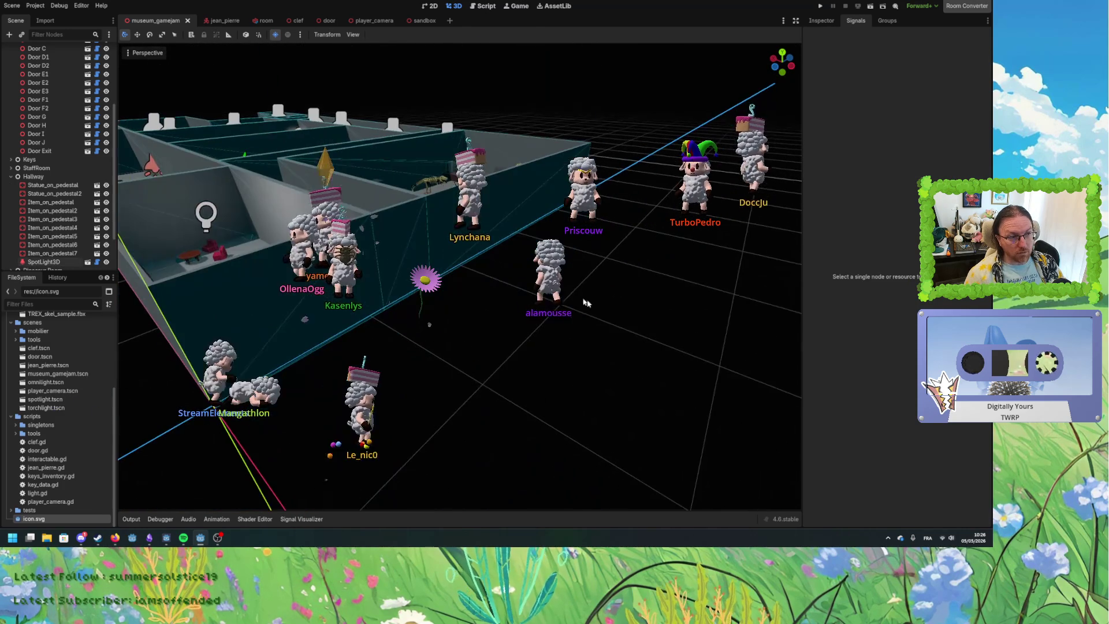
left_click_drag(477, 298, 547, 333)
scroll(548, 334, "up", 3)
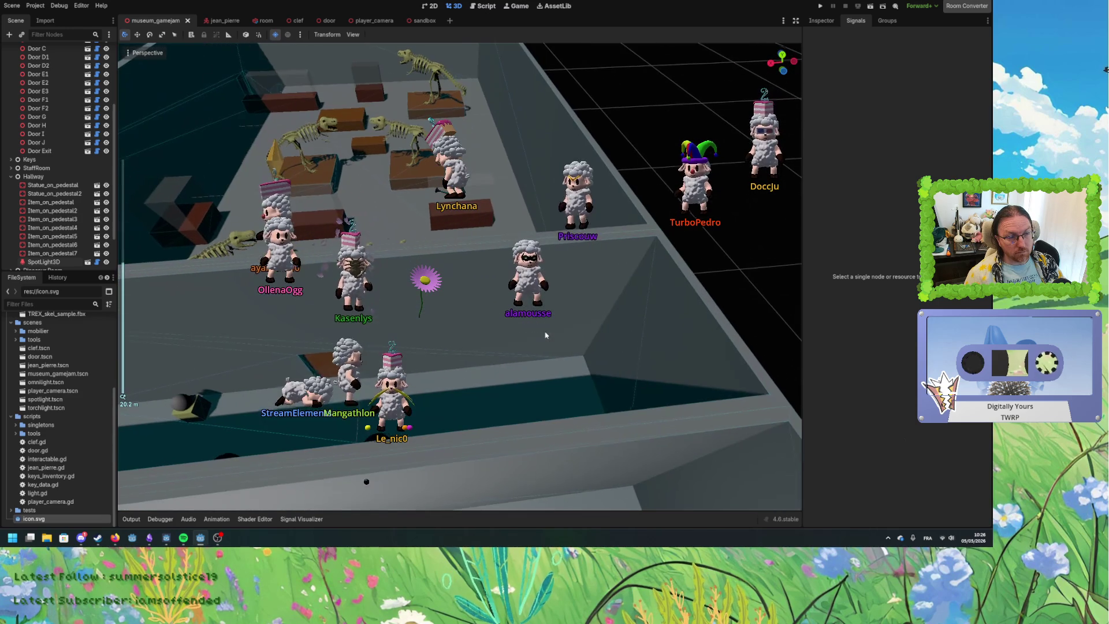
scroll(614, 285, "up", 4)
scroll(615, 286, "down", 4)
left_click_drag(614, 286, 622, 321)
scroll(623, 325, "up", 4)
scroll(623, 325, "down", 3)
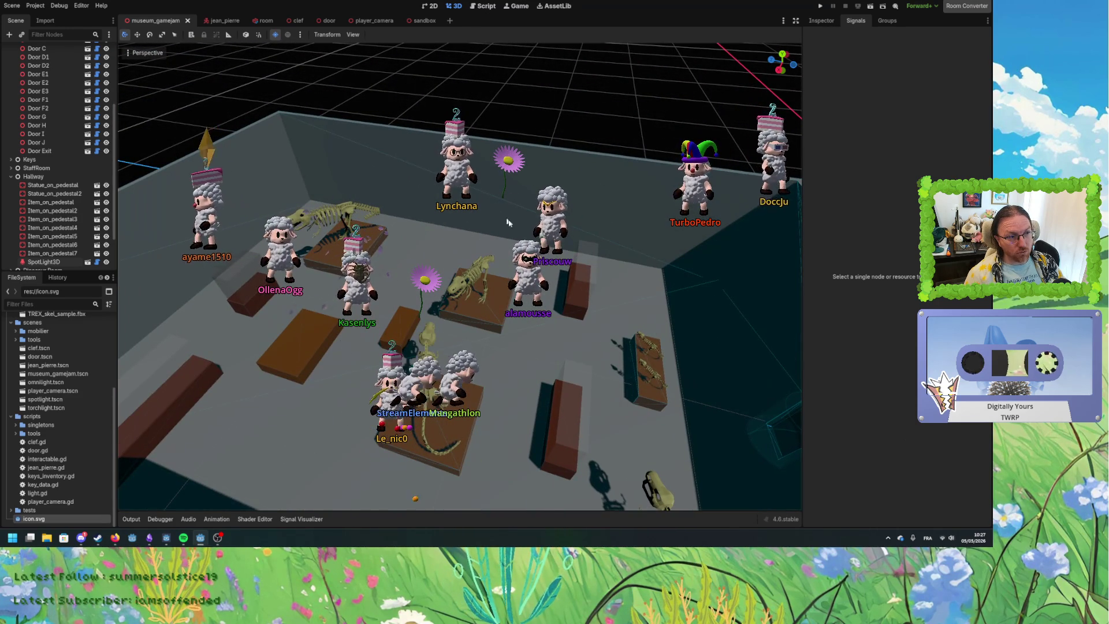
scroll(508, 223, "up", 3)
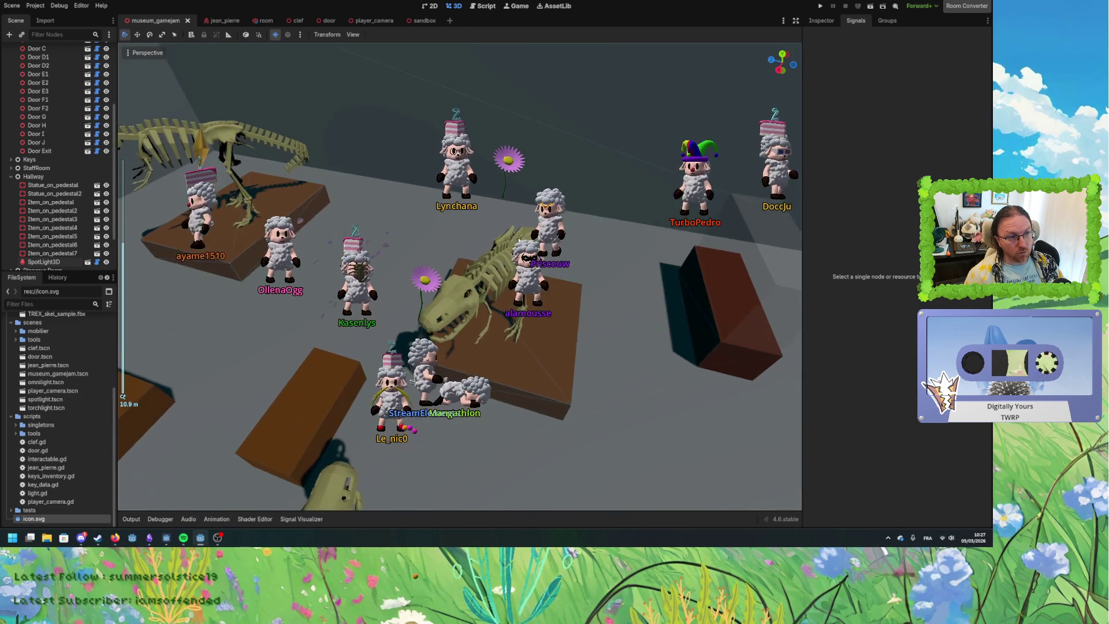
scroll(505, 254, "down", 2)
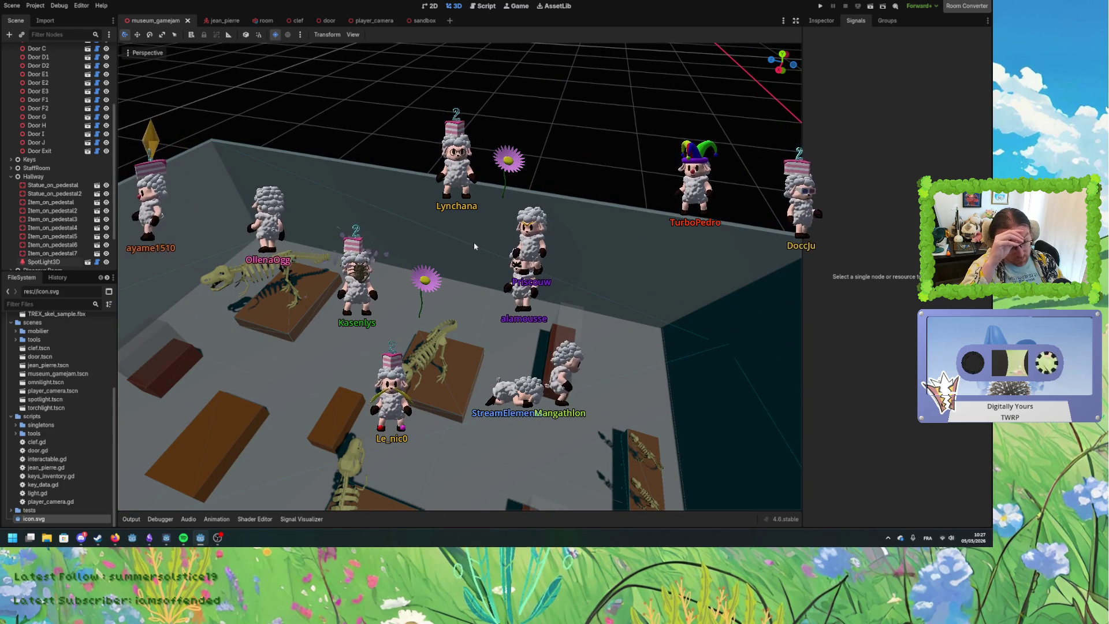
mouse_move(473, 246)
left_mouse_down()
mouse_move(591, 268)
mouse_move(452, 287)
mouse_move(436, 349)
mouse_move(463, 289)
mouse_move(479, 303)
mouse_move(473, 329)
left_mouse_up()
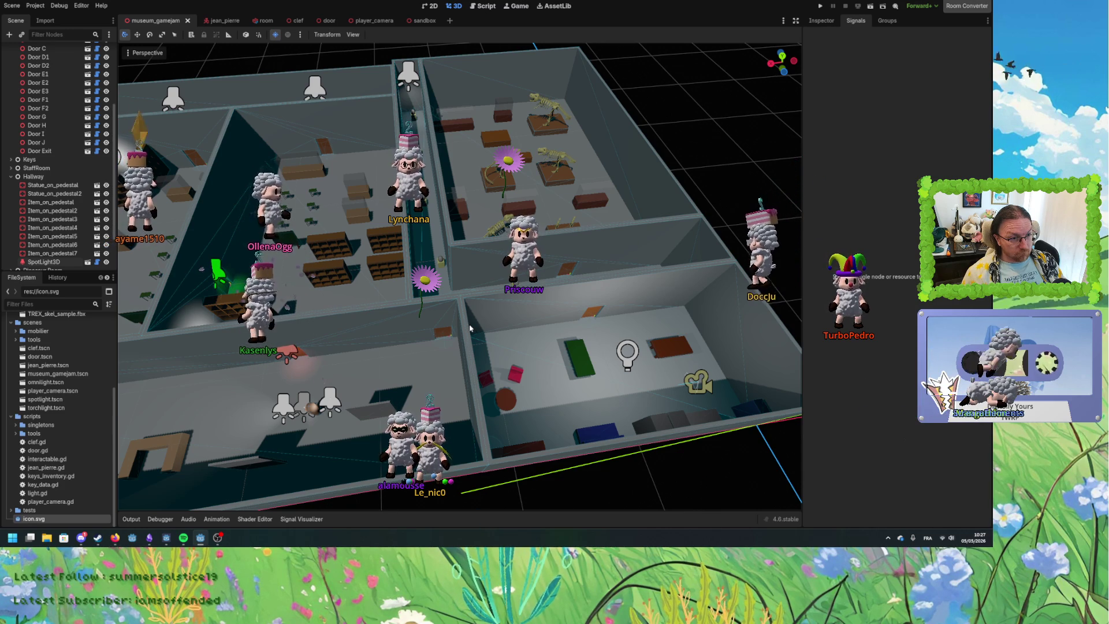
left_click_drag(470, 328, 567, 324)
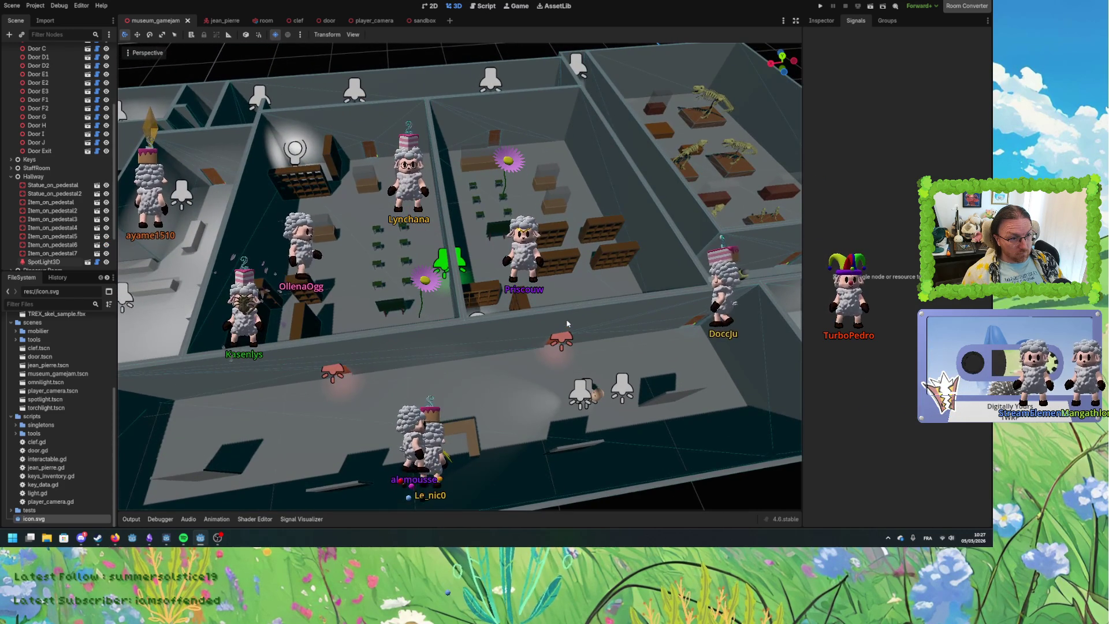
scroll(566, 324, "down", 4)
scroll(567, 325, "up", 2)
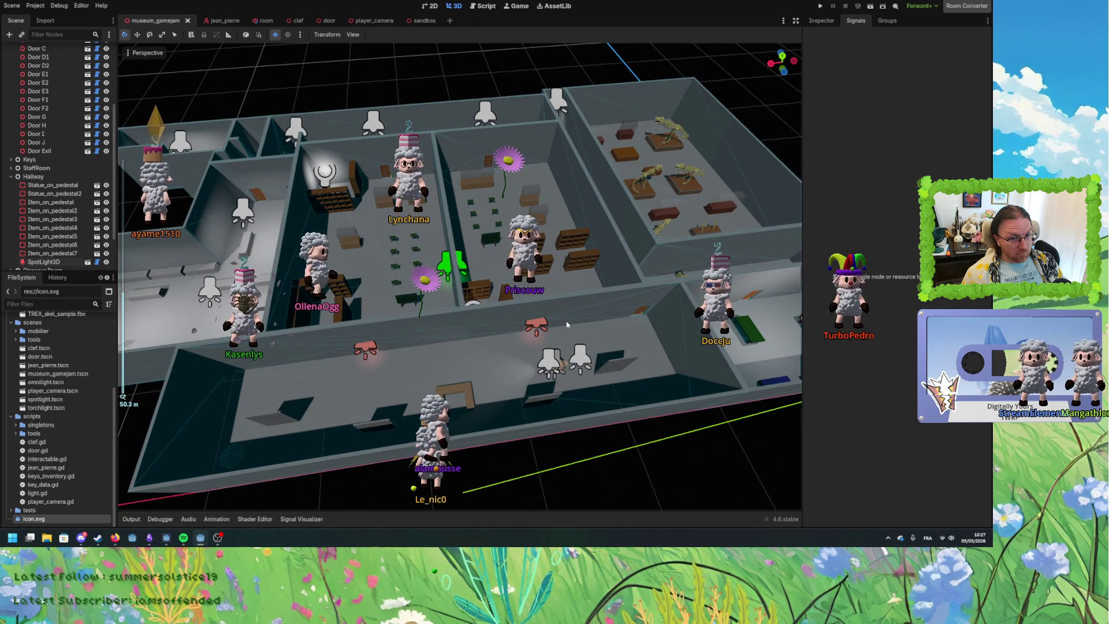
scroll(452, 307, "up", 2)
scroll(452, 308, "down", 2)
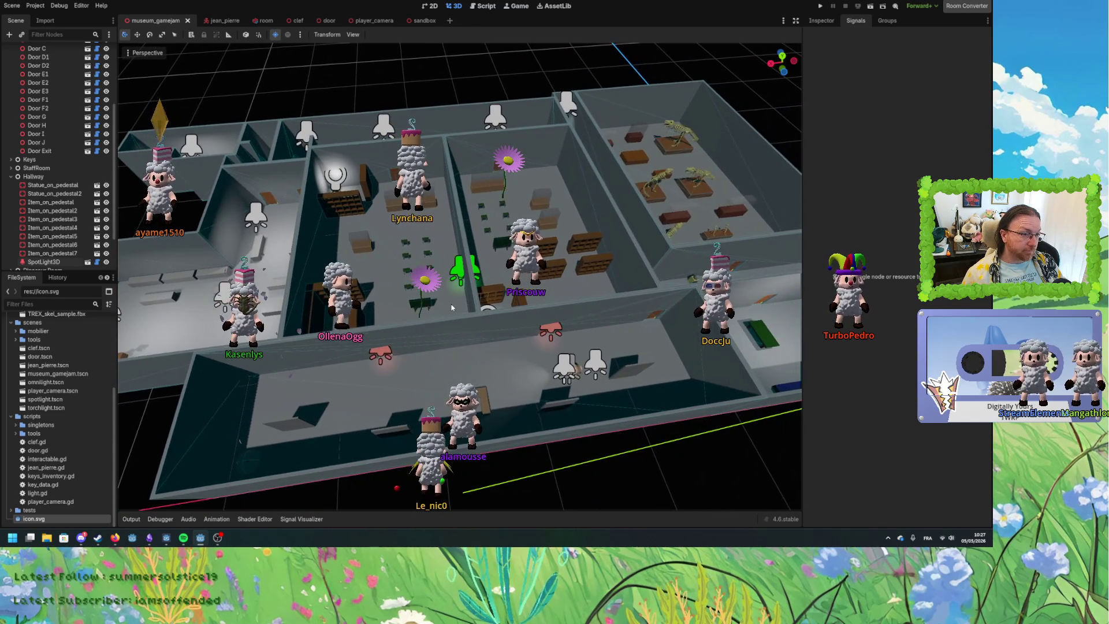
scroll(452, 308, "up", 2)
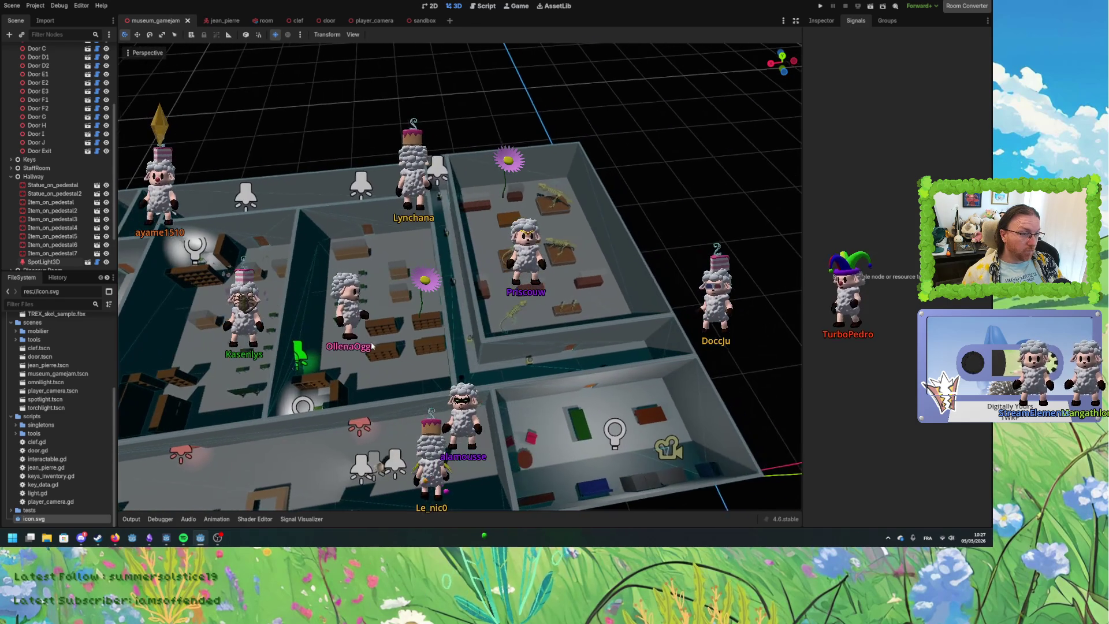
left_click_drag(528, 345, 521, 331)
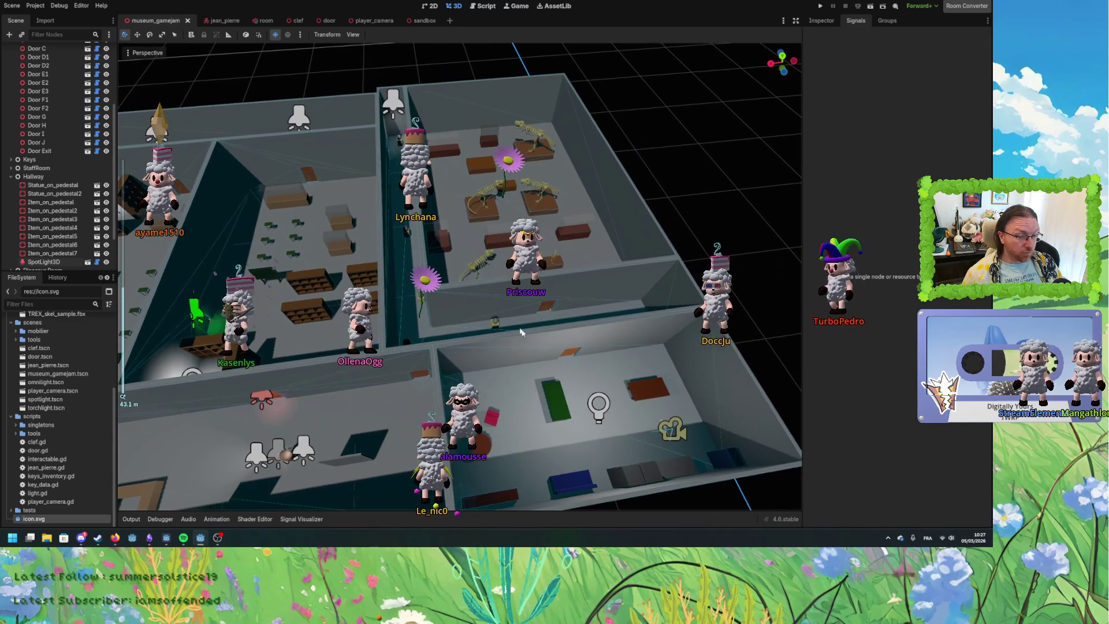
left_click(600, 406)
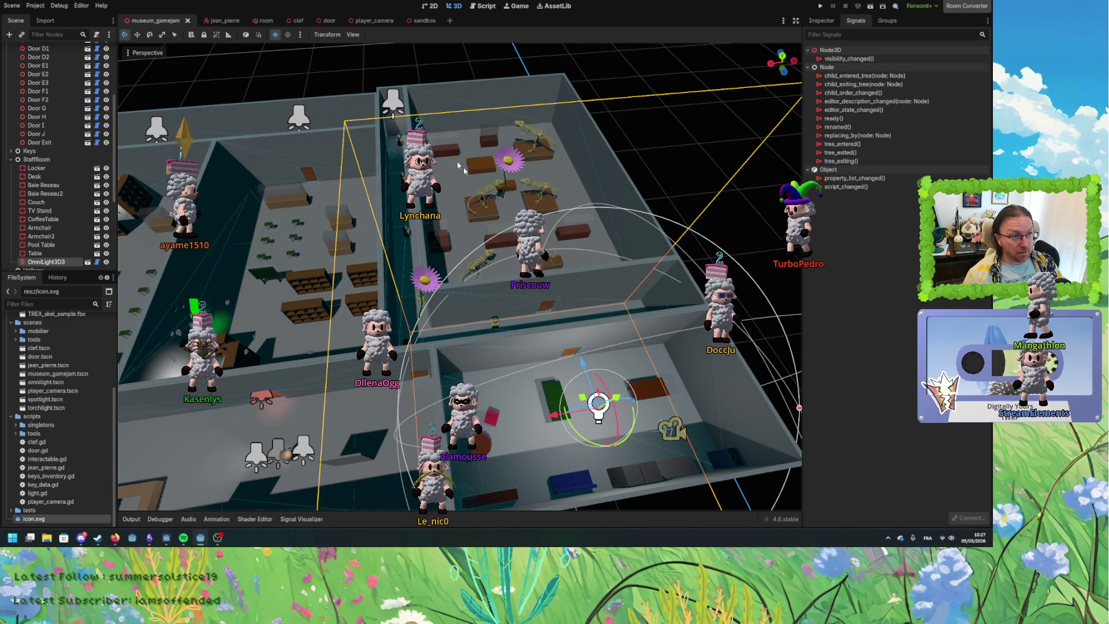
left_click(392, 102)
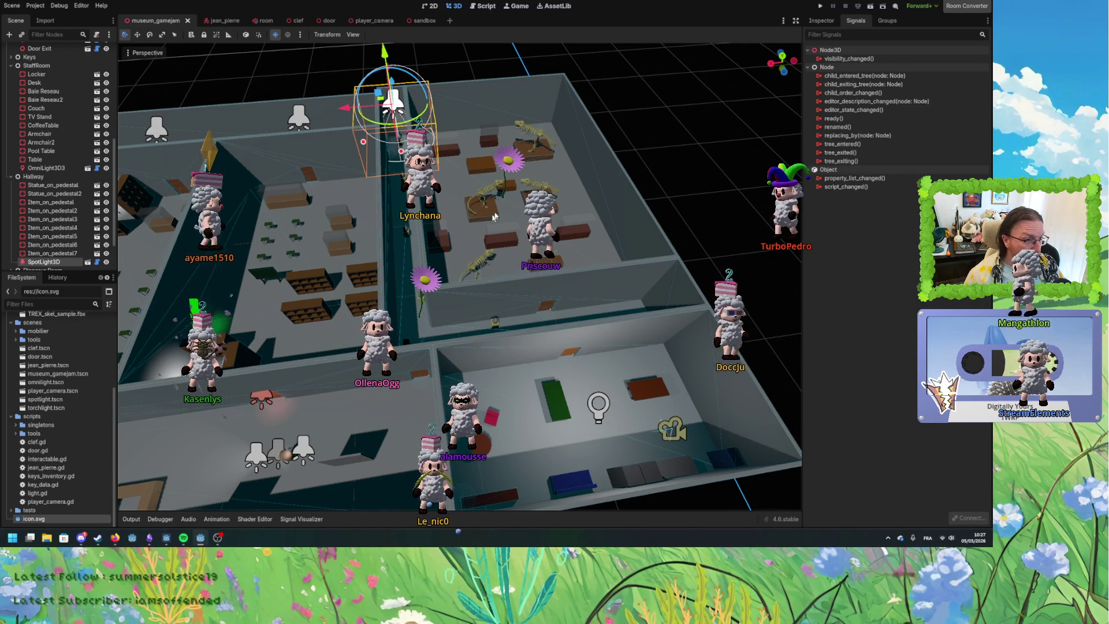
left_click(659, 229)
scroll(635, 228, "up", 2)
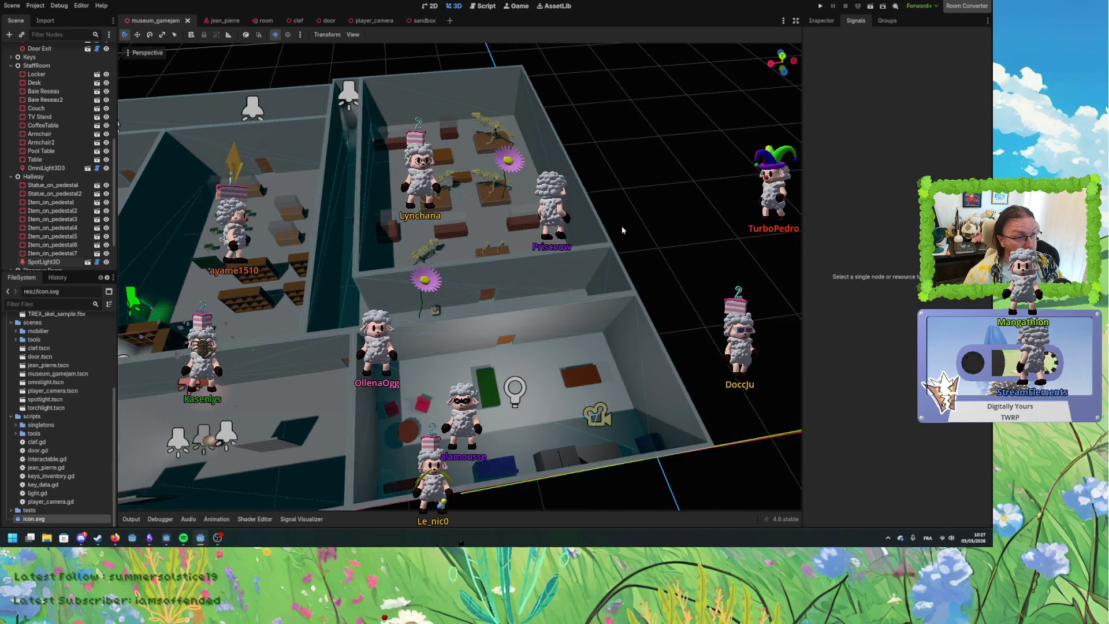
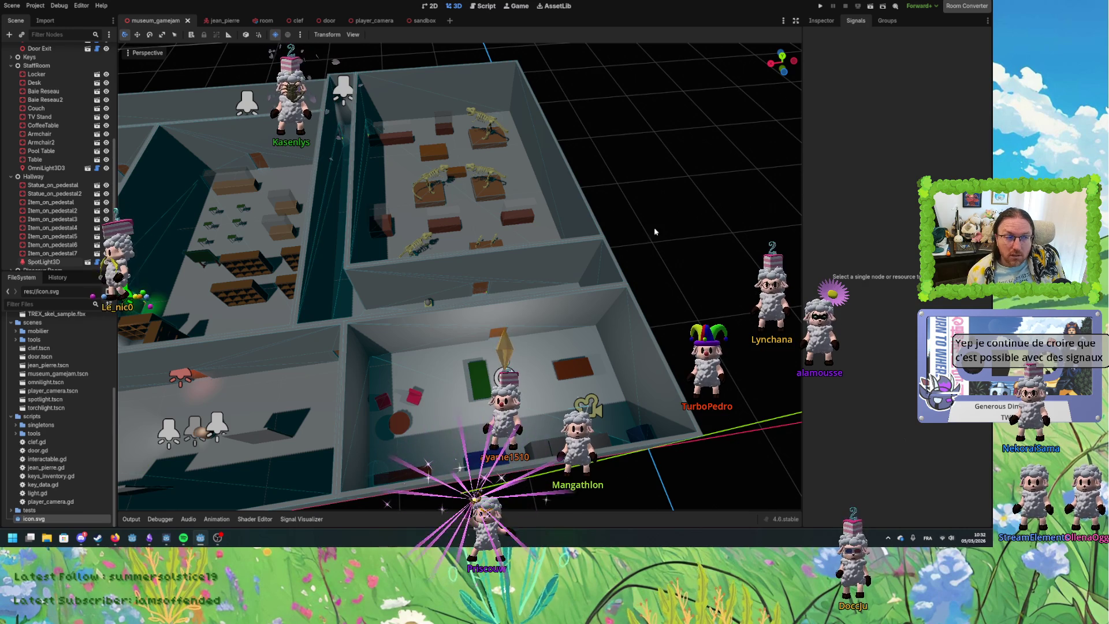
Orbit around the museum, then switch to the door scene and view it from above.
mouse_move(304, 199)
left_mouse_down()
mouse_move(329, 230)
mouse_move(373, 227)
left_mouse_up()
scroll(374, 226, "down", 3)
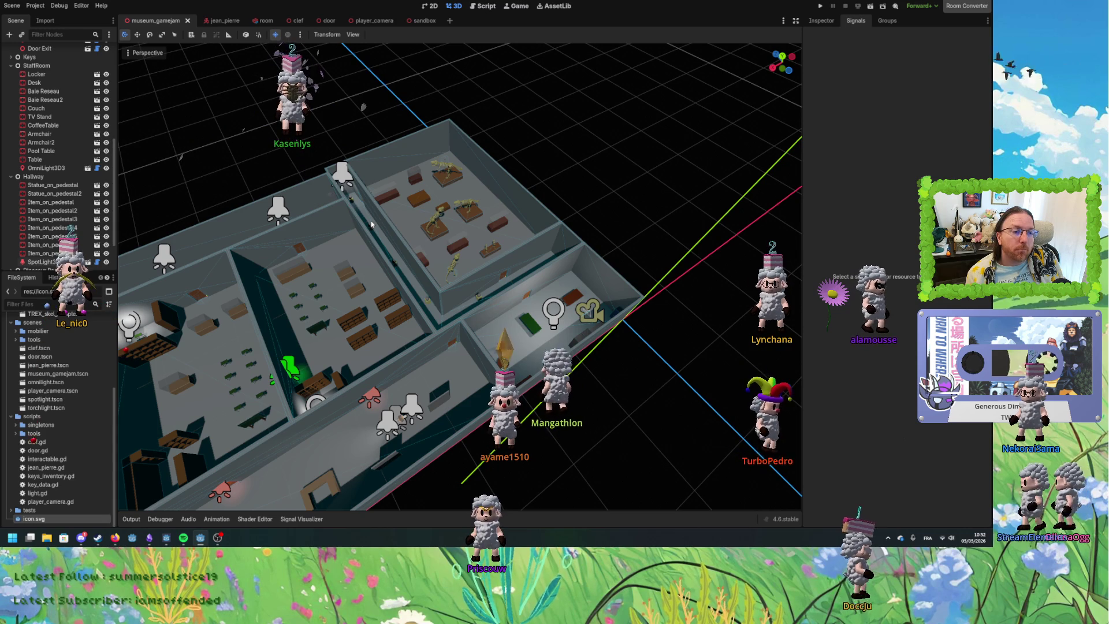
mouse_move(382, 227)
left_mouse_down()
mouse_move(336, 243)
mouse_move(387, 222)
mouse_move(349, 234)
mouse_move(401, 236)
left_mouse_up()
scroll(400, 237, "up", 6)
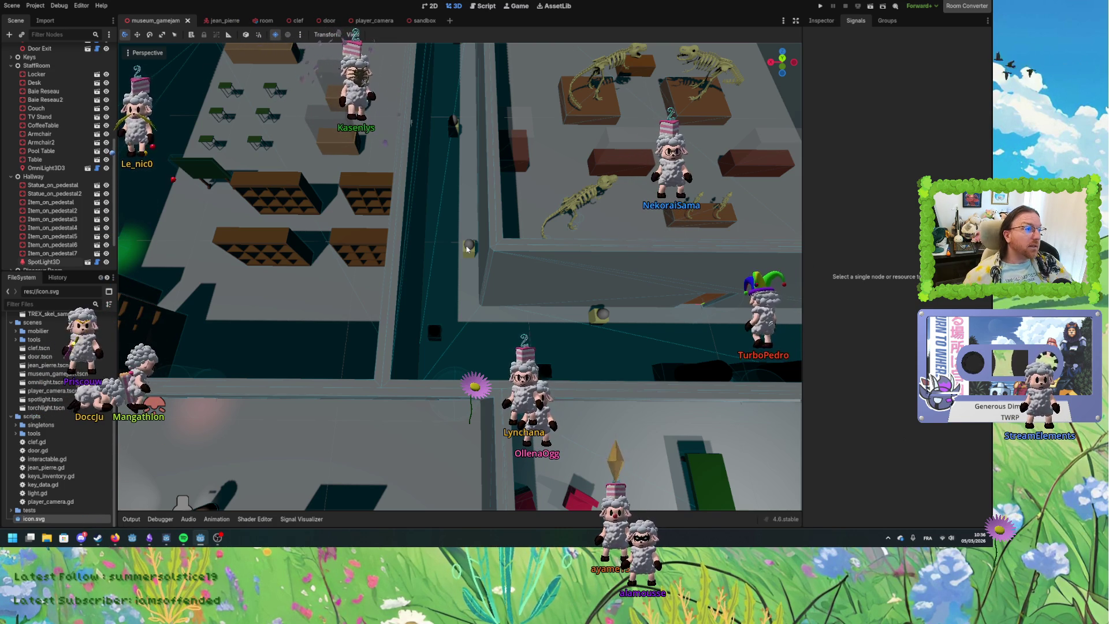
left_click(327, 21)
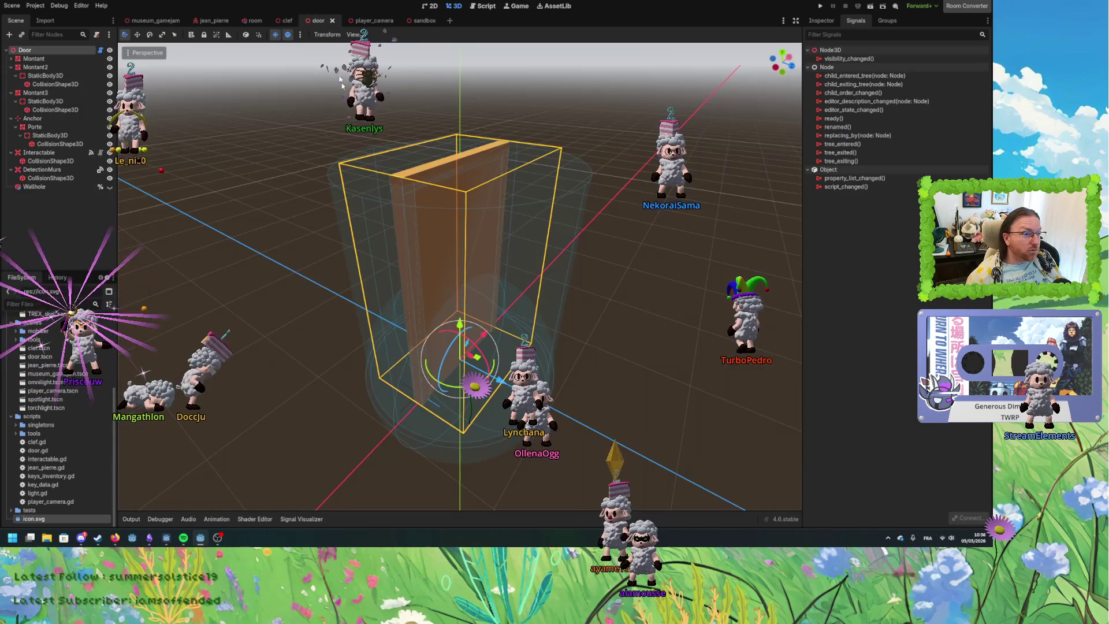
left_click_drag(618, 242, 324, 61)
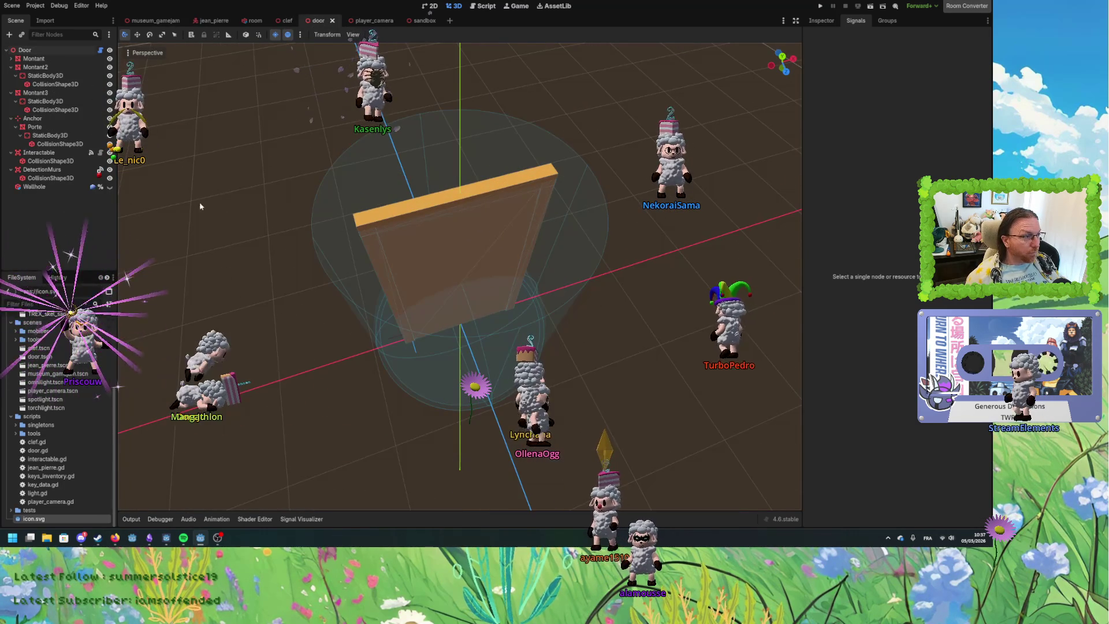
In the clef scene, inspect the Interactable node's signals and read its script.
left_click(286, 21)
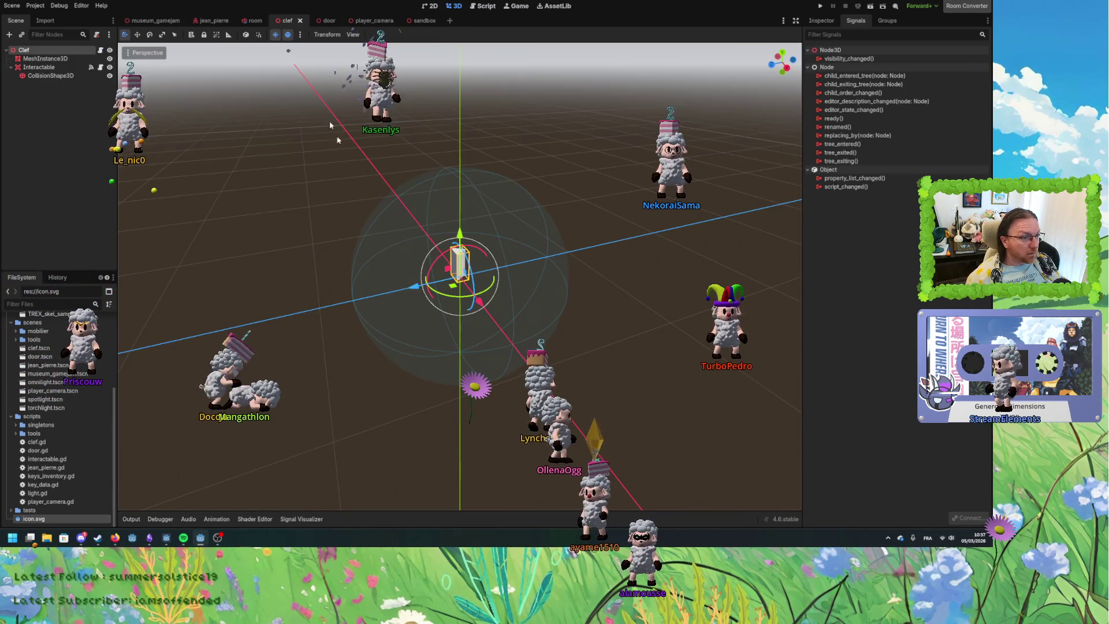
left_click(20, 68)
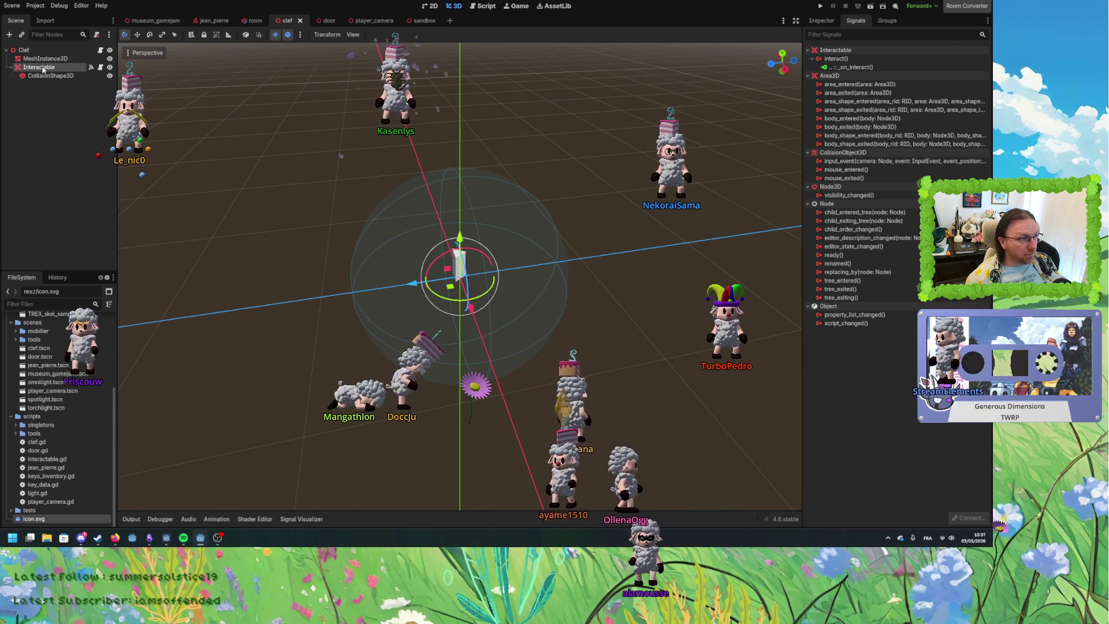
left_click(100, 67)
scroll(334, 261, "down", 4)
scroll(324, 326, "up", 10)
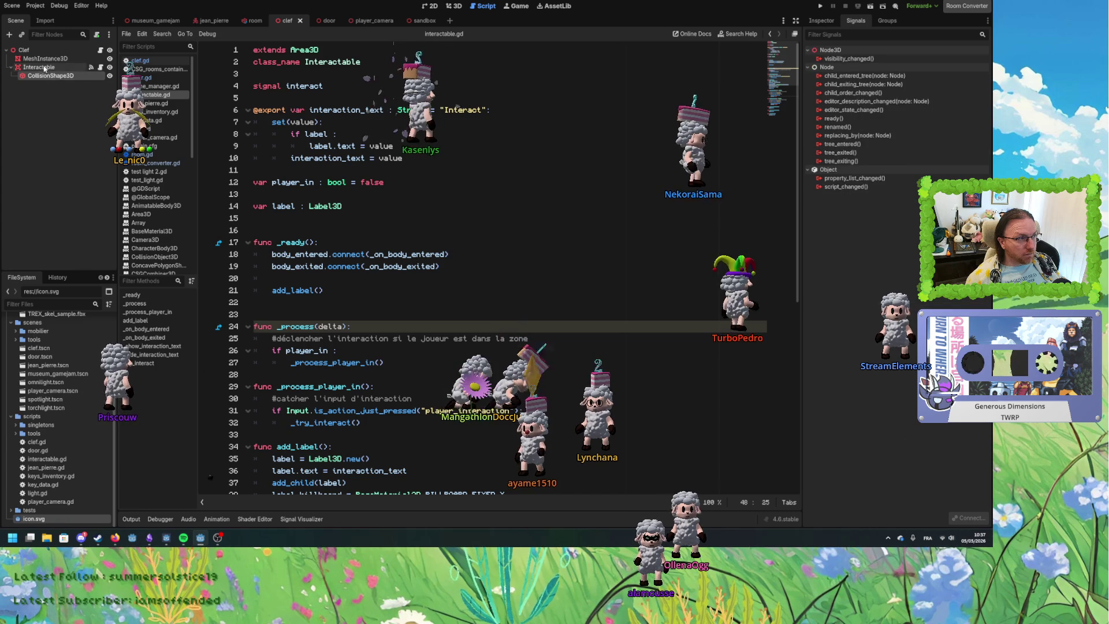
key("Left")
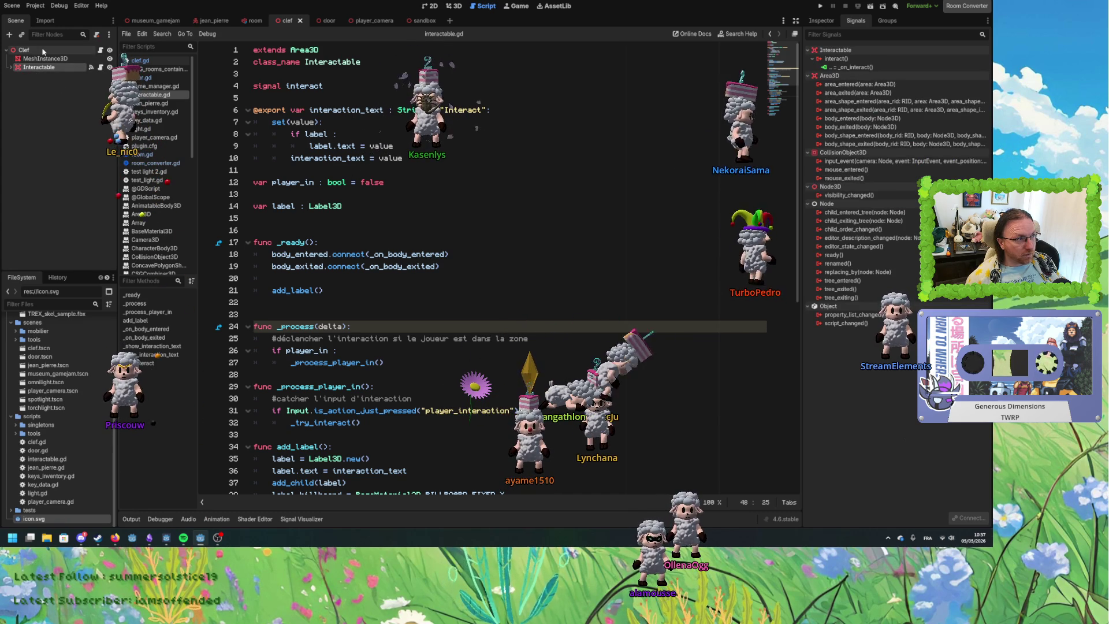
Open the Clef root's clef.gd script, then go back to the key's 3D view.
left_click(87, 51)
left_click(100, 51)
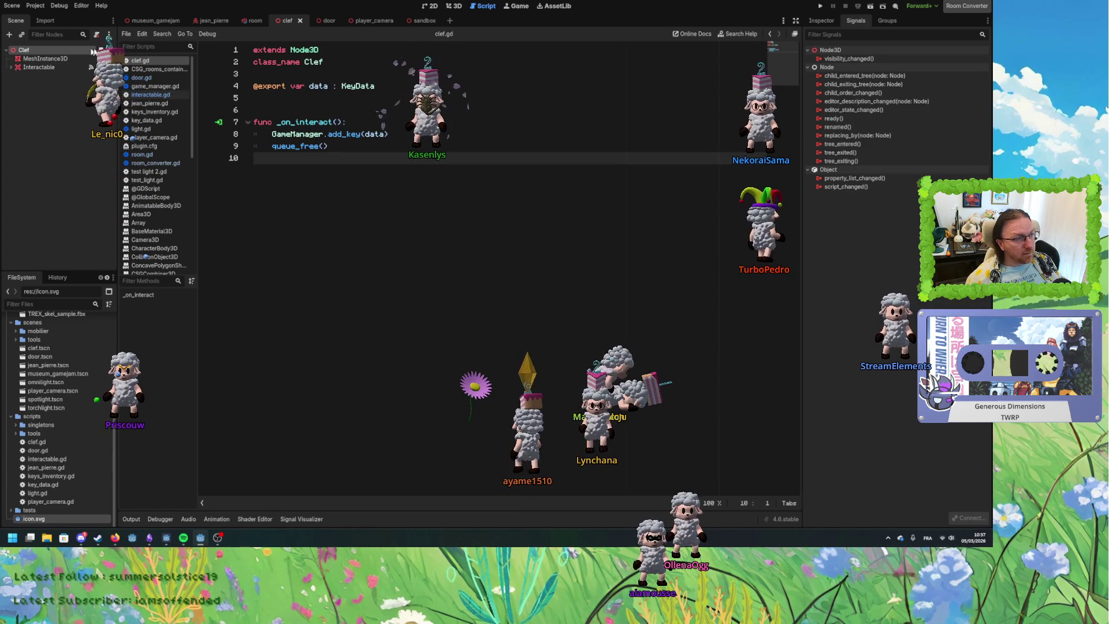
key("ctrl+F2")
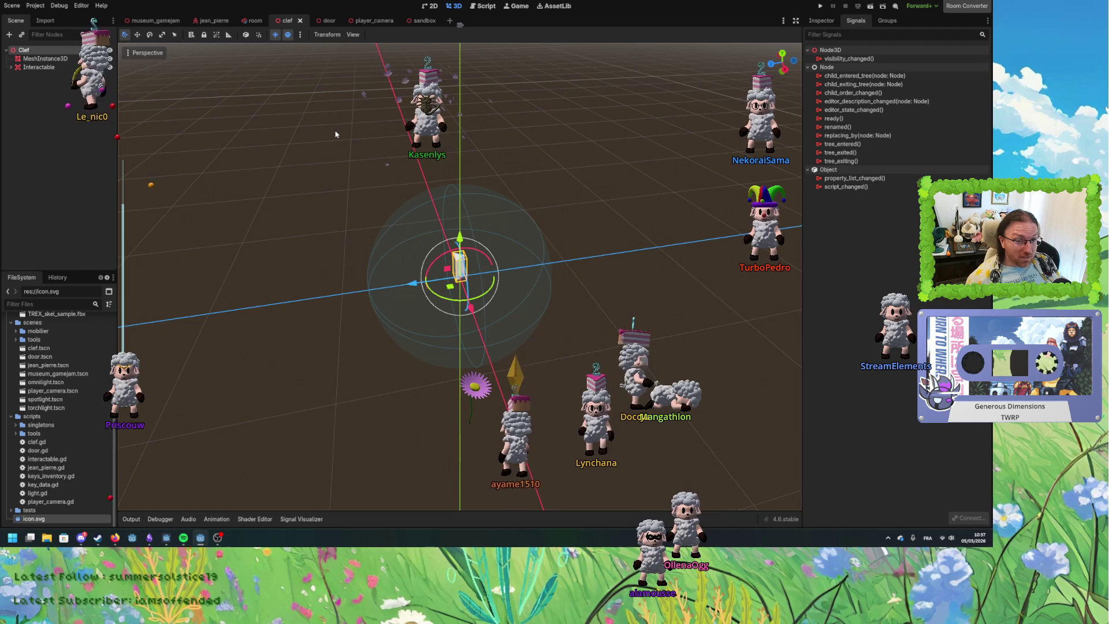
left_click(40, 78)
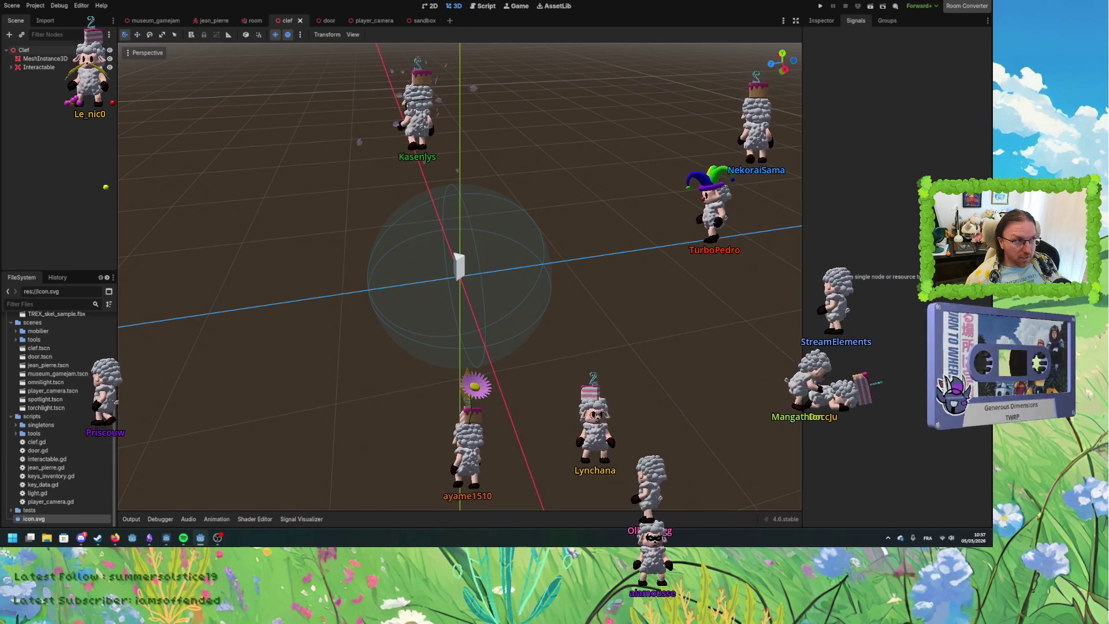
left_click(55, 70)
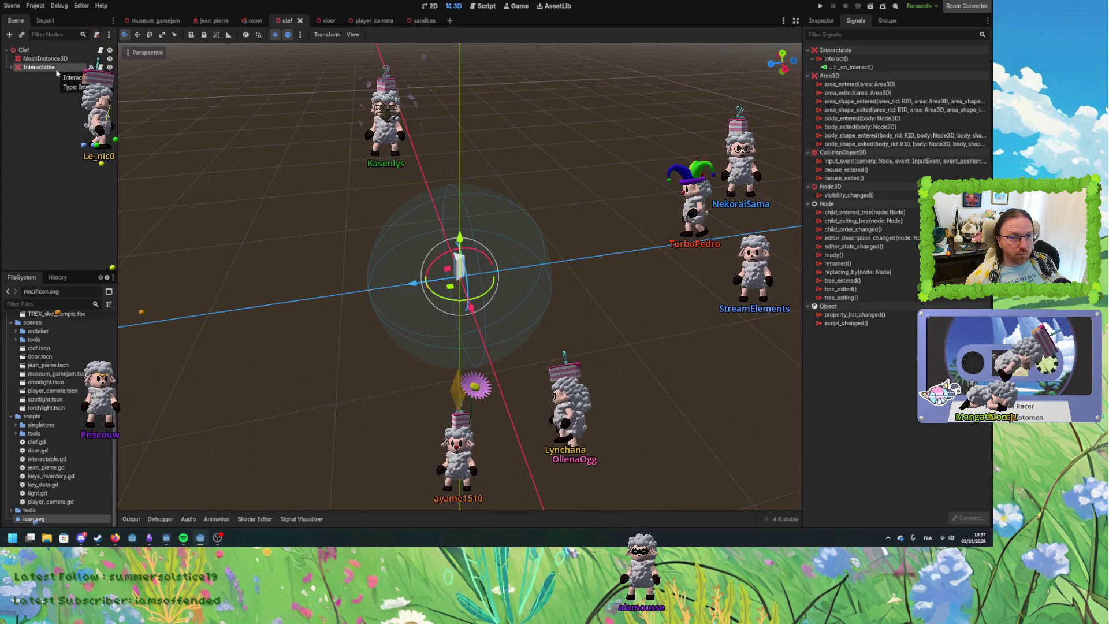
left_click(65, 50)
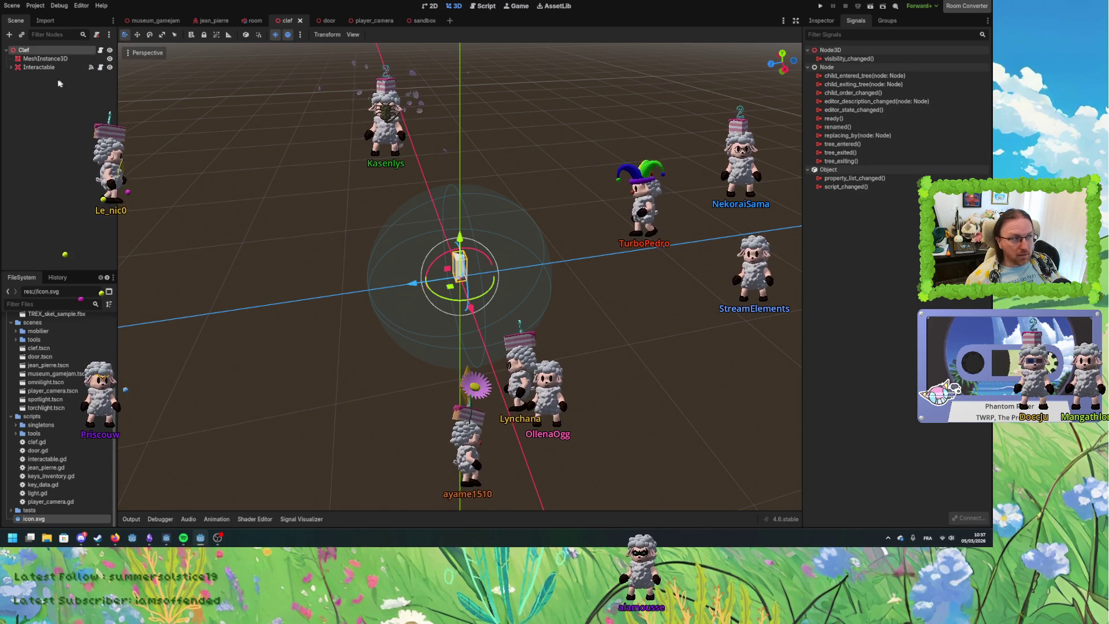
left_click(38, 67)
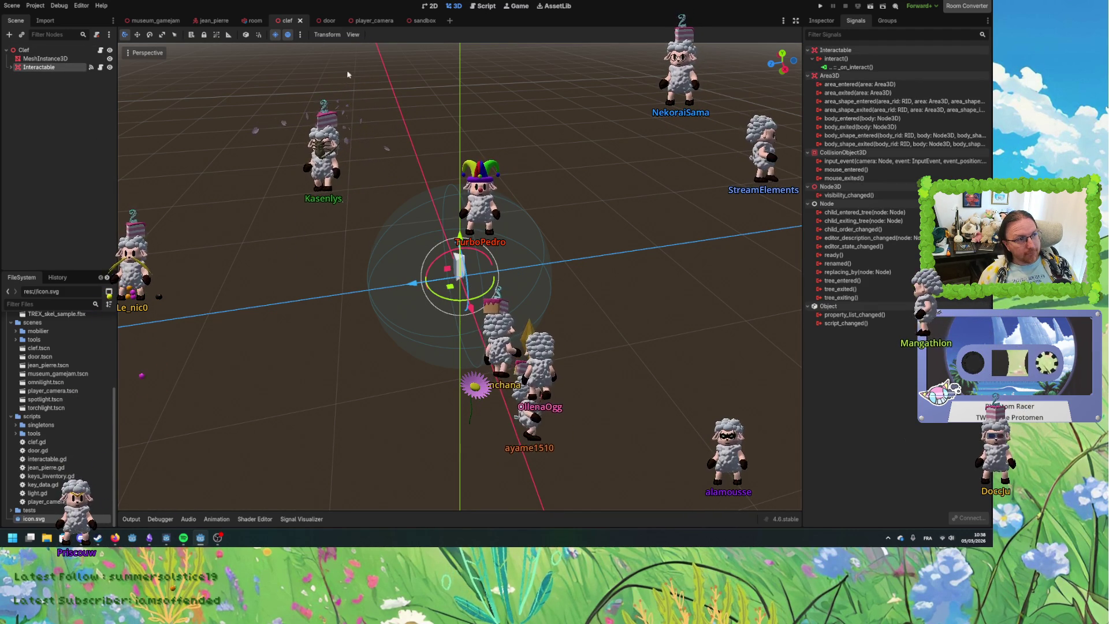
mouse_move(384, 110)
left_mouse_down()
mouse_move(366, 129)
mouse_move(388, 116)
left_mouse_up()
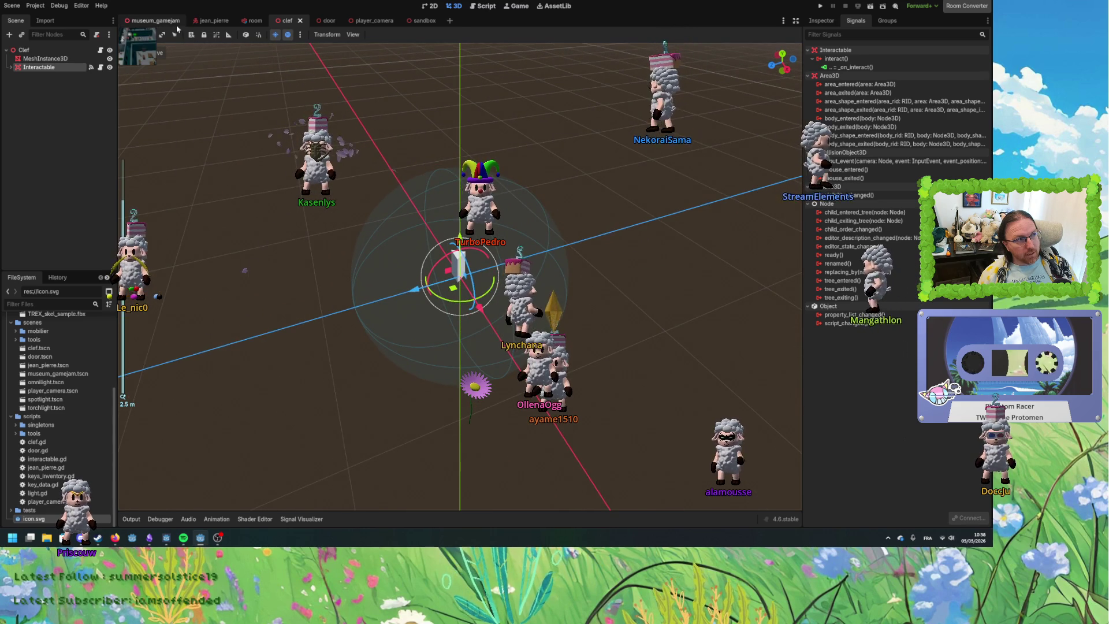
Back in museum_gamejam, enable Editable Children on Armchair and select its inner mesh.
left_click(155, 21)
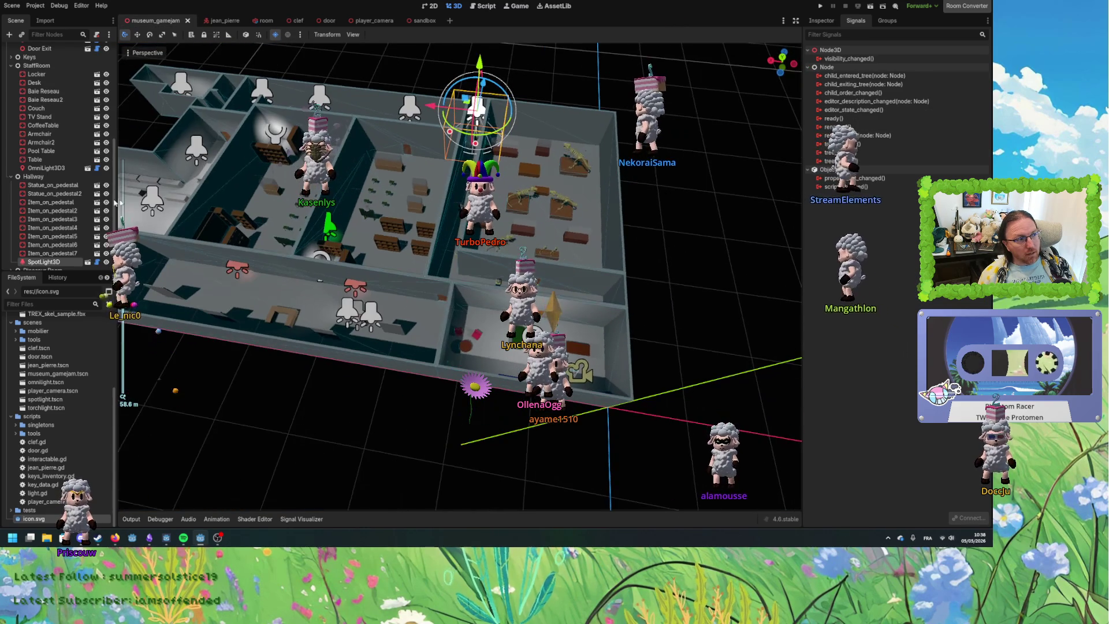
scroll(57, 144, "up", 3)
right_click(48, 189)
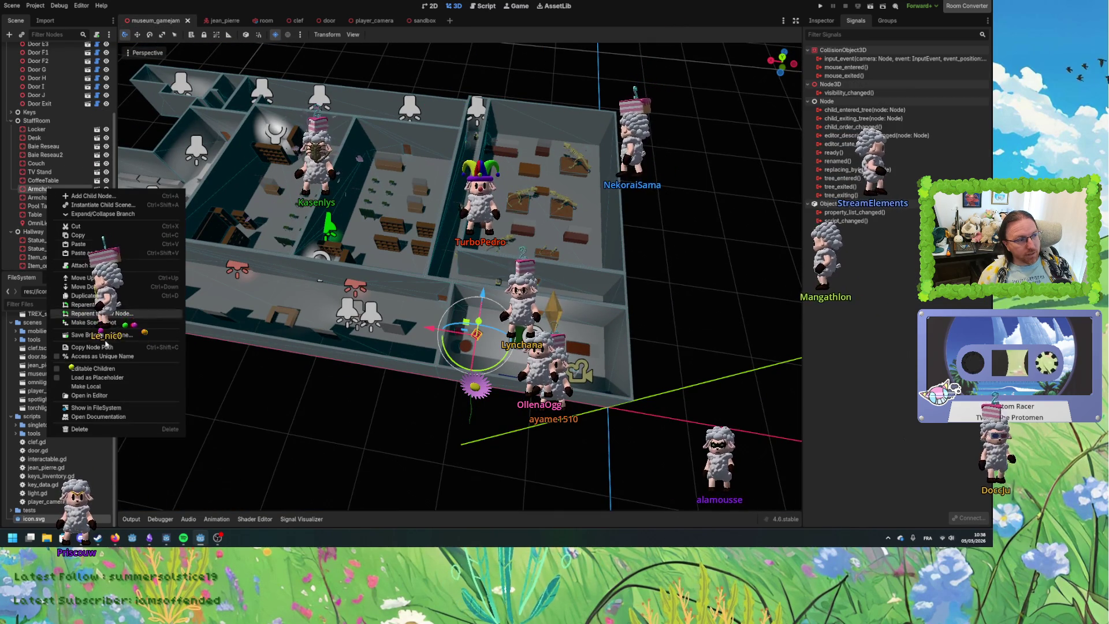
left_click(92, 368)
left_click(49, 207)
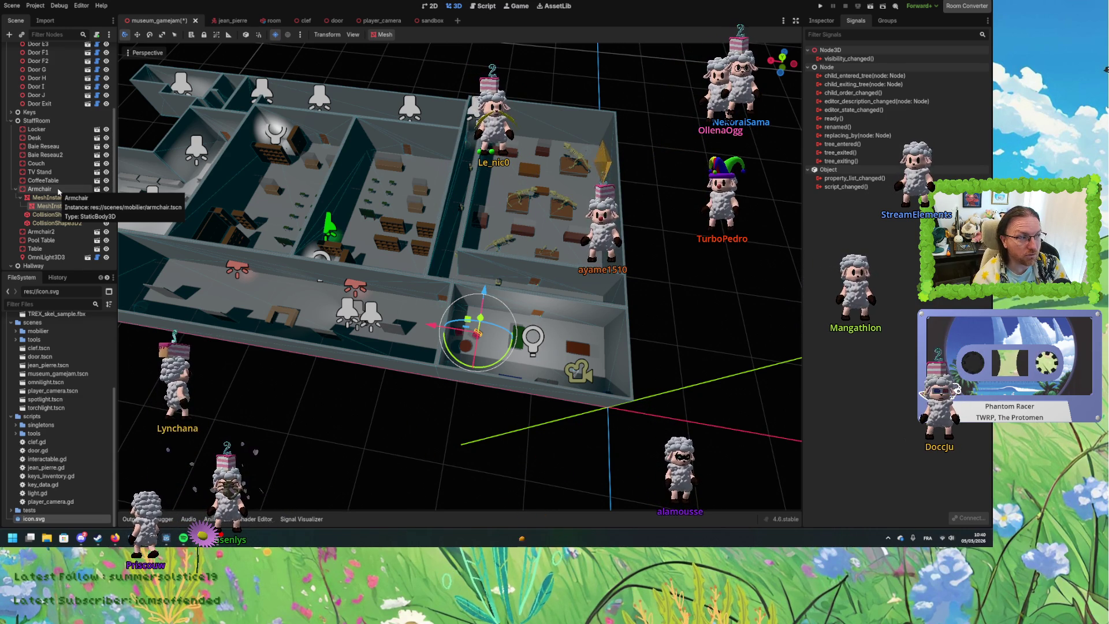
left_click(16, 189)
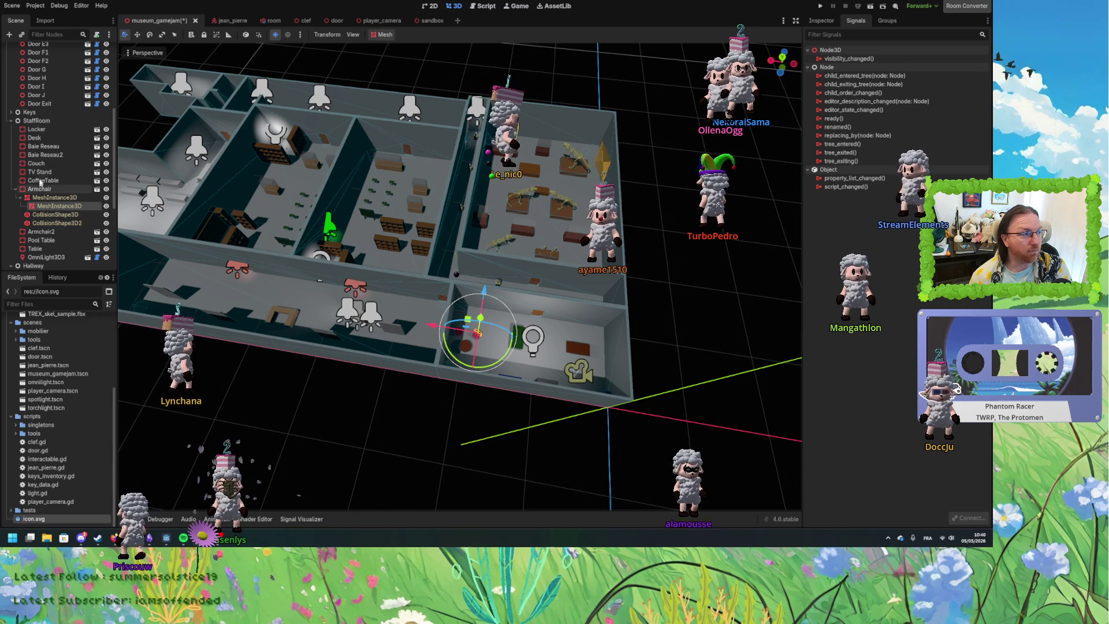
Expand Armchair, cancel disabling its editable children, and frame its second collision shape.
left_click(31, 190)
double_click(33, 191)
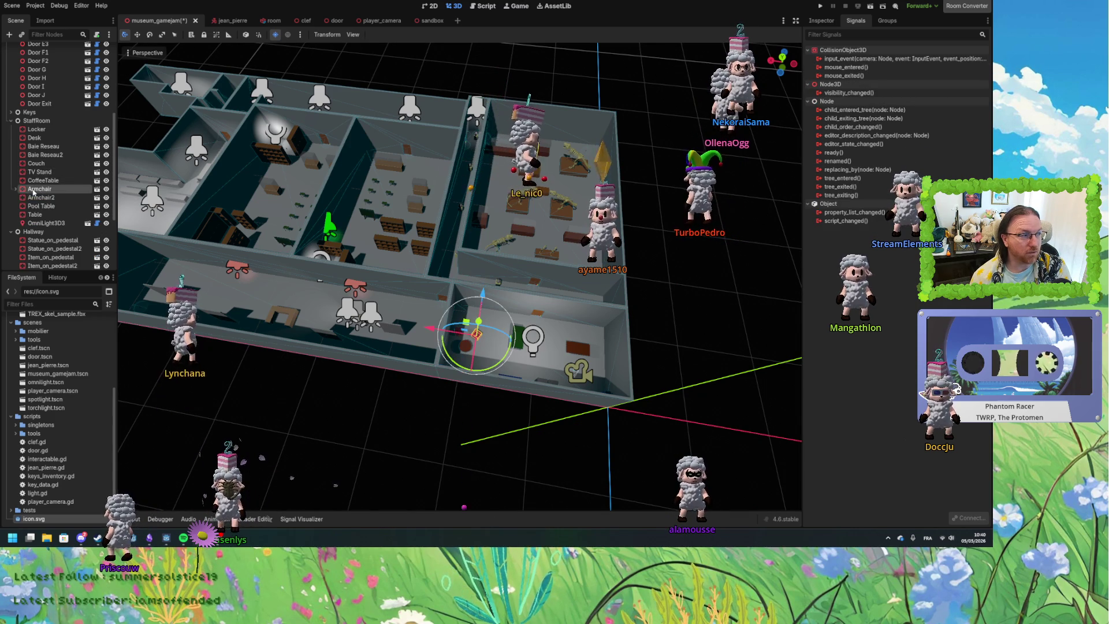
right_click(52, 192)
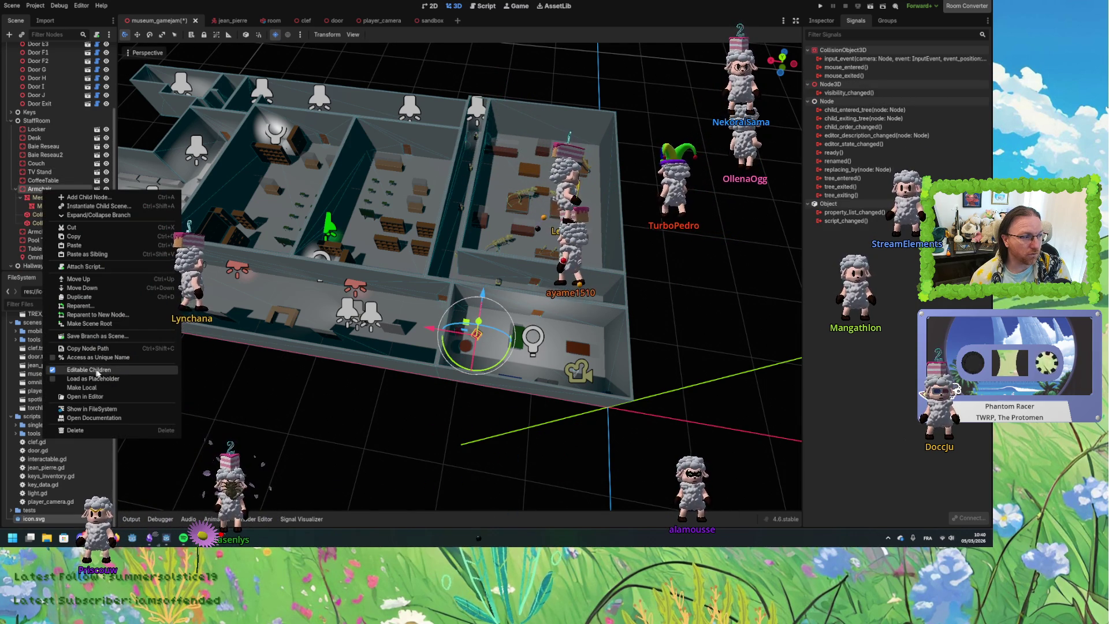
left_click(92, 372)
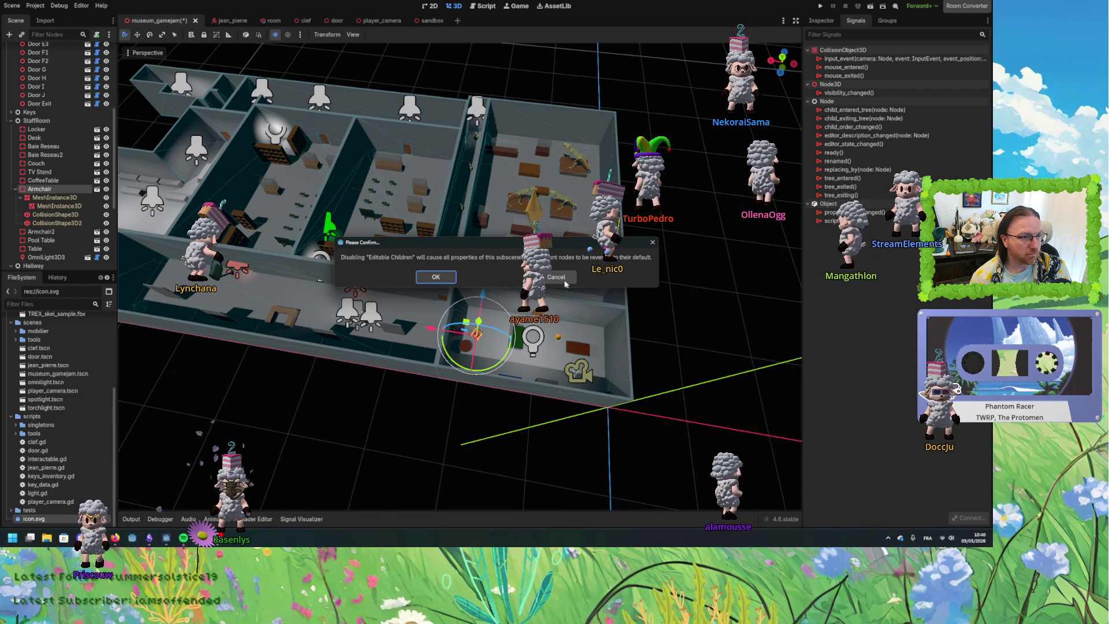
key("Escape")
left_click(75, 223)
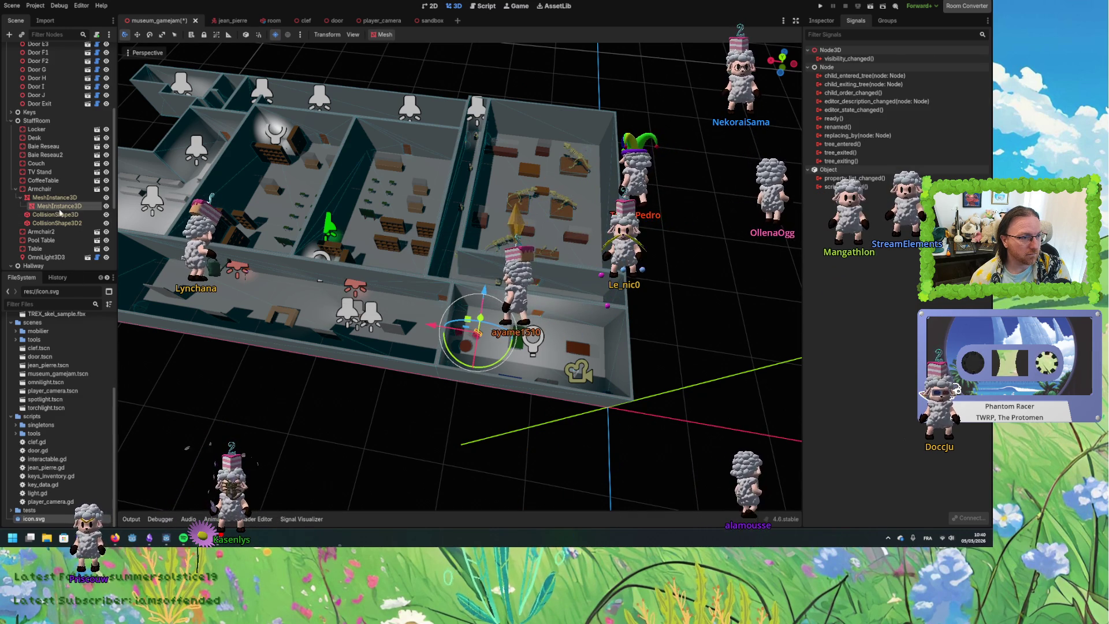
key("f")
scroll(506, 359, "down", 5)
left_click_drag(506, 359, 243, 304)
Switch off Editable Children on Armchair, confirm, and select the room floor.
right_click(49, 189)
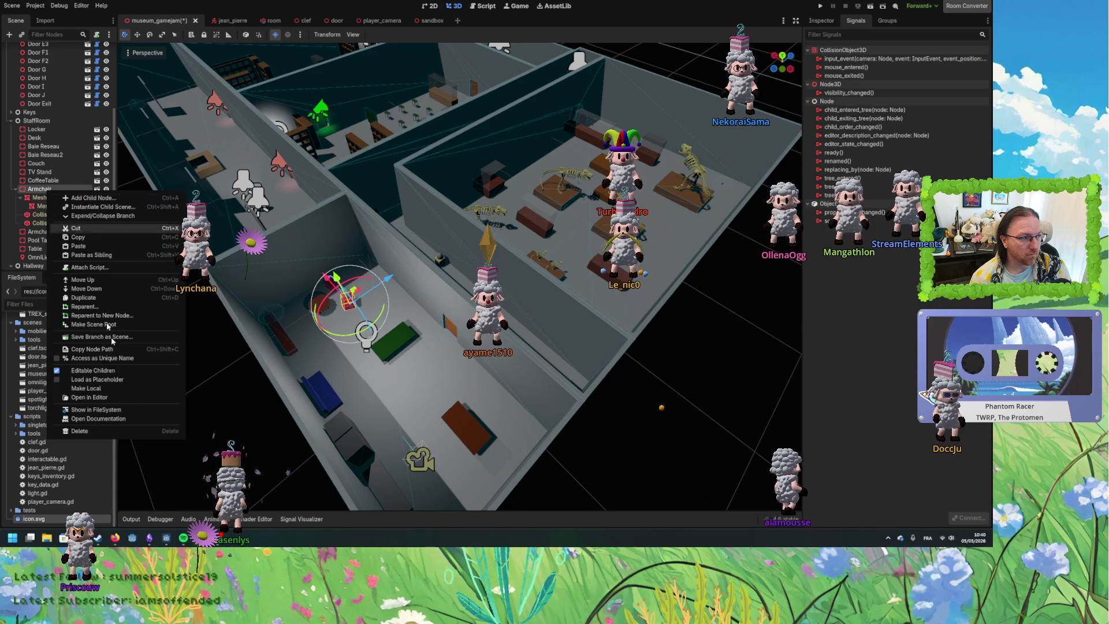
left_click(92, 370)
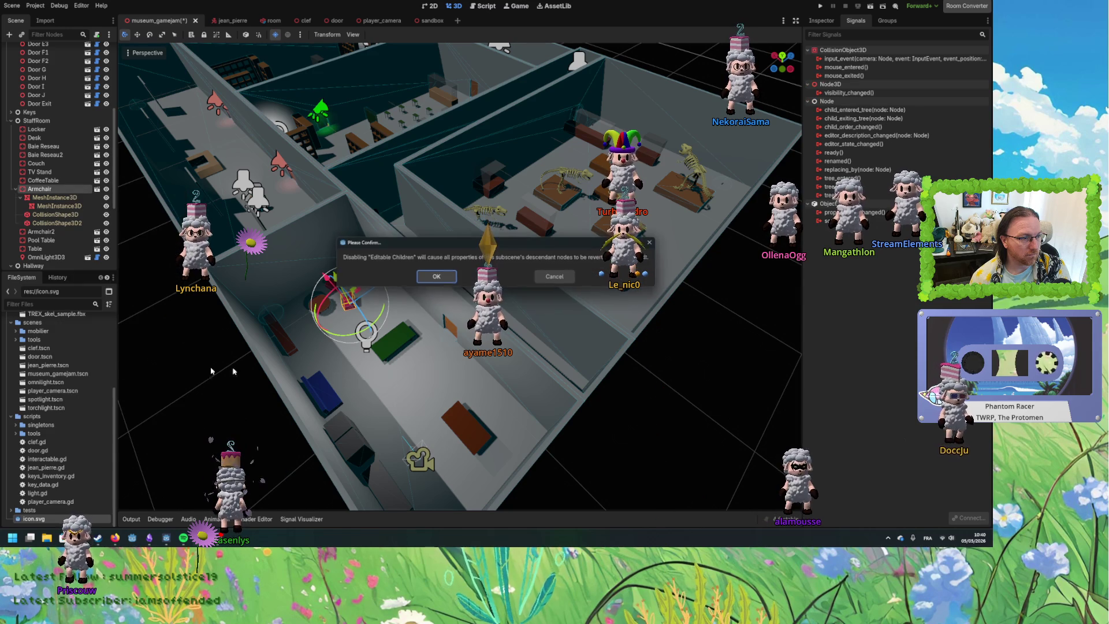
left_click(430, 276)
scroll(374, 343, "up", 2)
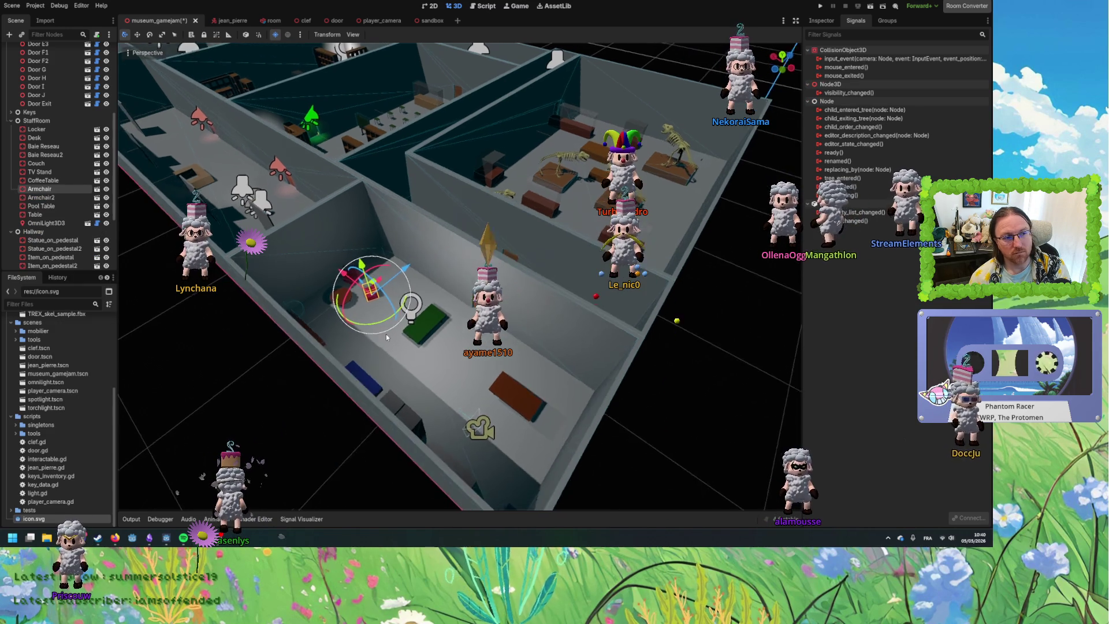
left_click(450, 346)
left_click_drag(450, 346, 421, 351)
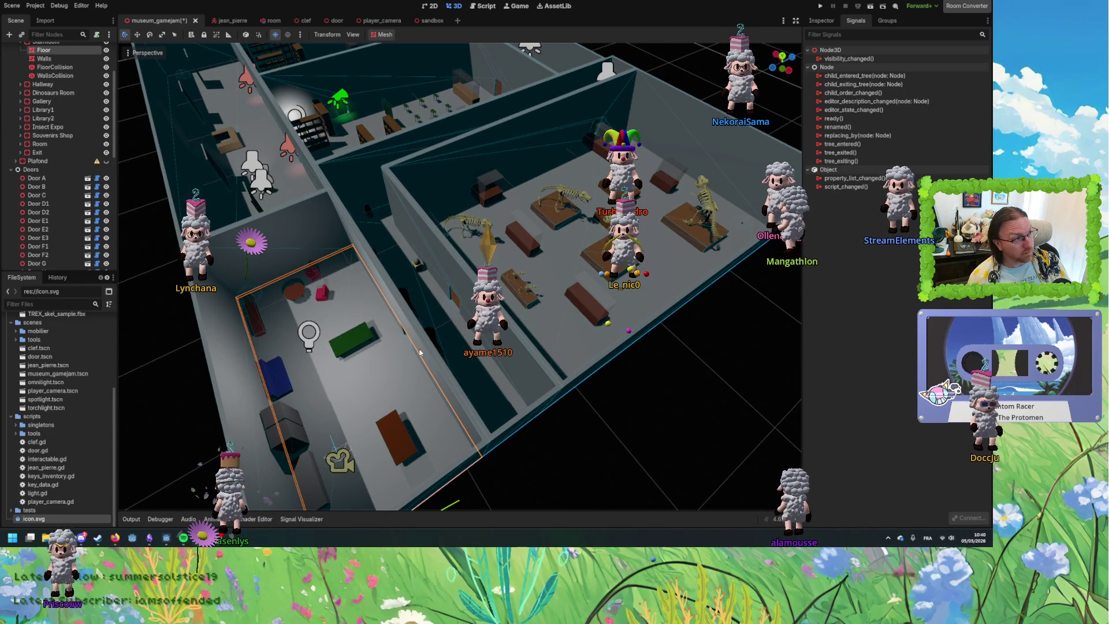
Save museum_gamejam, then look down on the Gallery floor and whole museum from above.
key("ctrl+s")
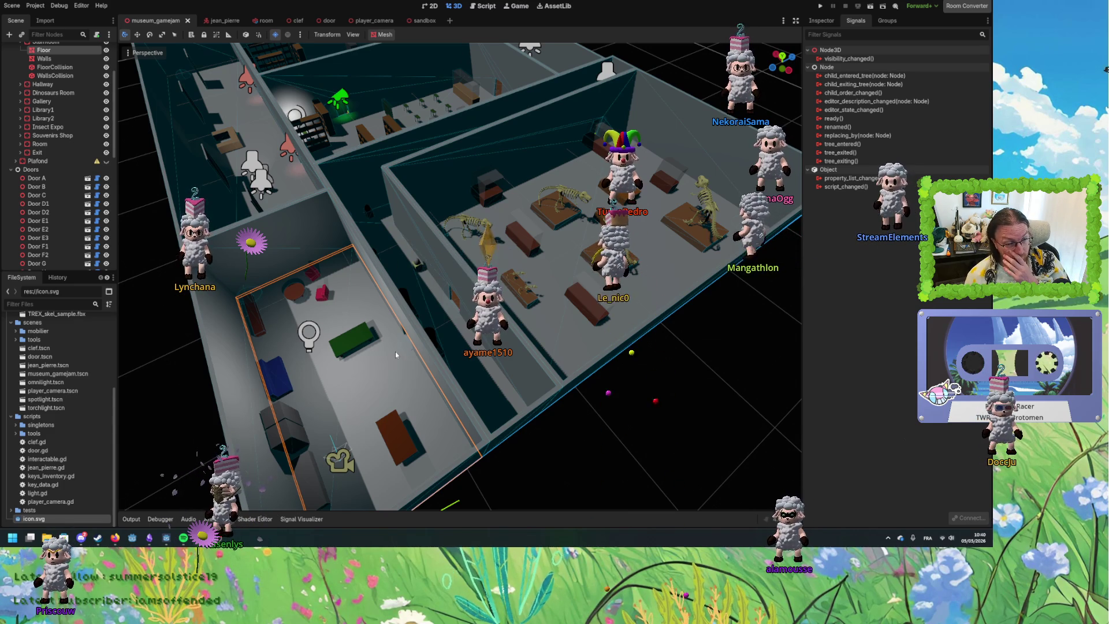
left_click_drag(420, 353, 488, 366)
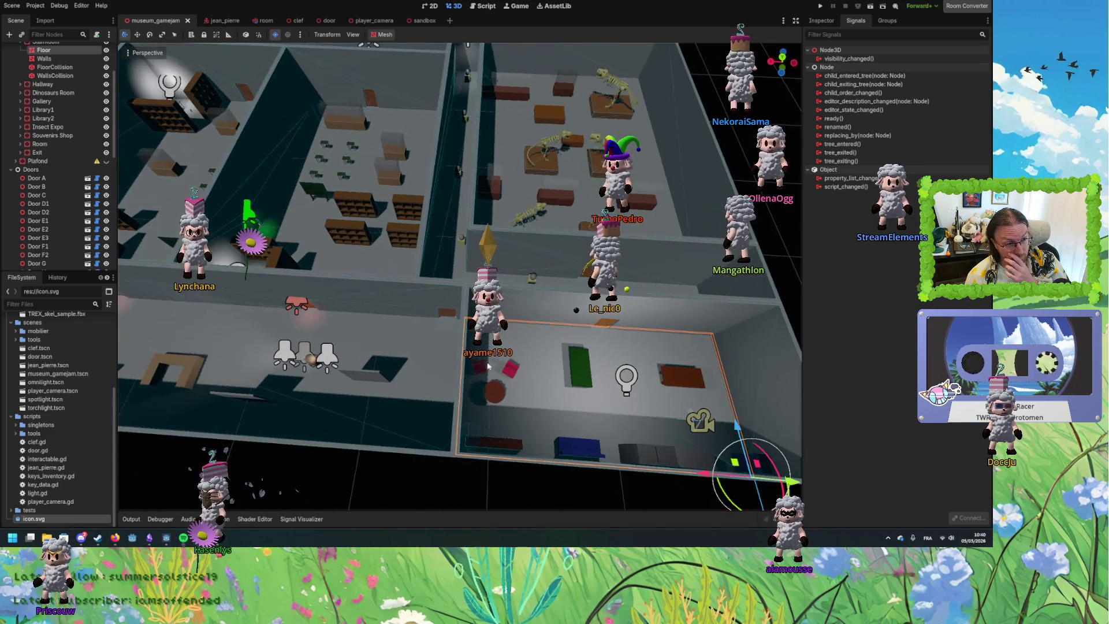
left_click(427, 344)
left_click(470, 480)
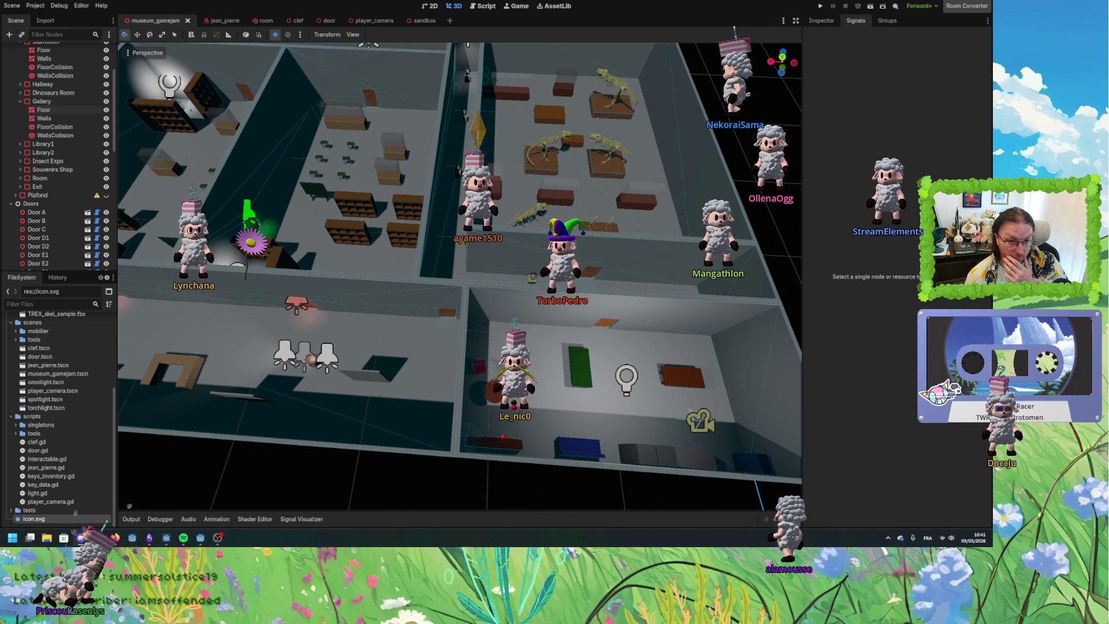
left_click_drag(519, 323, 534, 342)
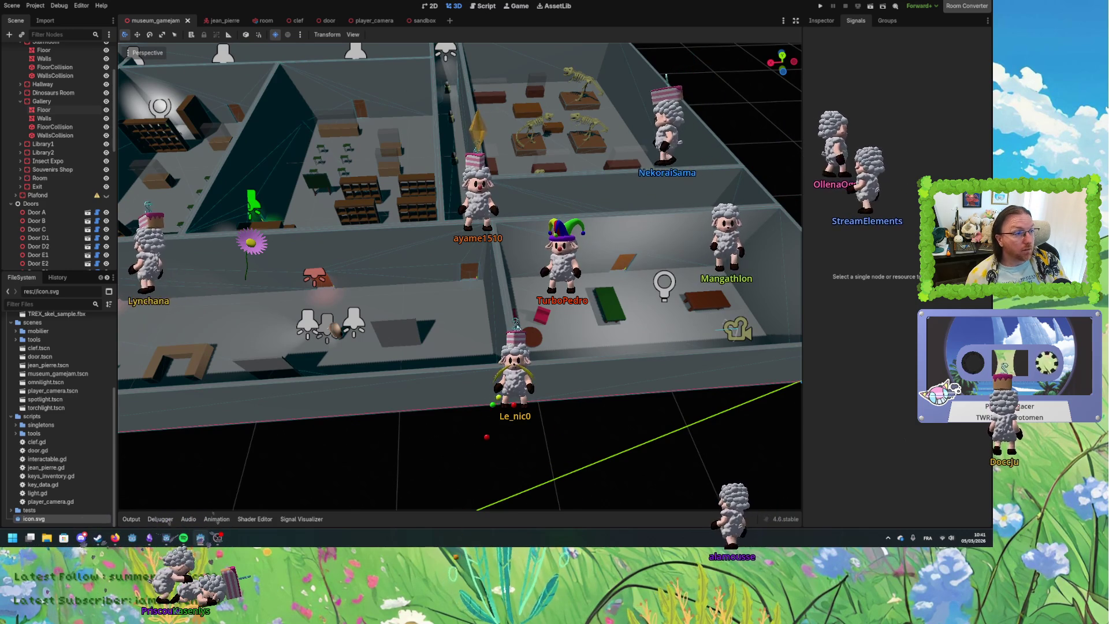
left_click_drag(540, 346, 547, 353)
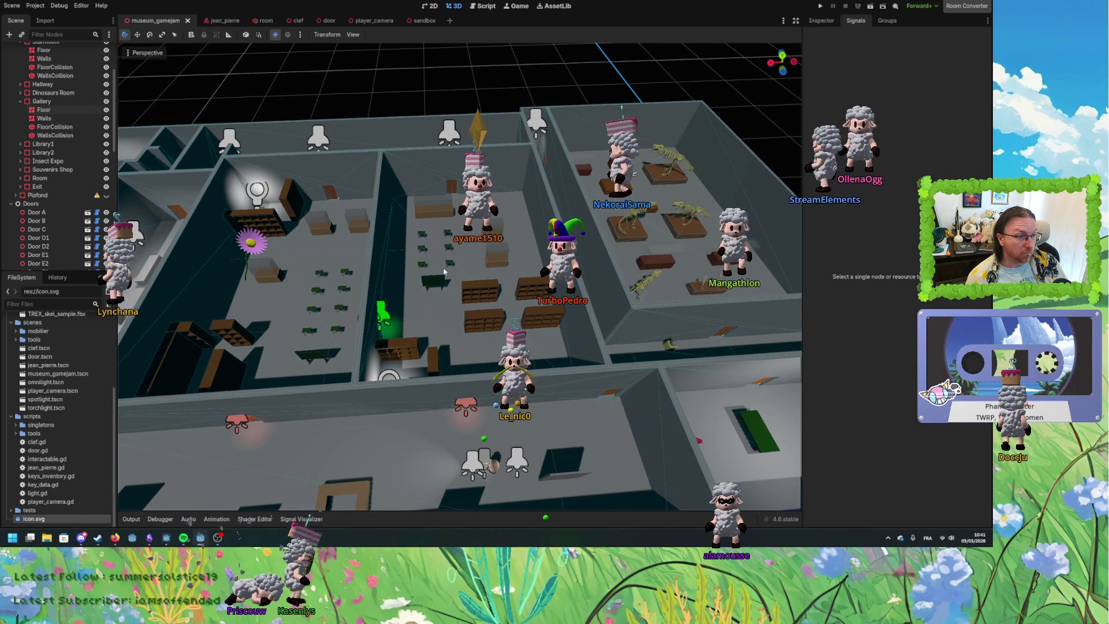
mouse_move(543, 347)
left_mouse_down()
mouse_move(601, 333)
mouse_move(582, 363)
left_mouse_up()
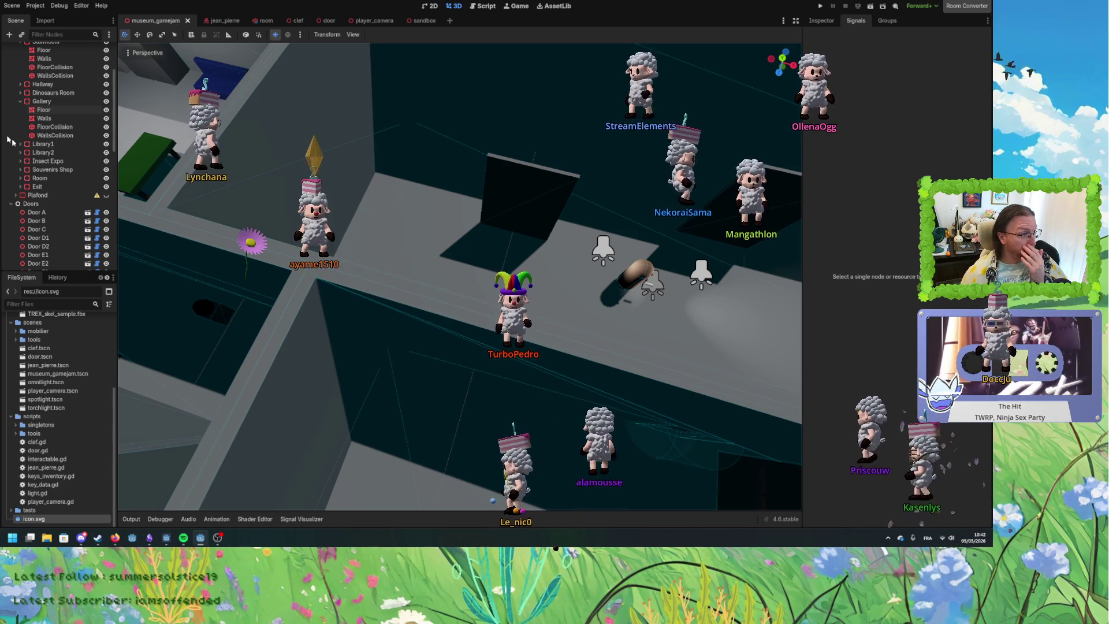
Collapse the Baked rooms group at the top of the Scene dock.
scroll(14, 106, "up", 3)
left_click(15, 109)
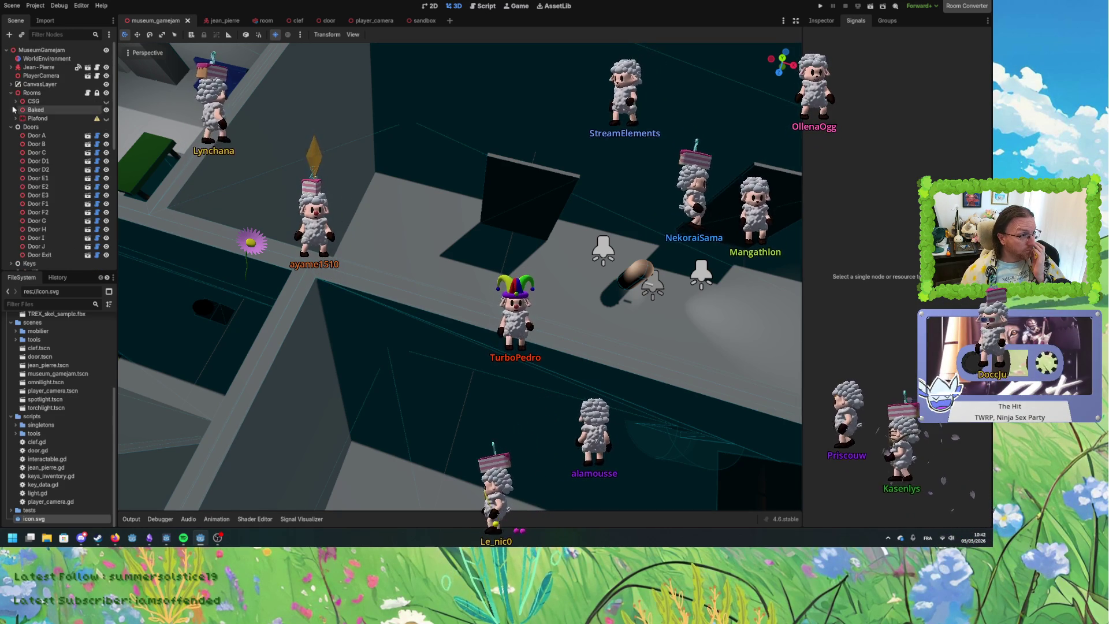
left_click(12, 5)
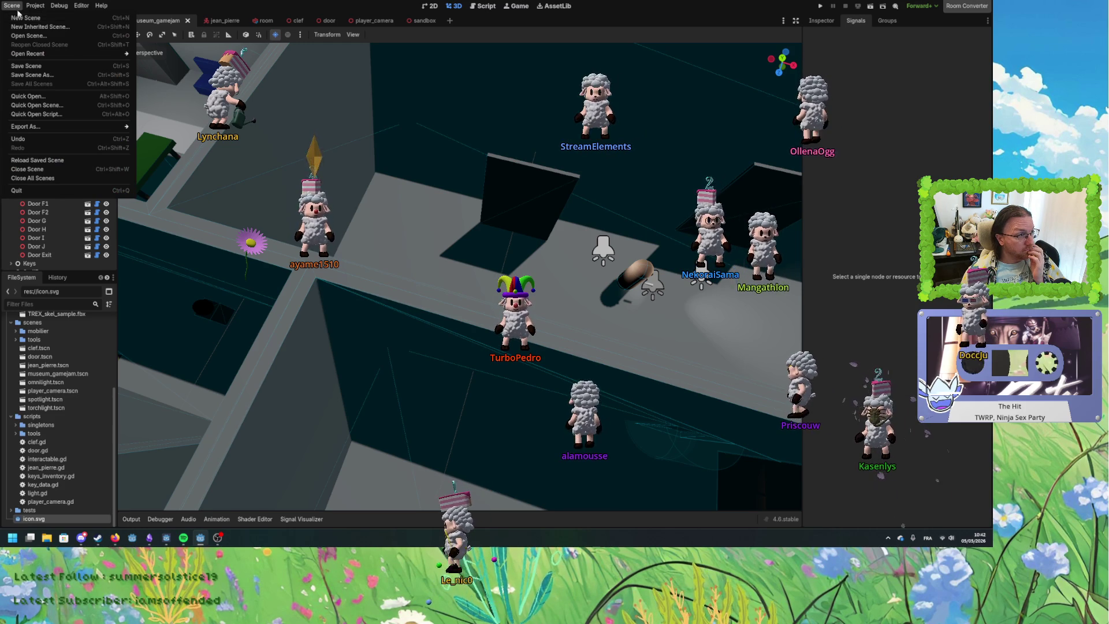
Dismiss the Scene menu, launch another Project Manager and open the Tests project.
key("Escape")
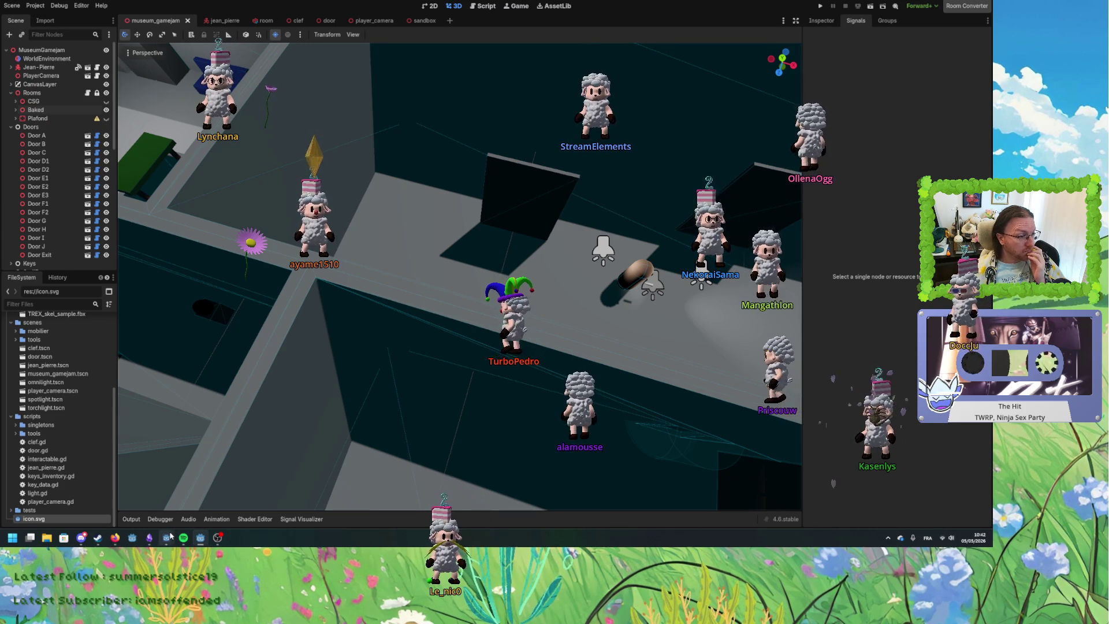
mouse_move(167, 543)
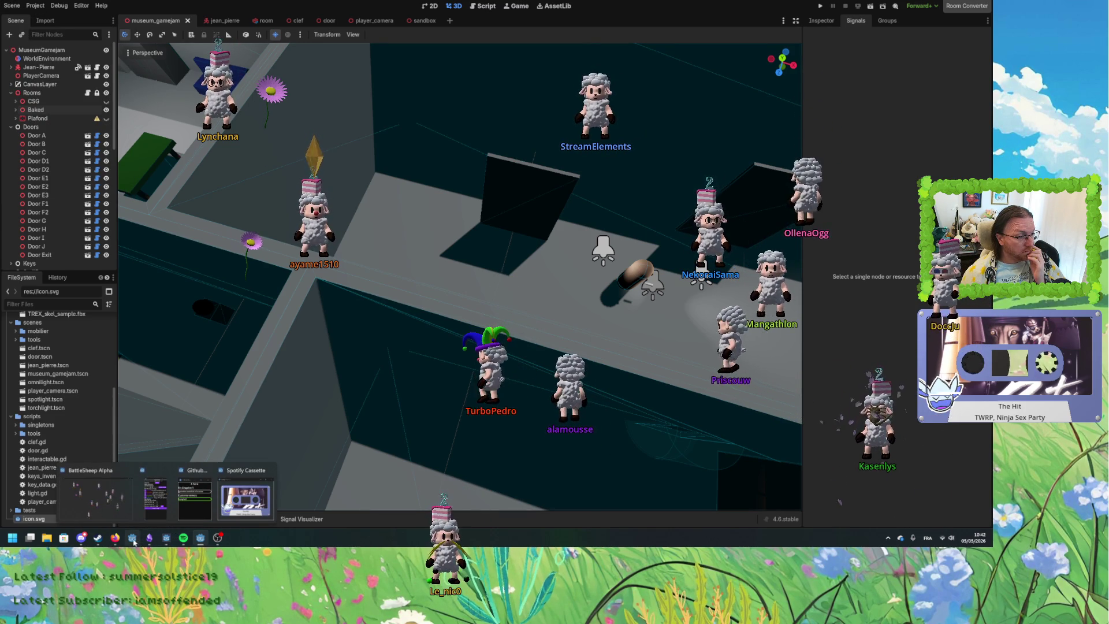
key("F5")
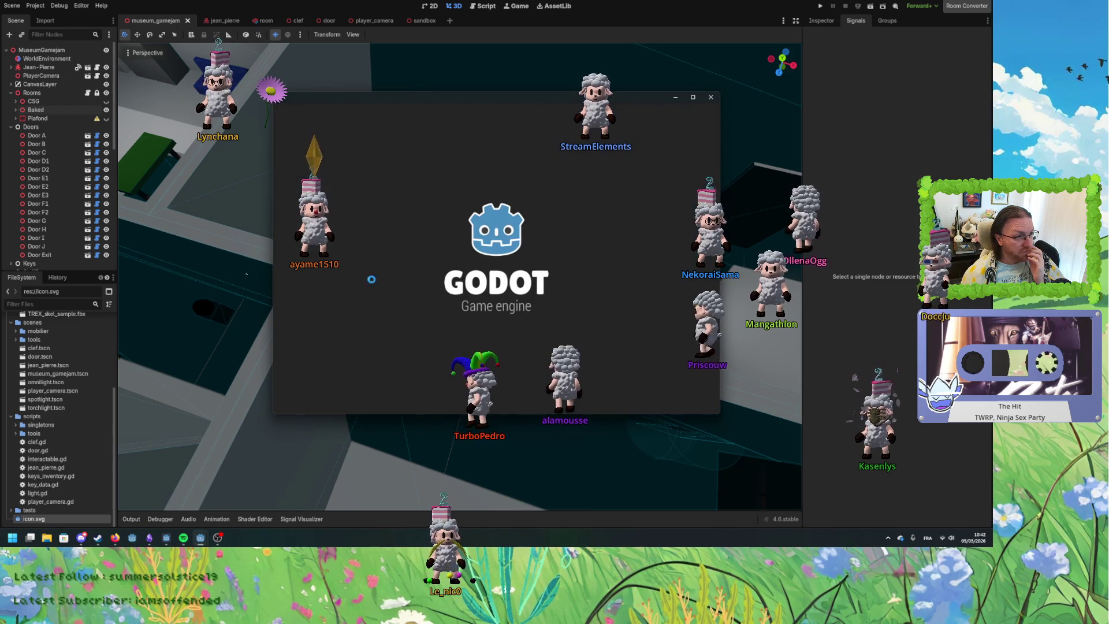
double_click(373, 356)
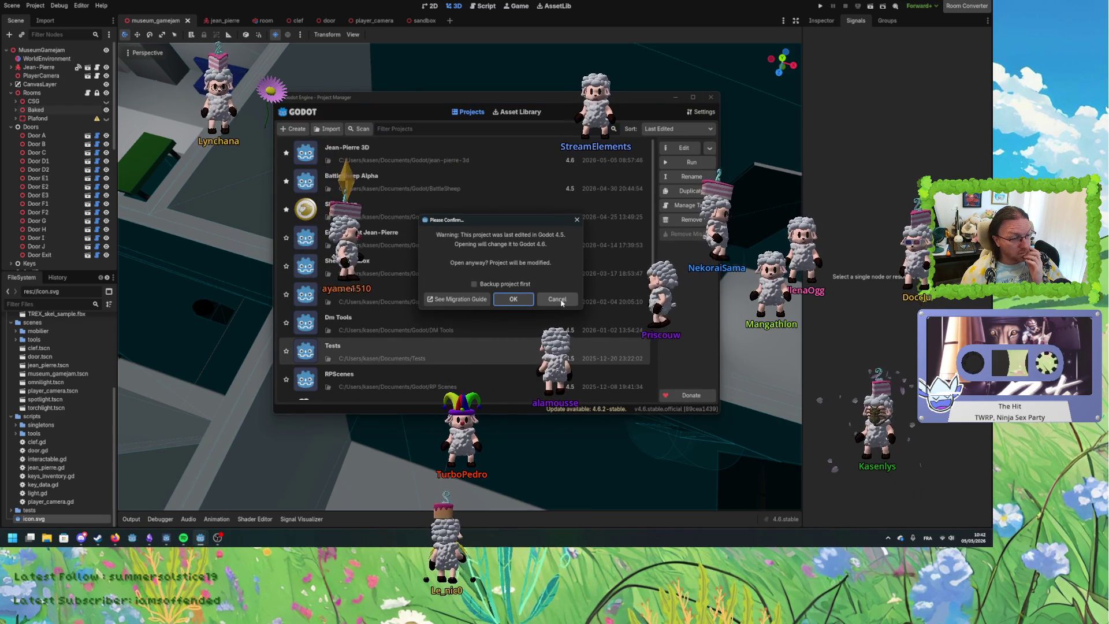
Accept the 4.5-to-4.6 upgrade, view Tests' main and battlemap scenes, then return to museum_gamejam.
key("Return")
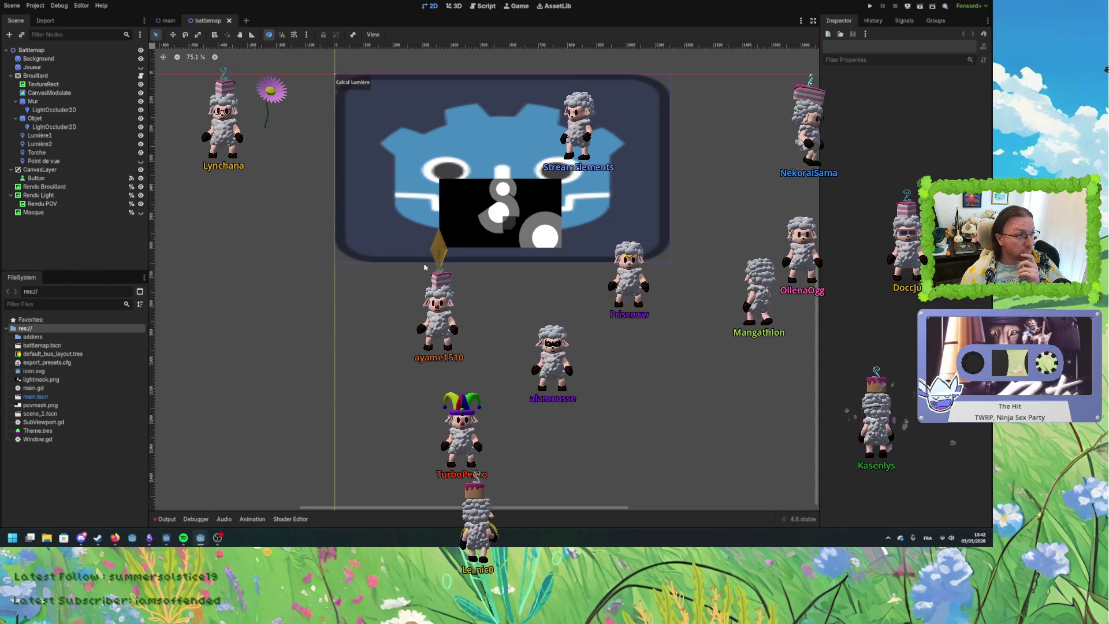
left_click(166, 21)
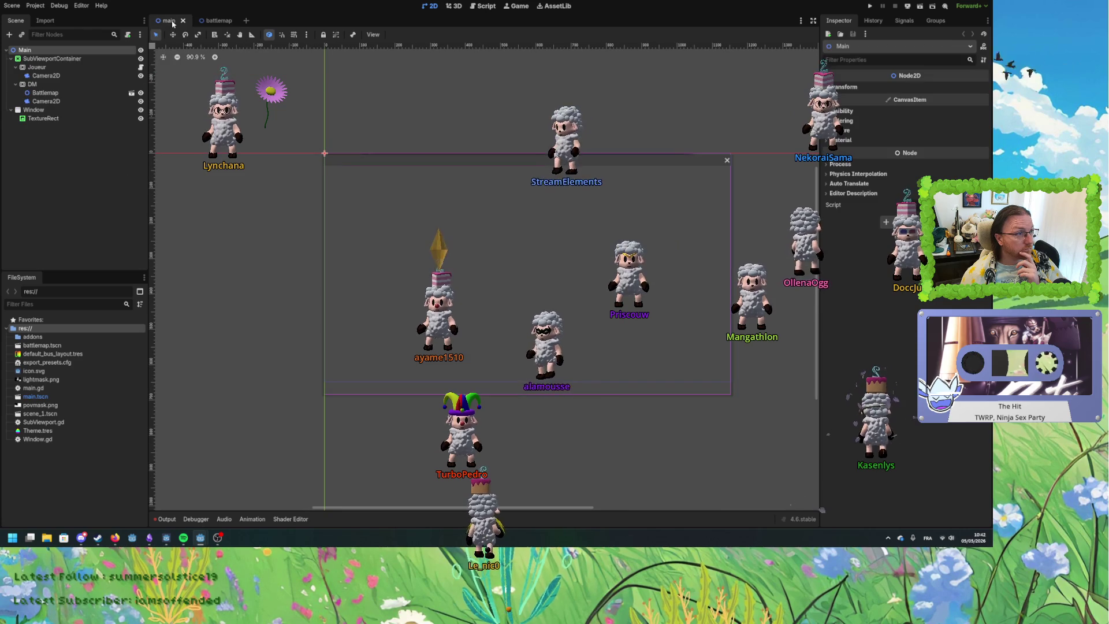
left_click(228, 23)
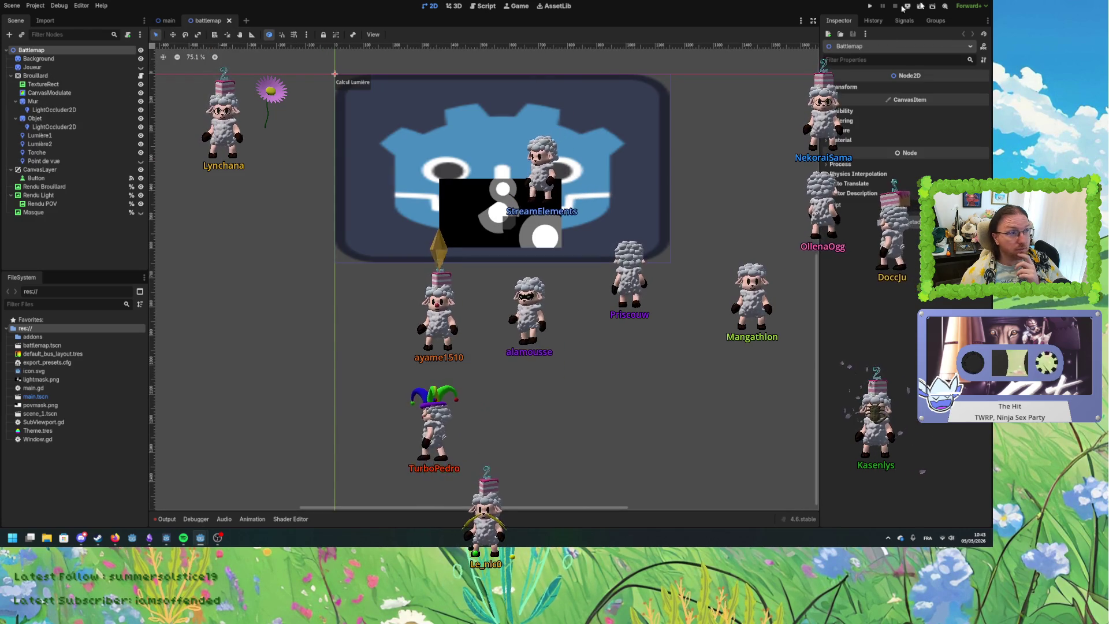
left_click(63, 77)
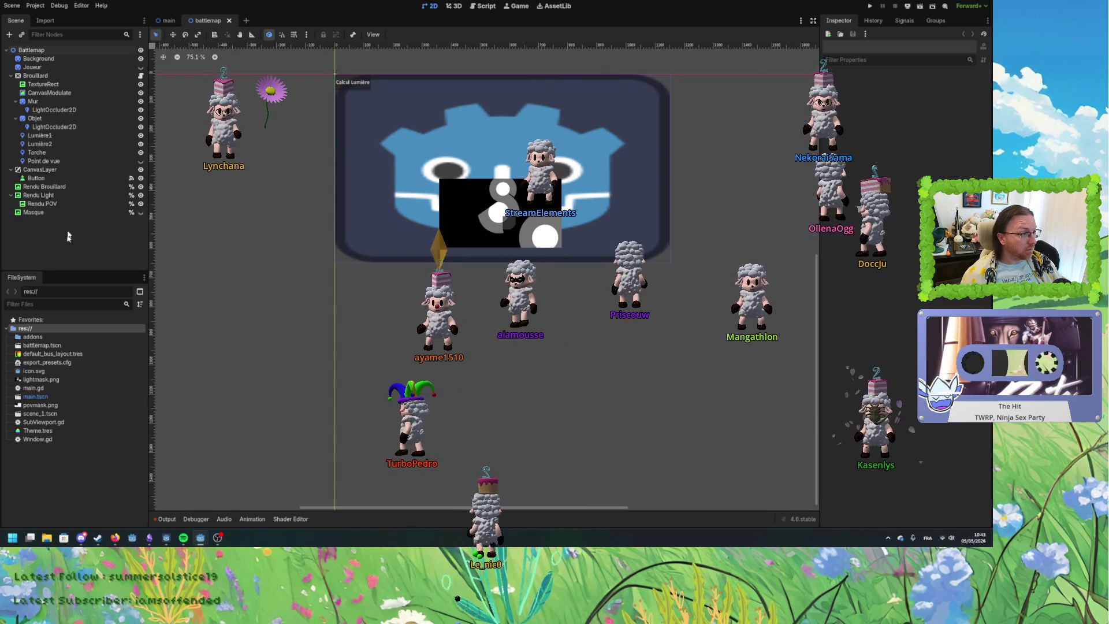
left_click(32, 50)
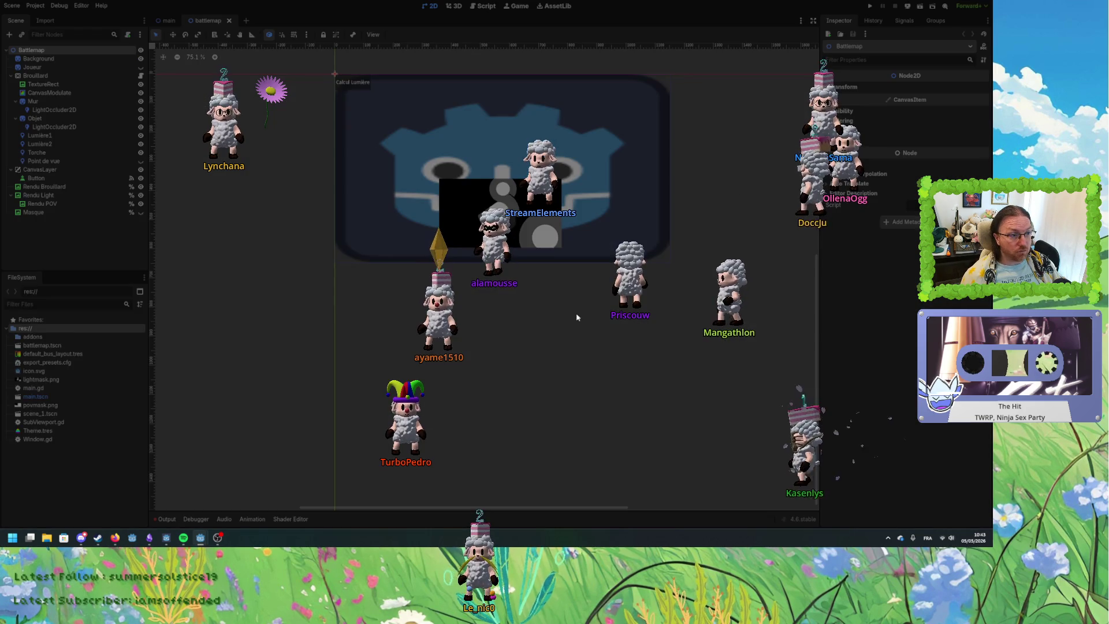
left_click(133, 537)
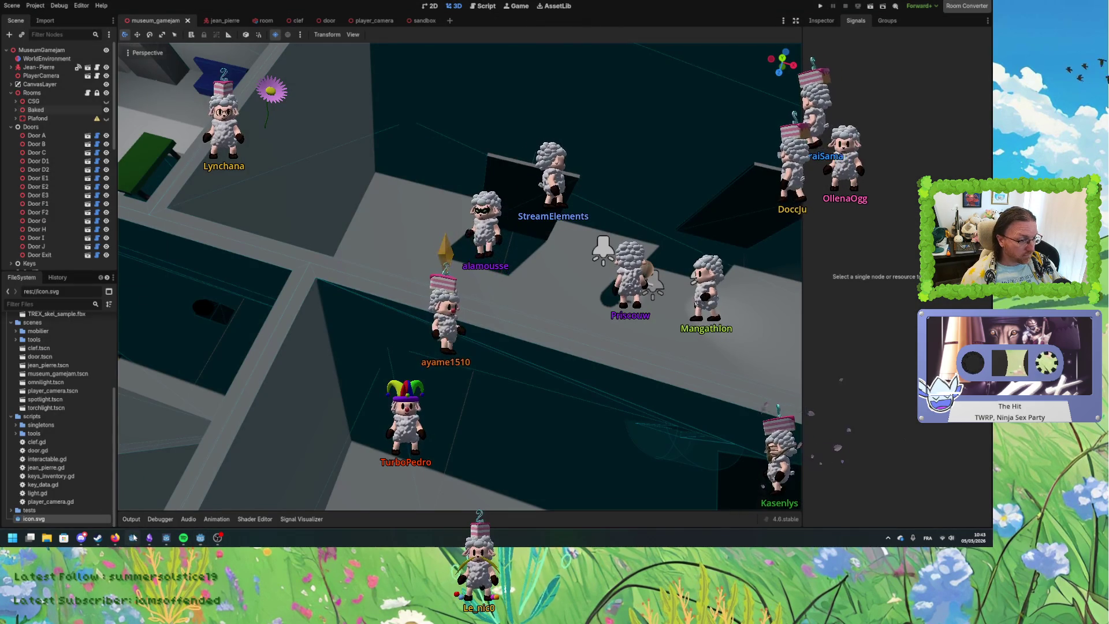
Start a fresh Project Manager from the taskbar and reopen the Tests project.
middle_click(133, 537)
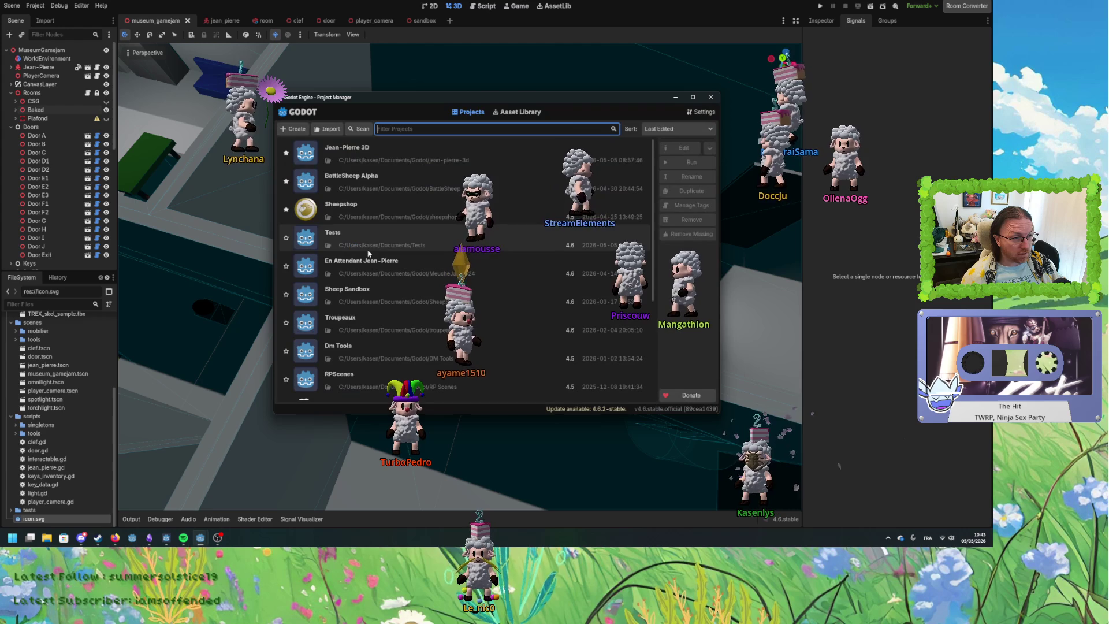
left_click(370, 237)
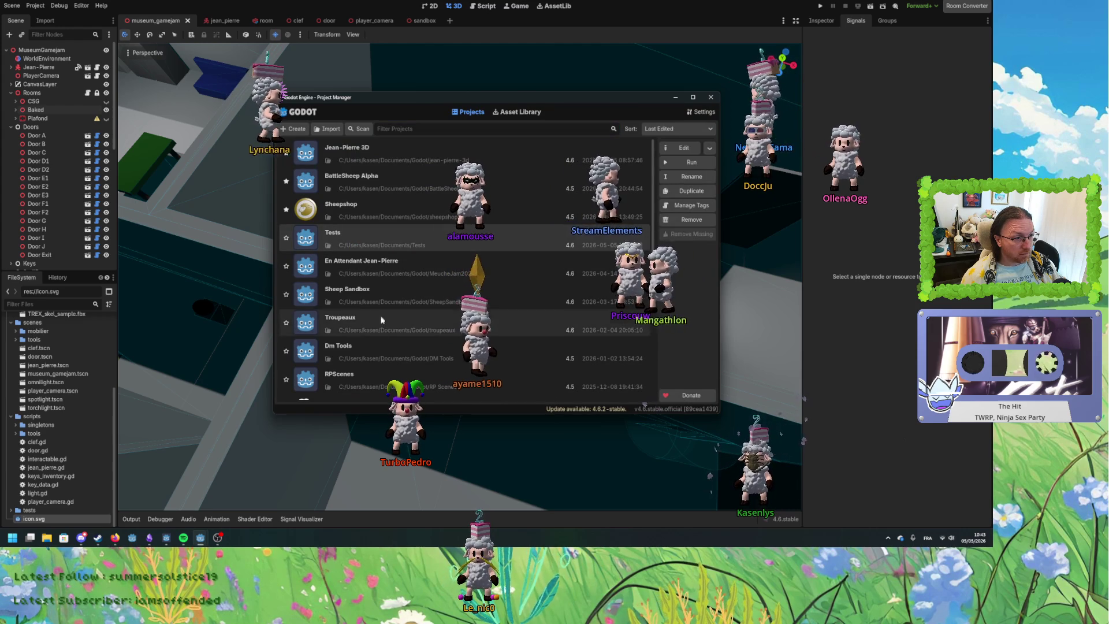
scroll(386, 330, "down", 5)
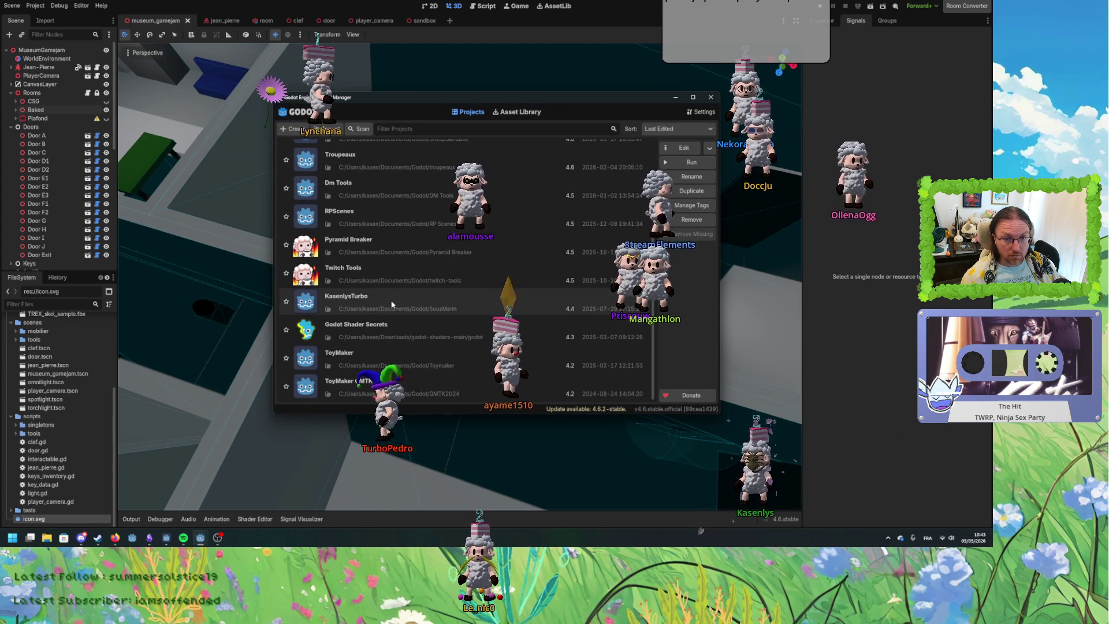
scroll(395, 298, "up", 5)
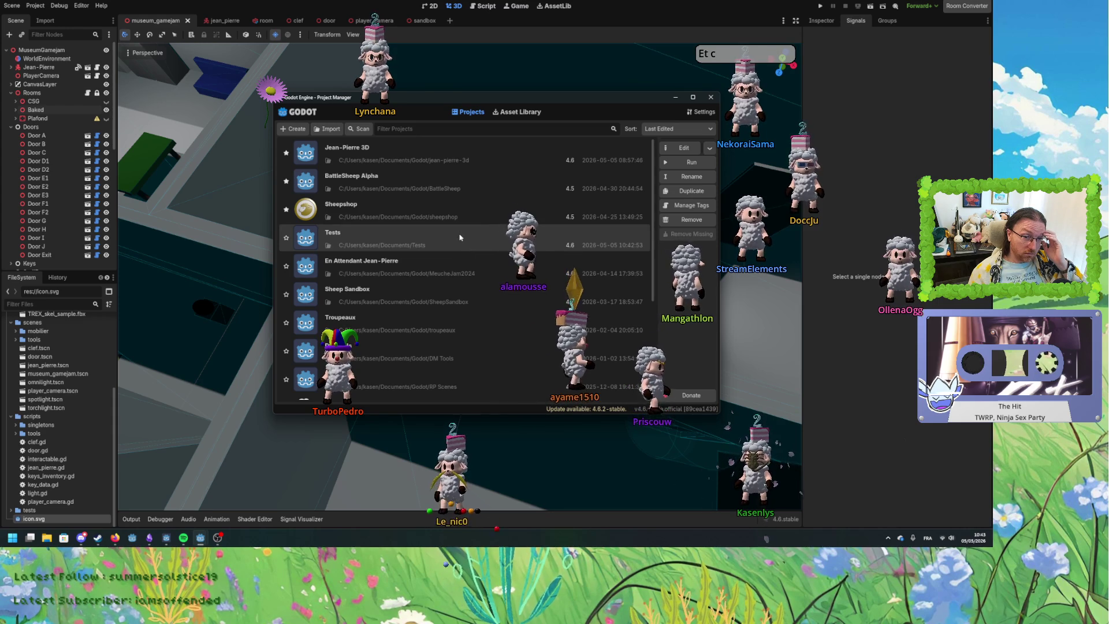
double_click(445, 244)
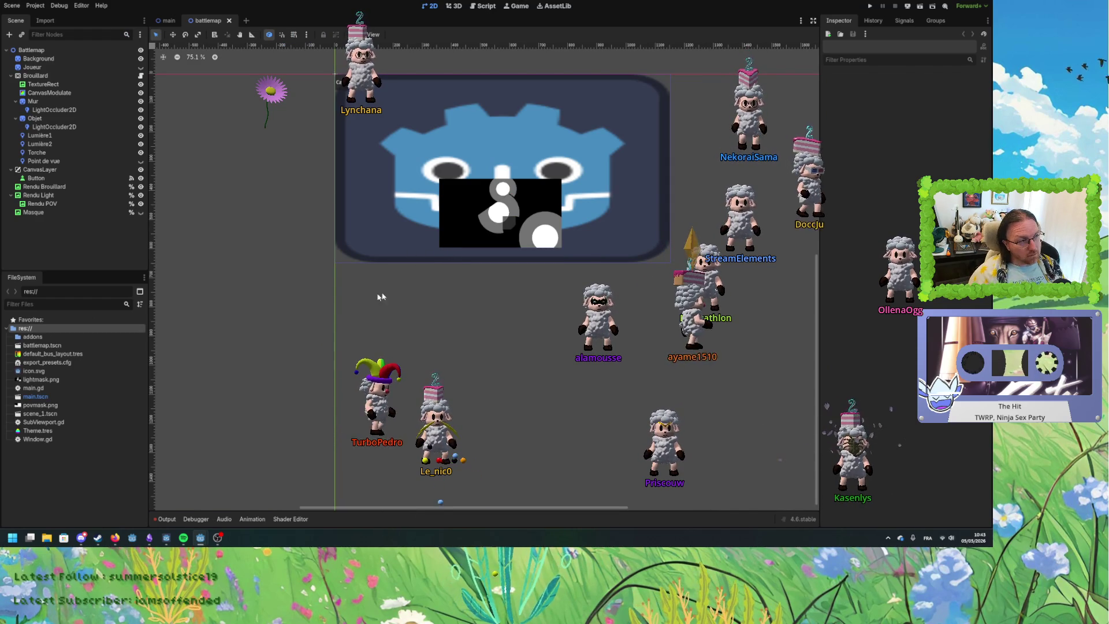
Glance at the main scene, then inspect the battlemap's TextureRect properties.
left_click(167, 20)
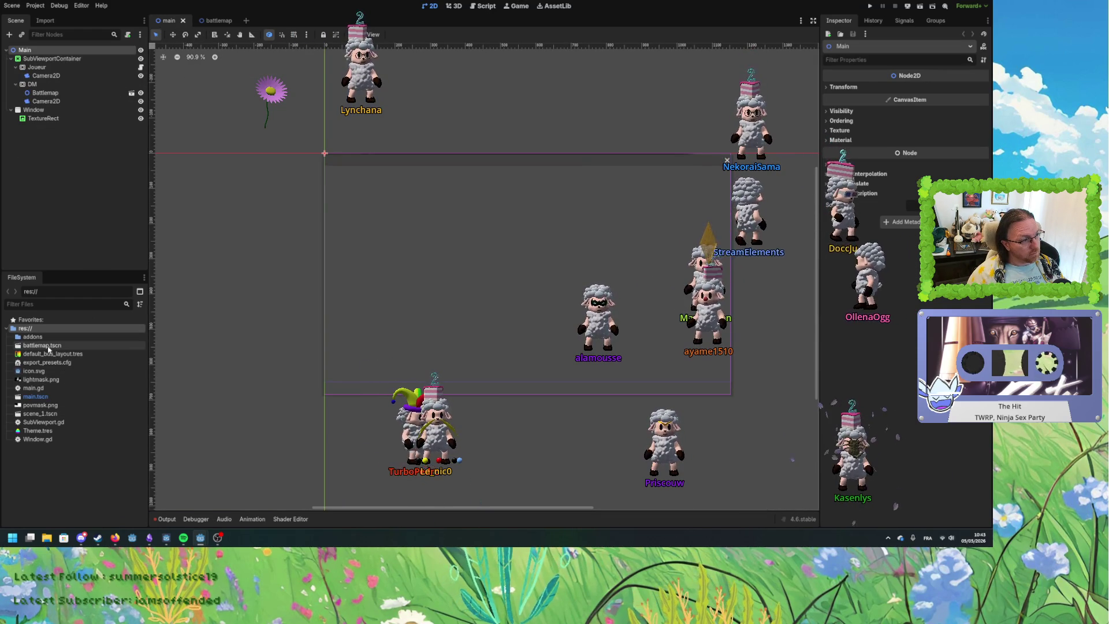
left_click(63, 178)
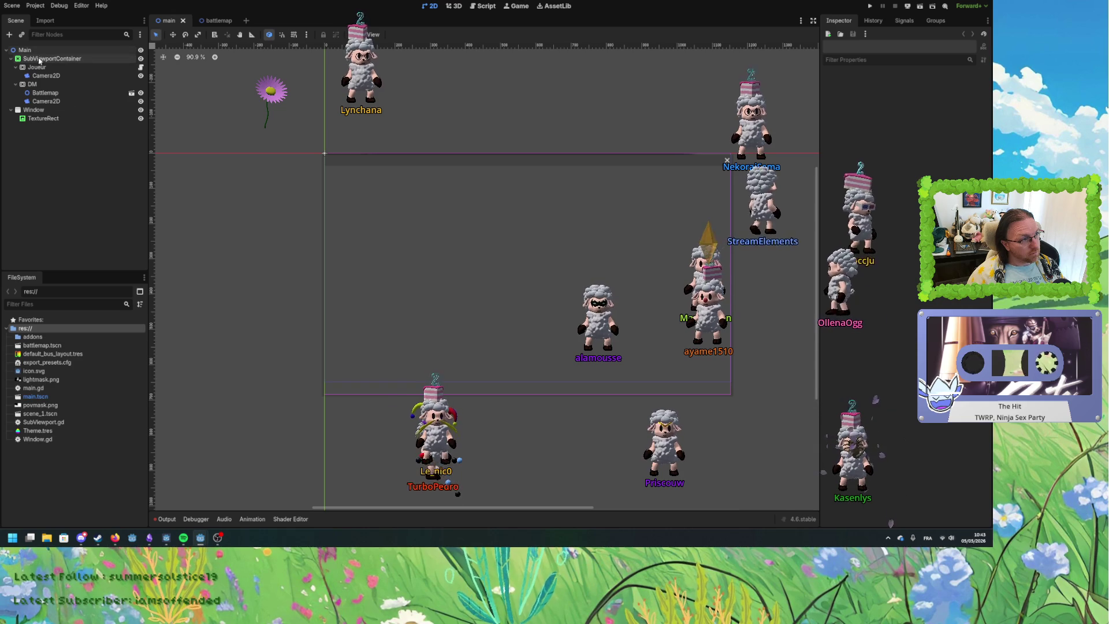
left_click(219, 21)
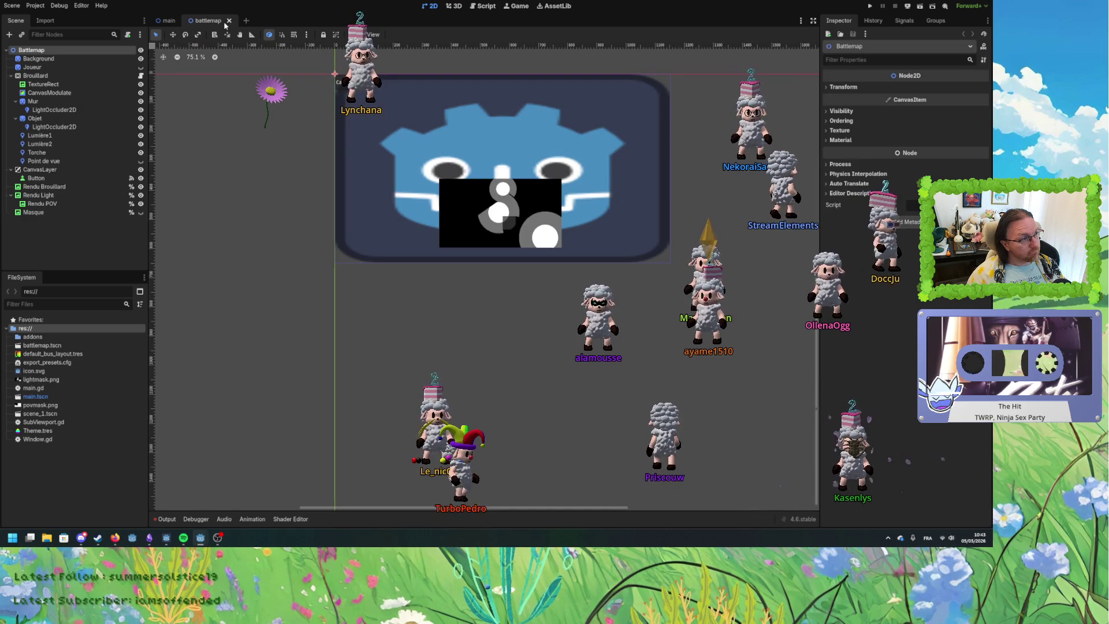
left_click(57, 59)
left_click(42, 84)
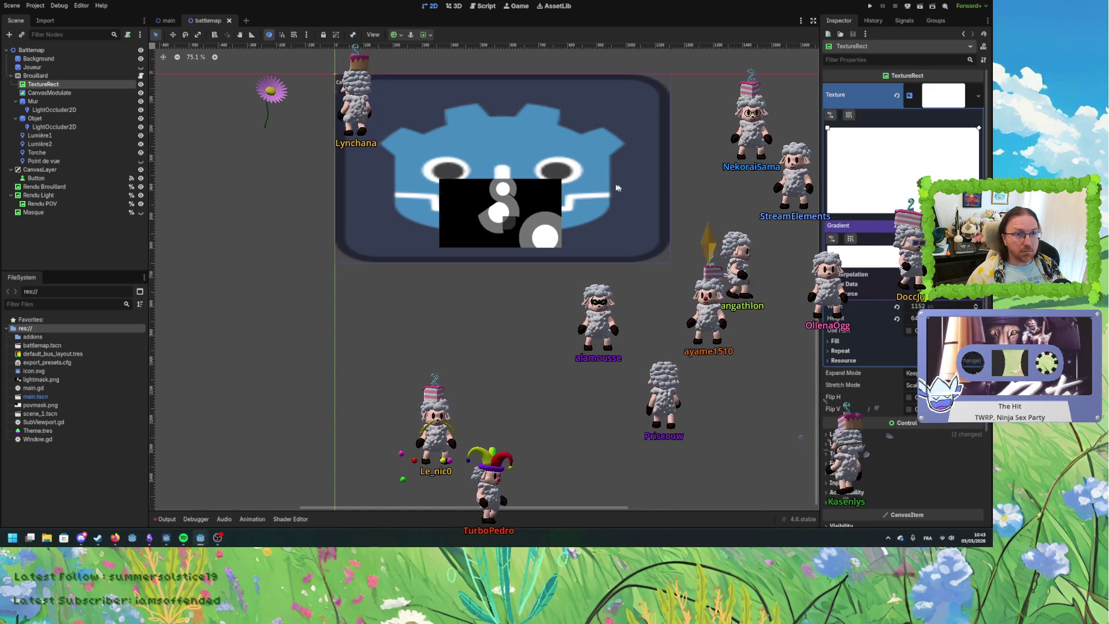
Quit the Tests project back to the Project List.
left_click(21, 8)
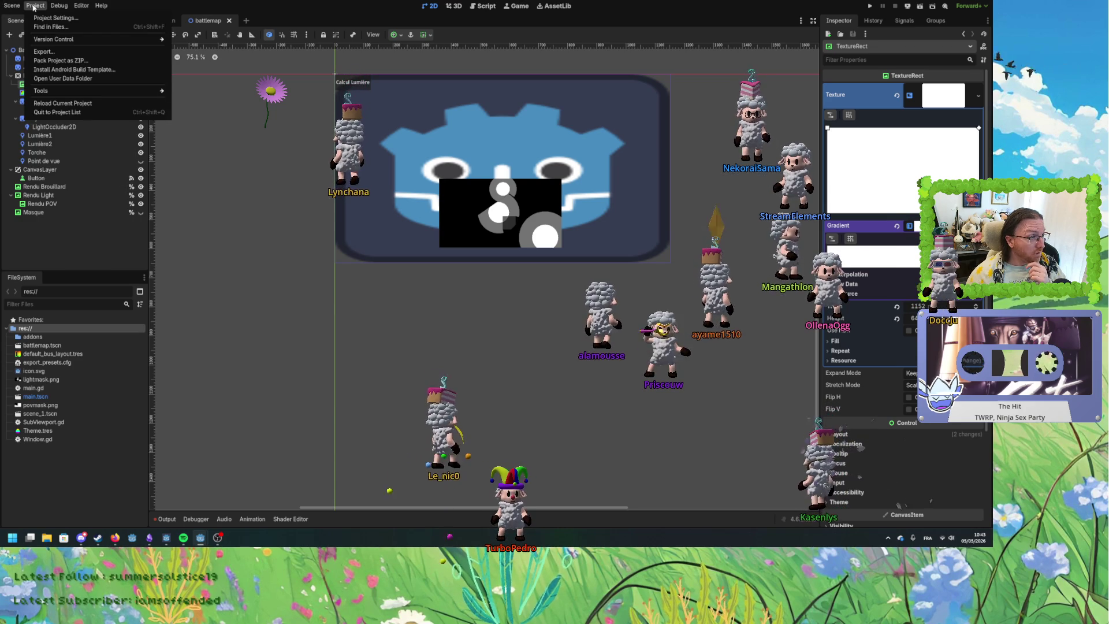
left_click(34, 5)
left_click(35, 5)
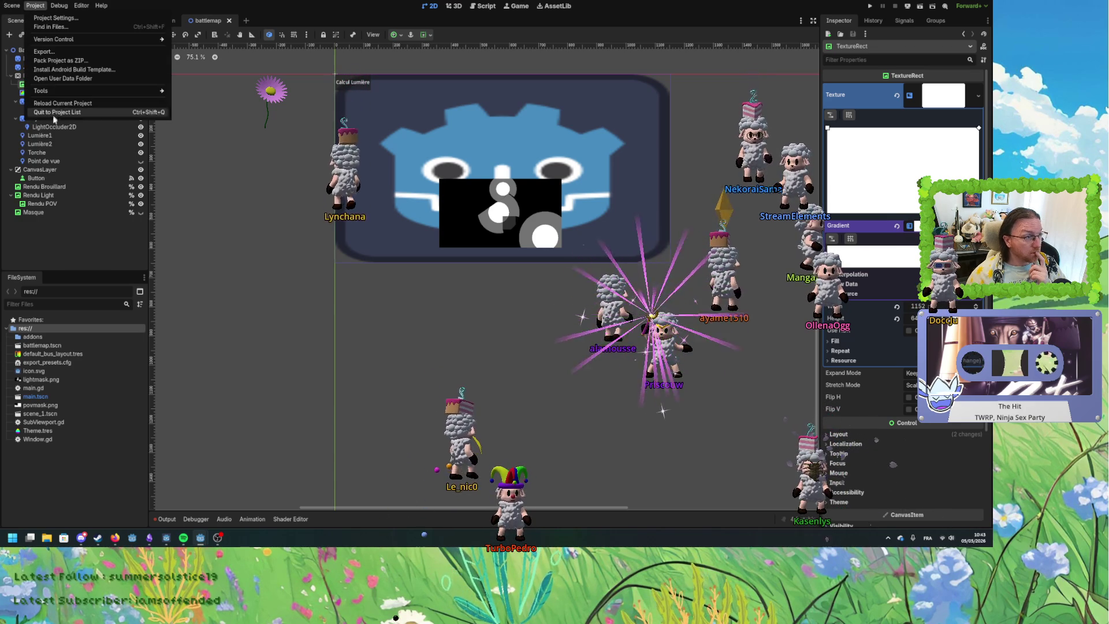
left_click(53, 113)
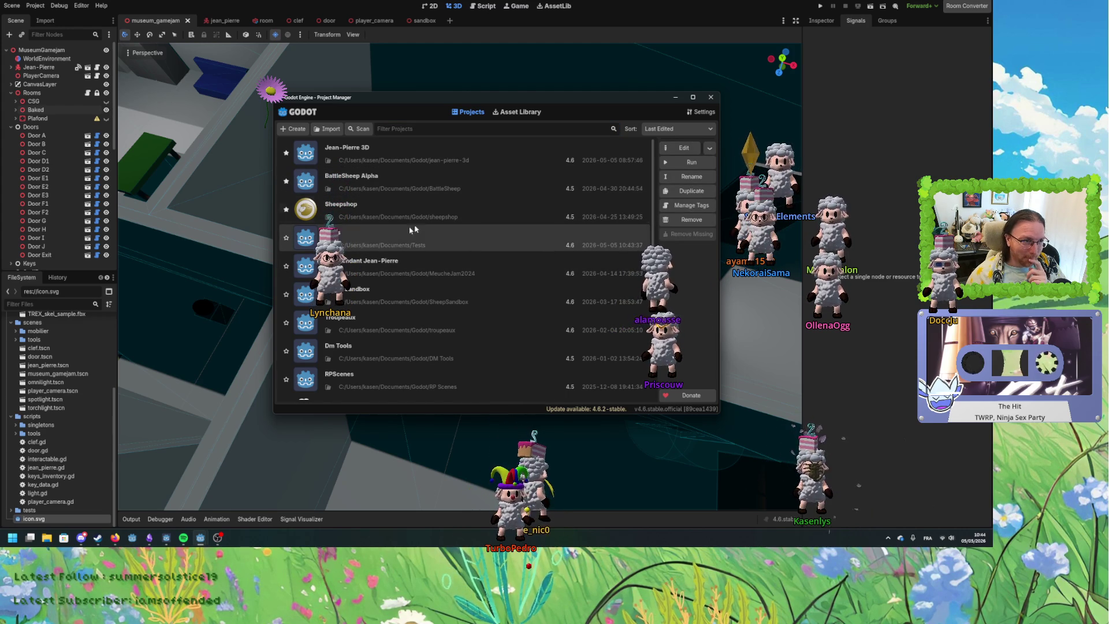
Create the project 'Gestion Trigger Reaction' in the Godot documents folder.
left_click(289, 129)
type("Gestion")
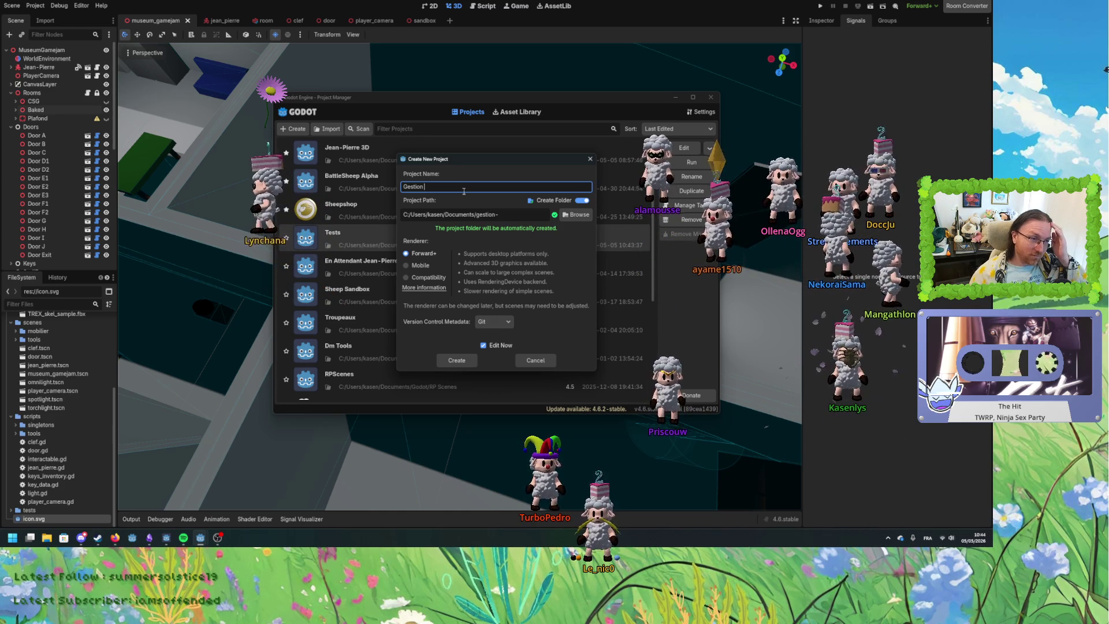
type("Trigger Reaction")
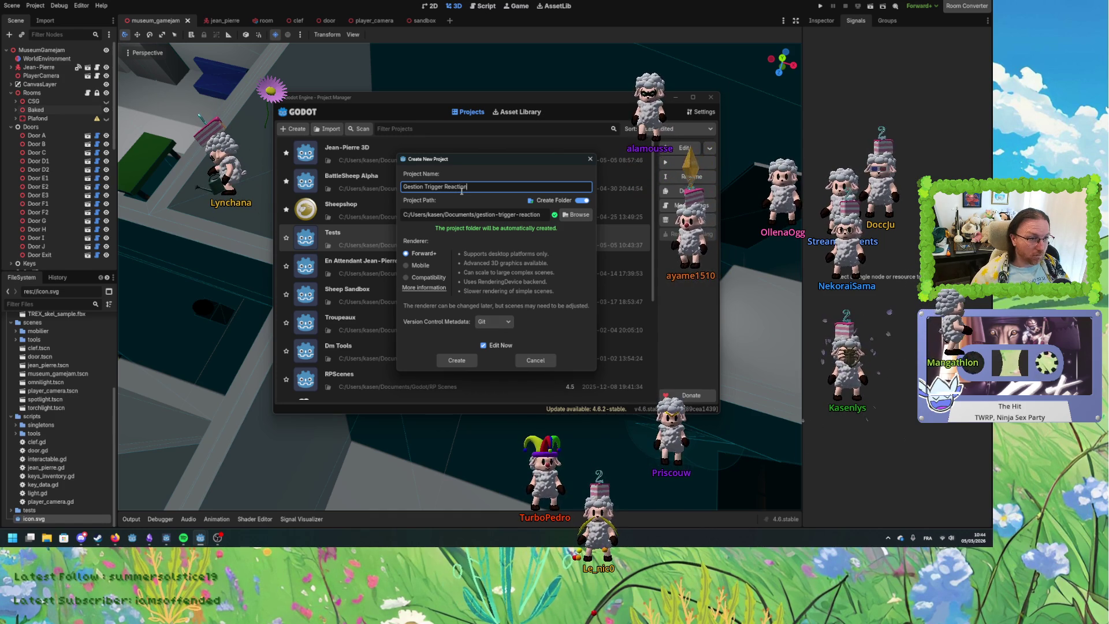
left_click(574, 218)
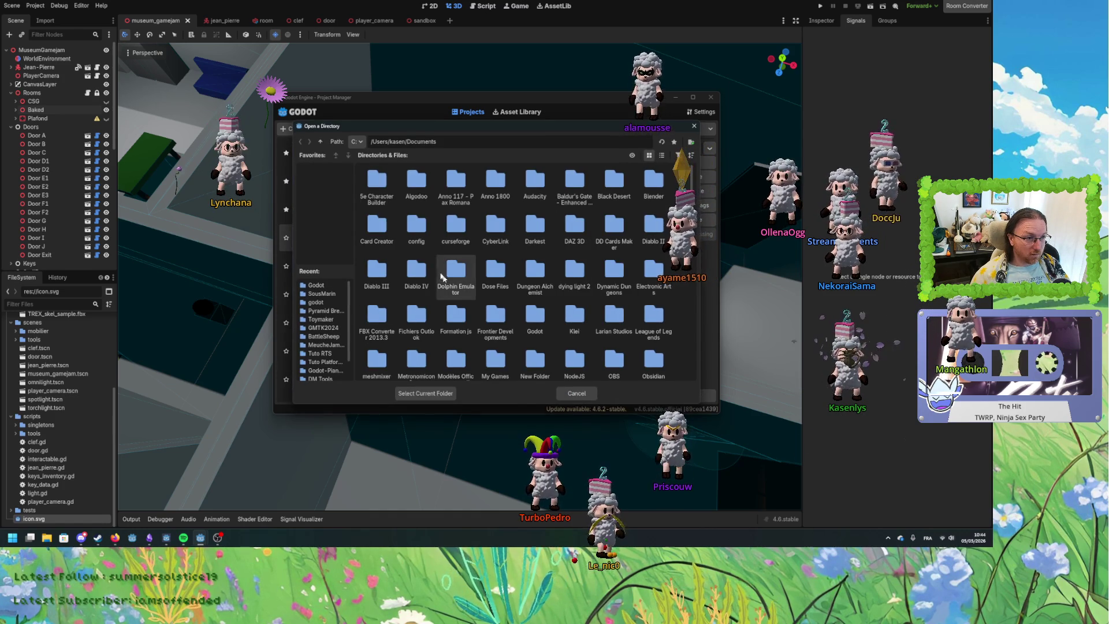
left_click(539, 315)
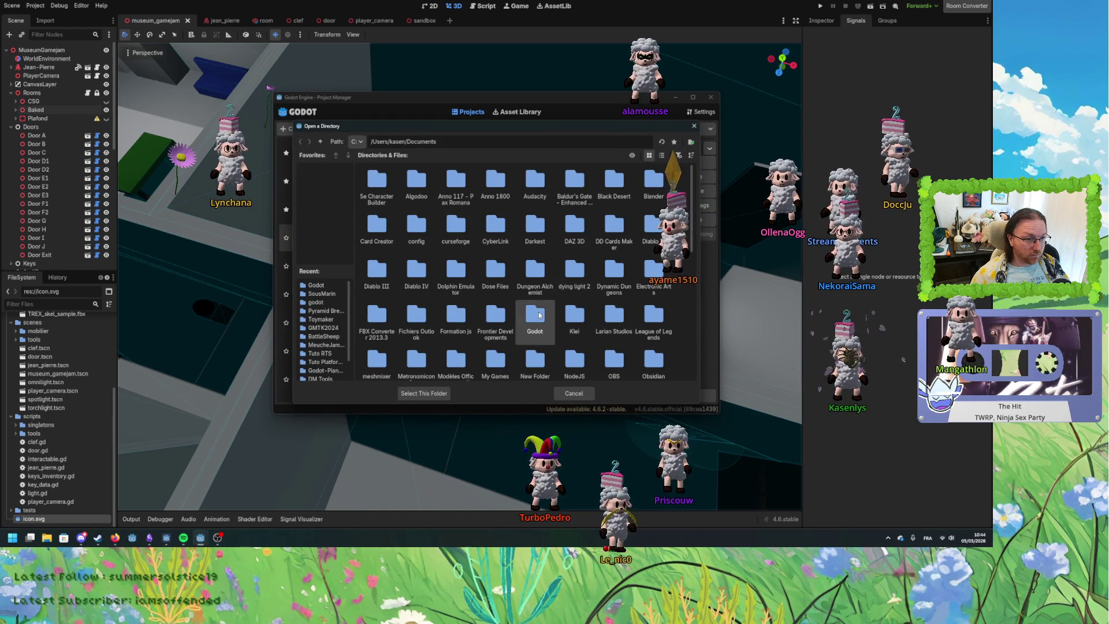
left_click(425, 392)
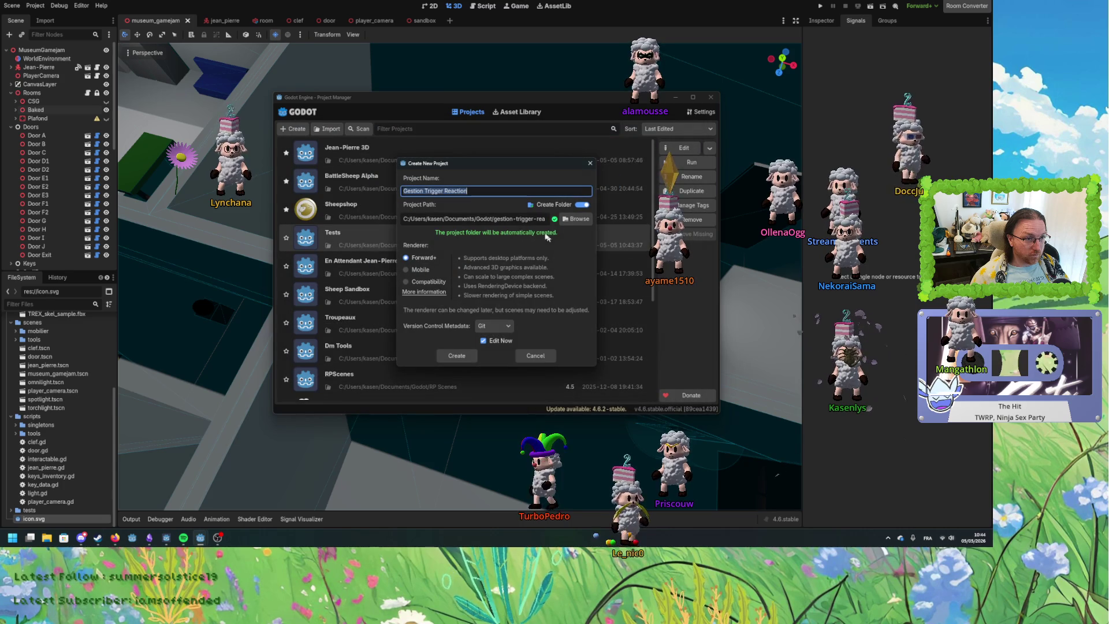
key("Tab")
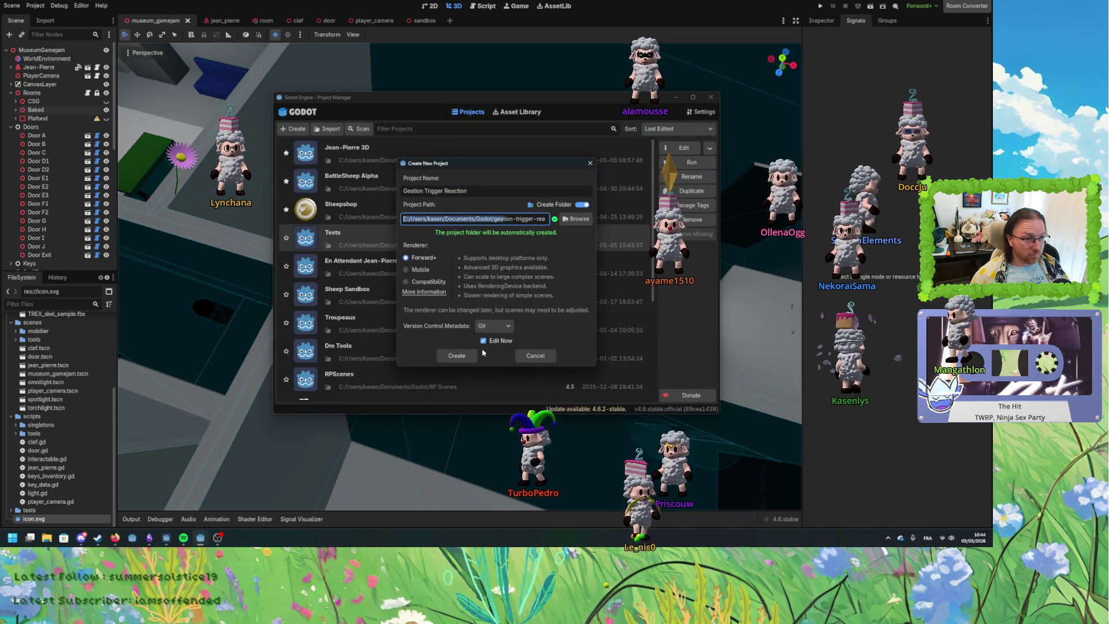
left_click(484, 341)
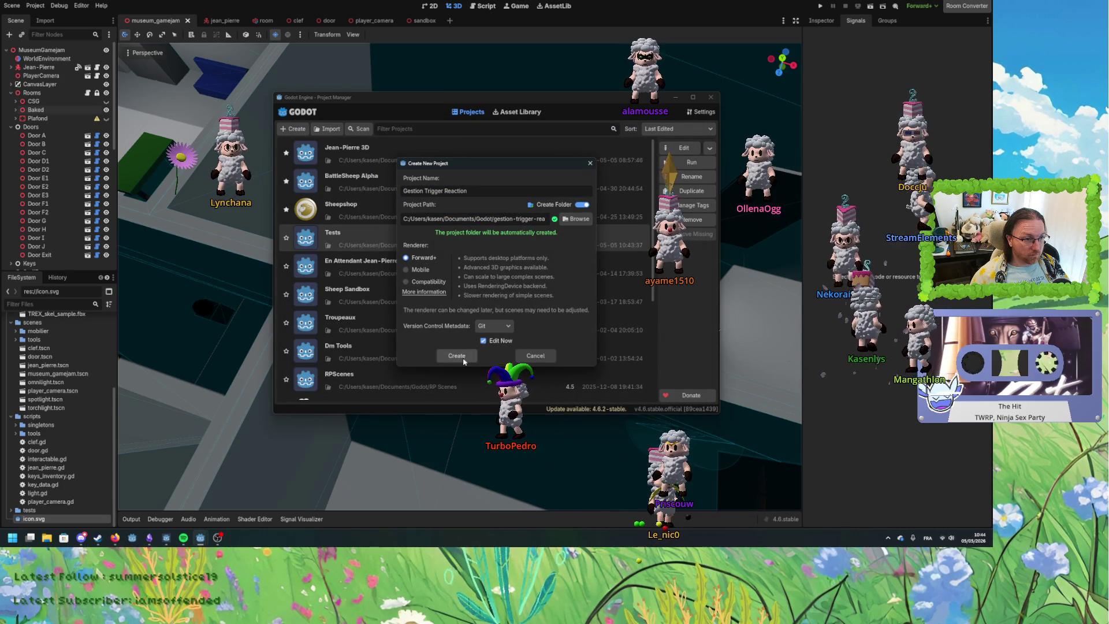
left_click(463, 359)
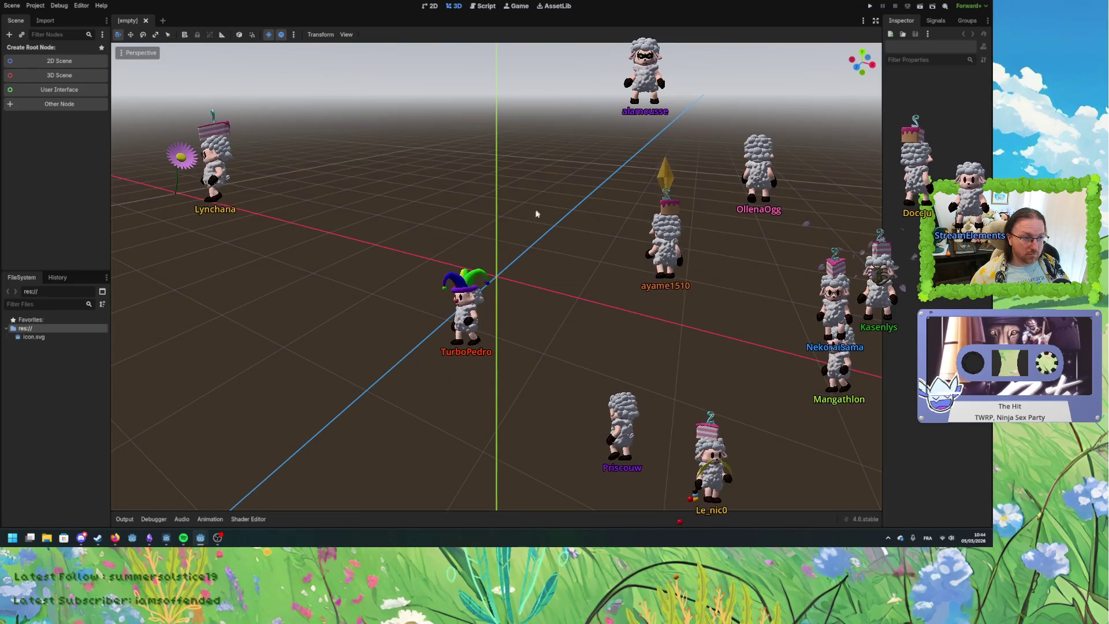
In the 2D workspace, create a 2D Scene root node (Main) and start saving it.
scroll(403, 304, "down", 3)
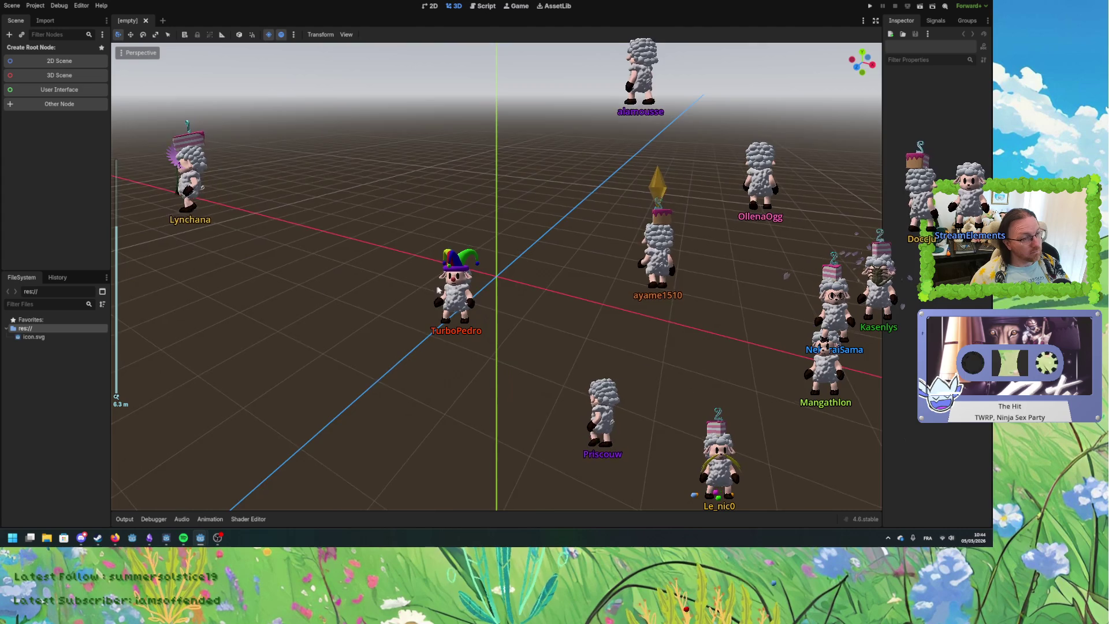
left_click(430, 5)
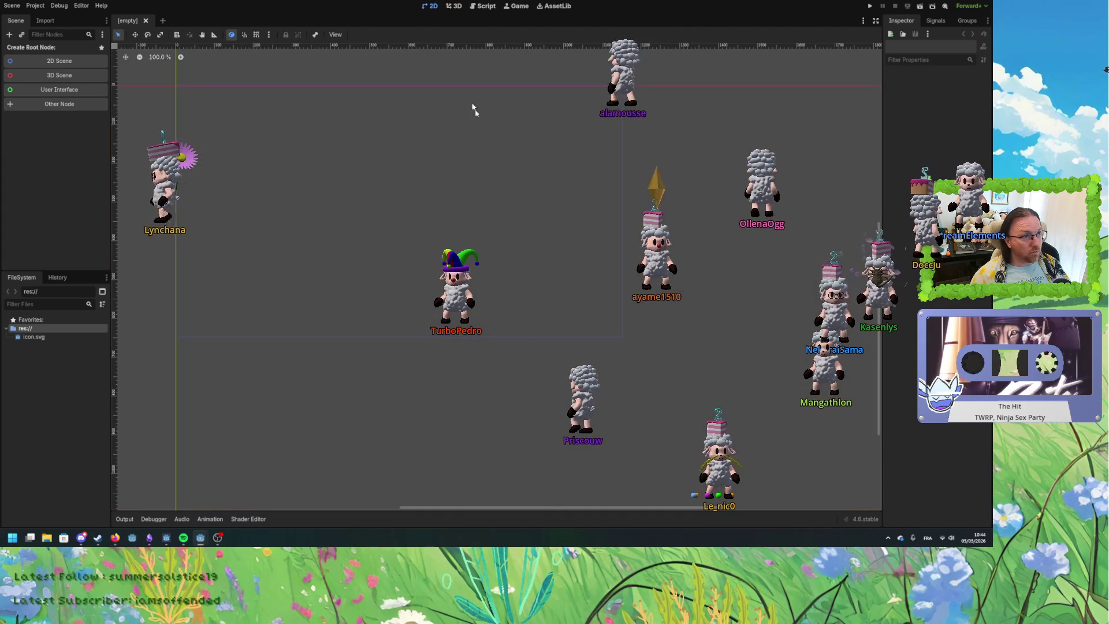
scroll(424, 216, "up", 4)
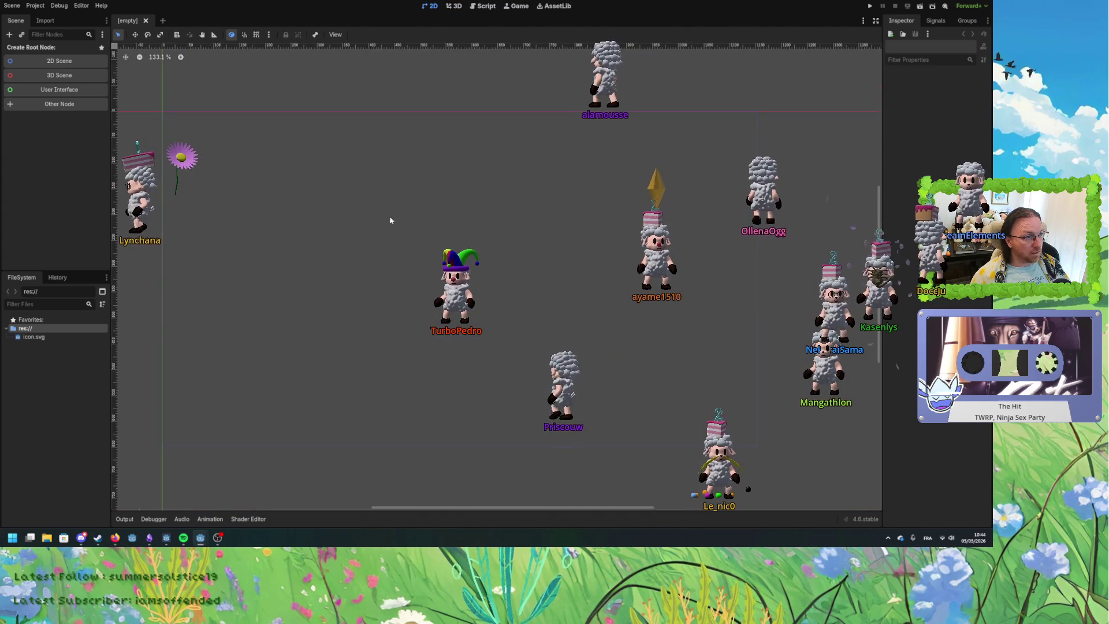
left_click(59, 61)
type("Main")
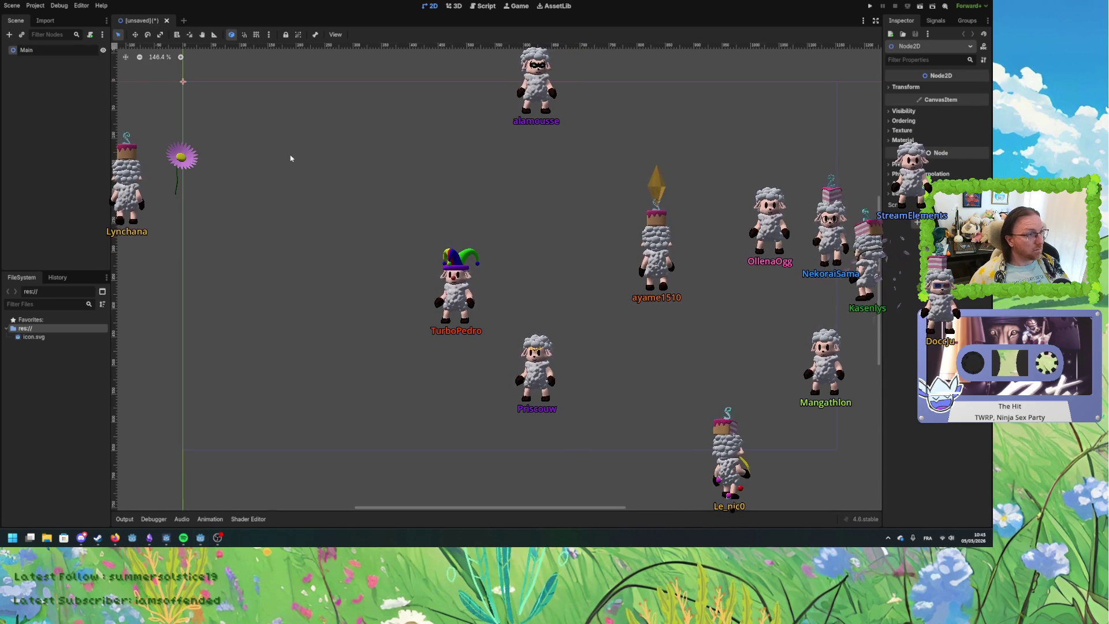
key("ctrl+s")
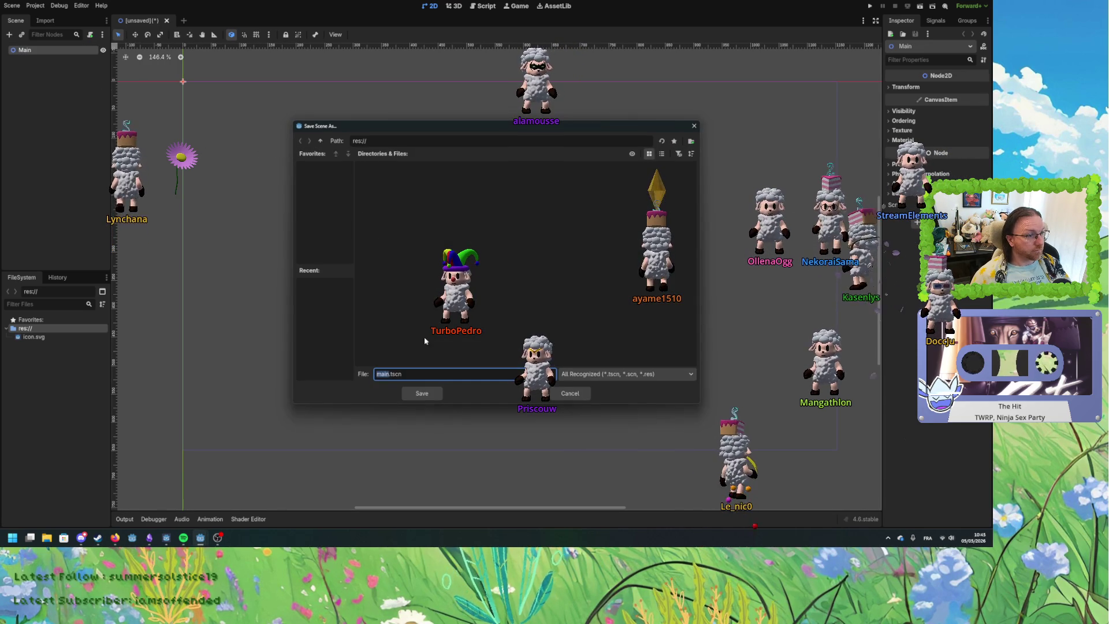
Confirm saving the scene as main.tscn, then deselect the Main node.
left_click(434, 396)
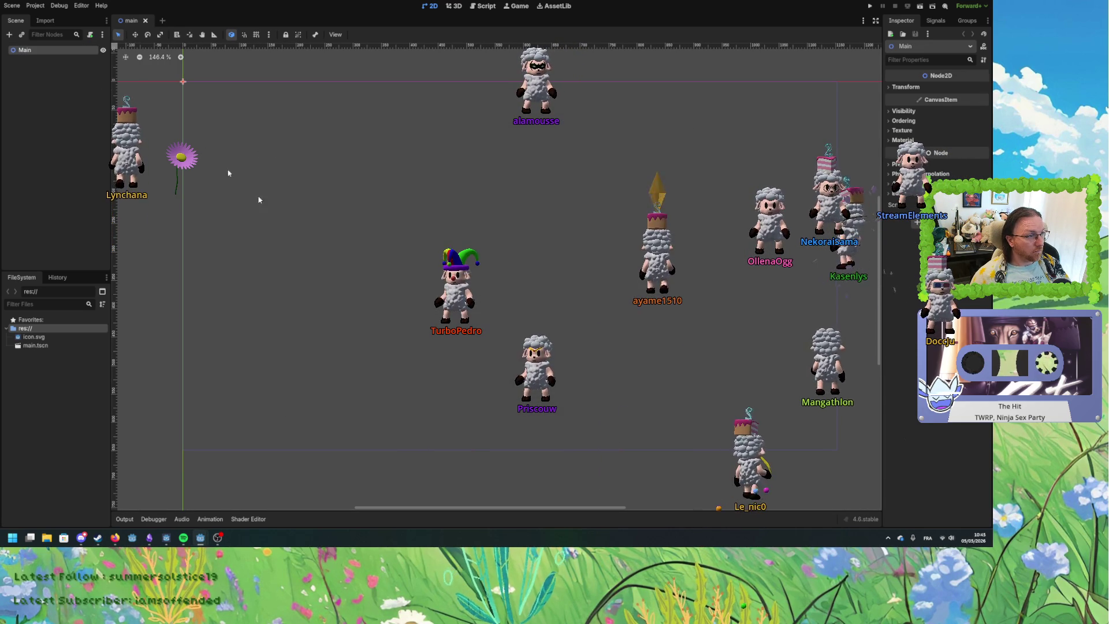
left_click(355, 175)
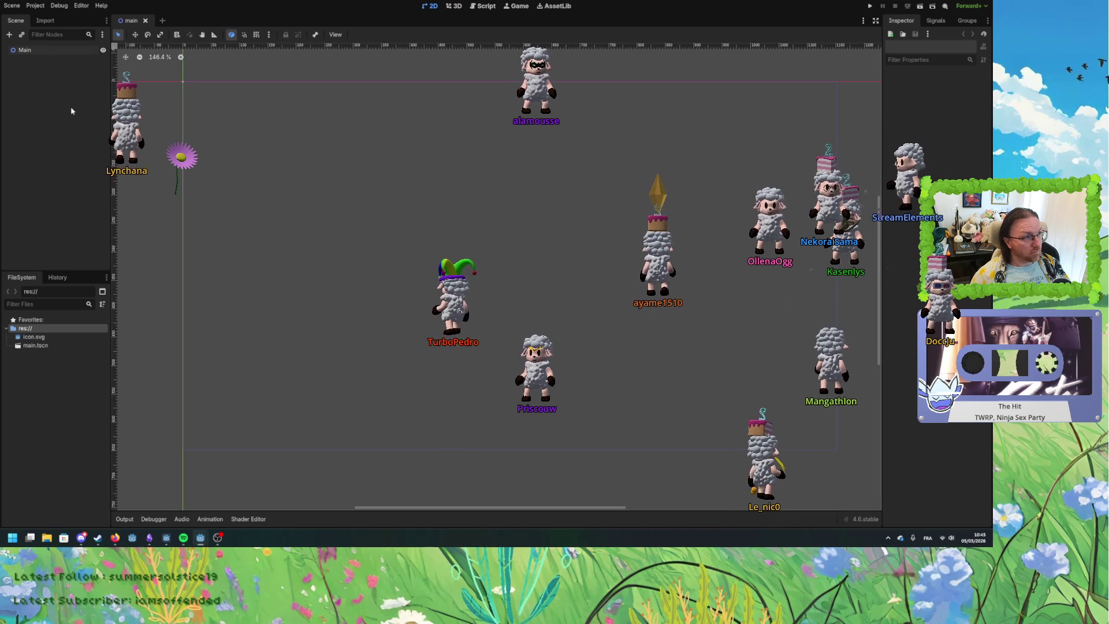
left_click(250, 190)
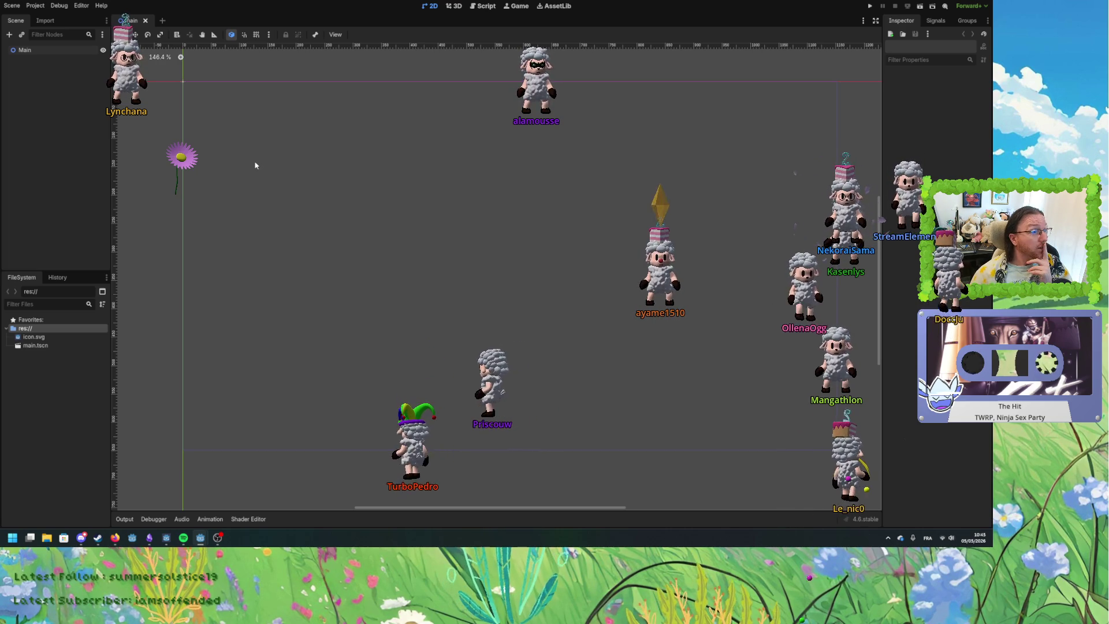
Add a Button under Main near the top-left, with text and node name 'Bouton 1'.
left_click(245, 139)
type("bouton")
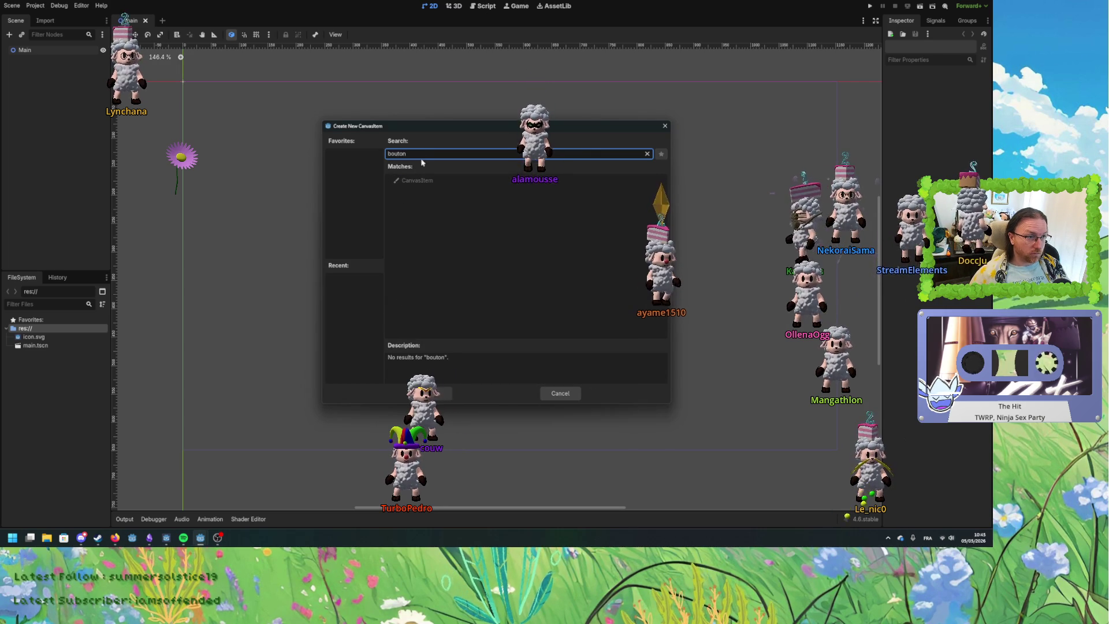
type("button")
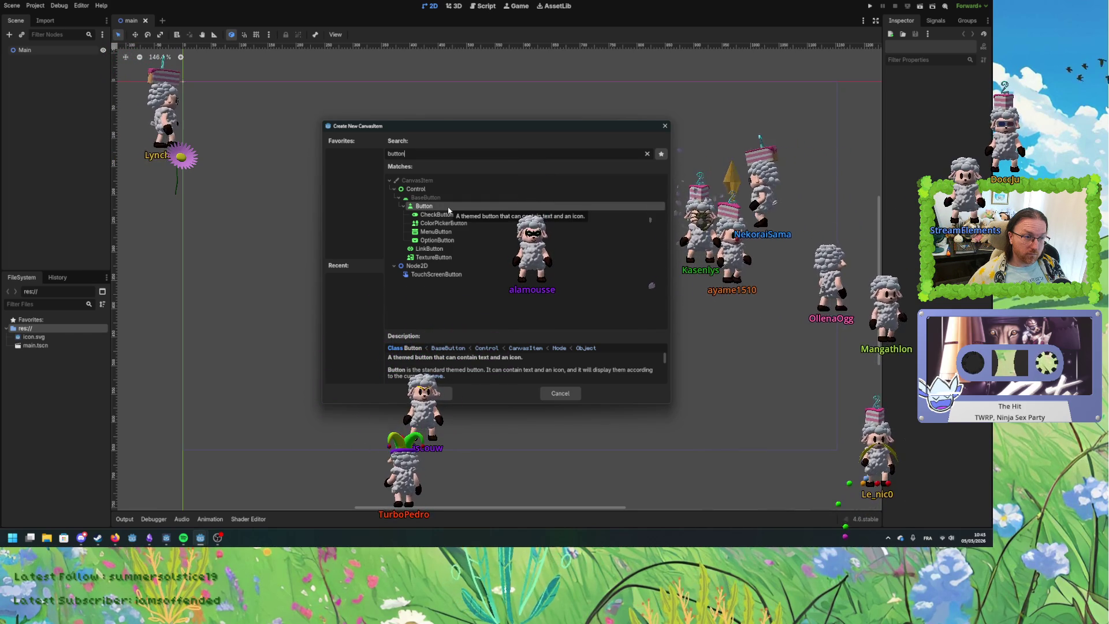
double_click(449, 207)
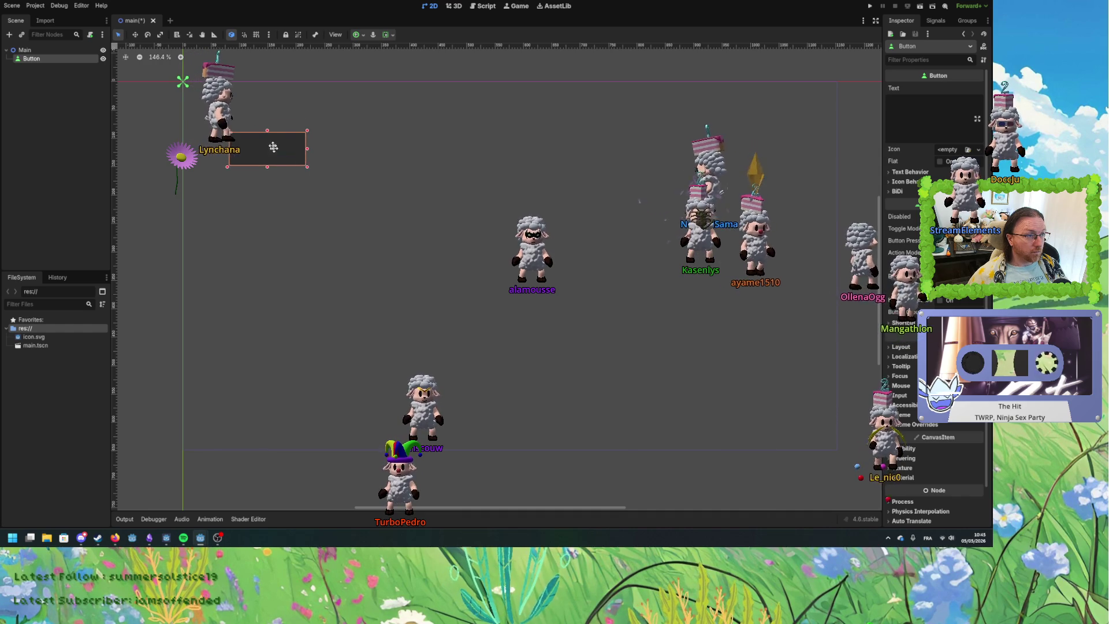
left_click_drag(273, 147, 245, 117)
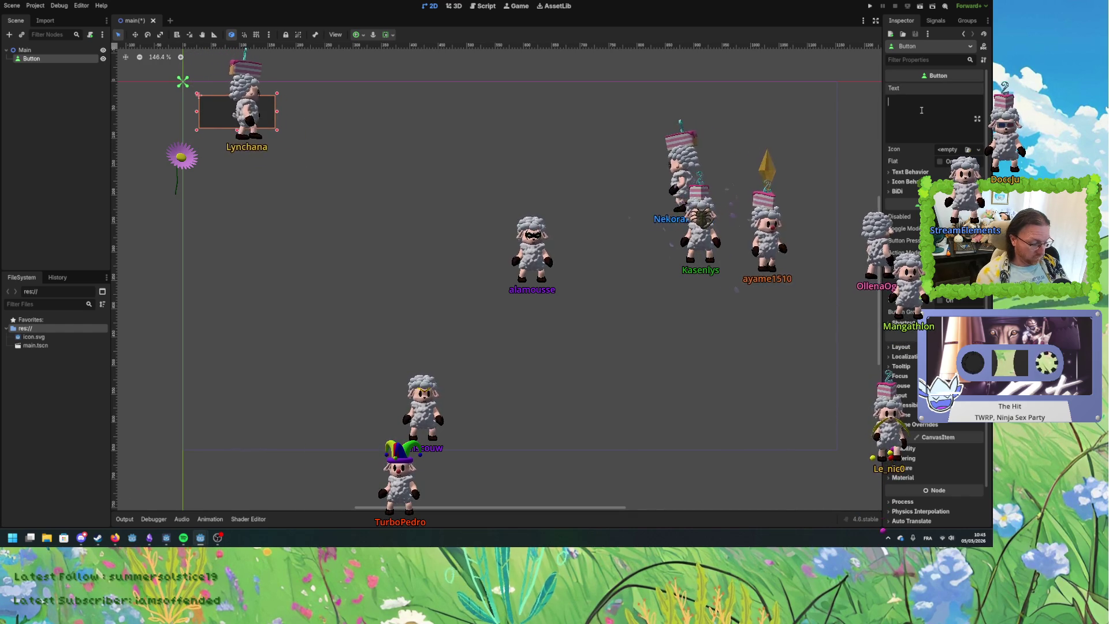
type("Bouton 1")
key("Return")
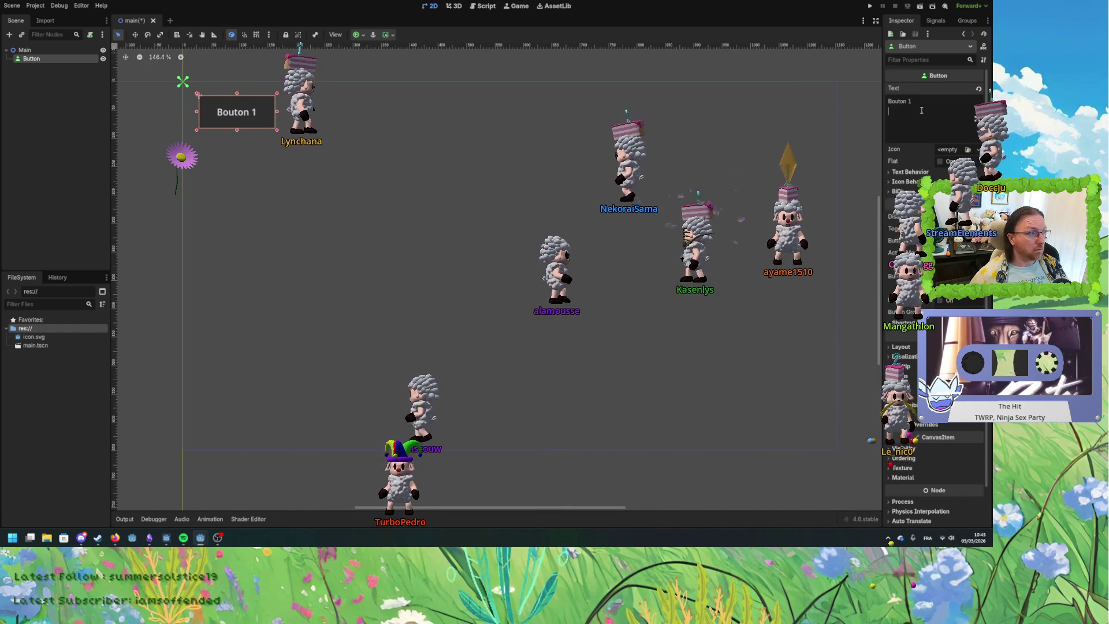
double_click(43, 58)
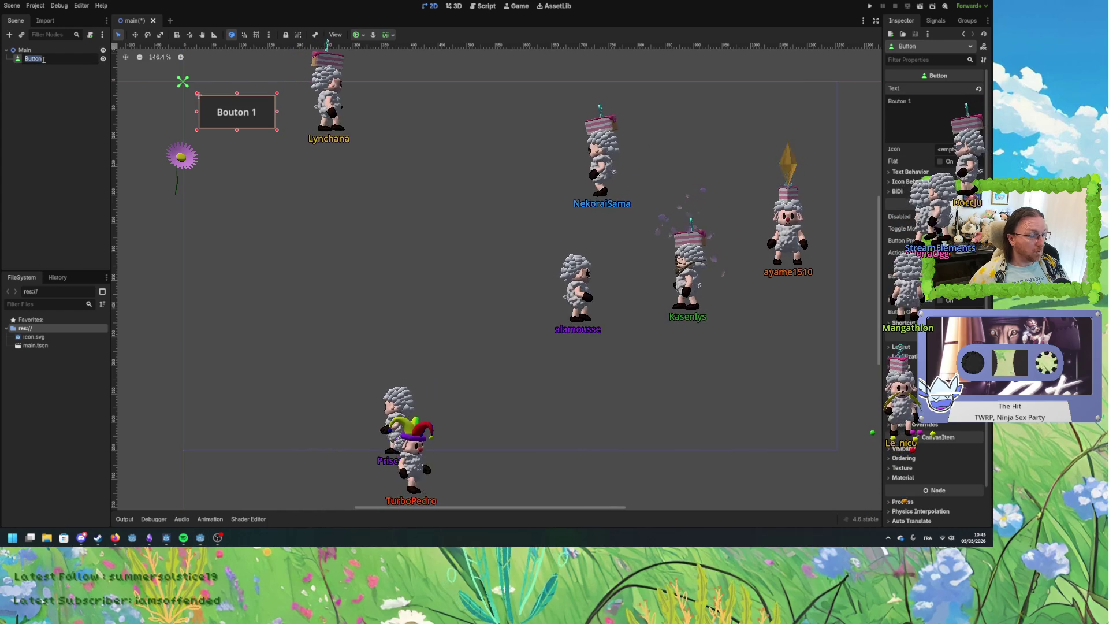
type("Bouton 1")
key("Return")
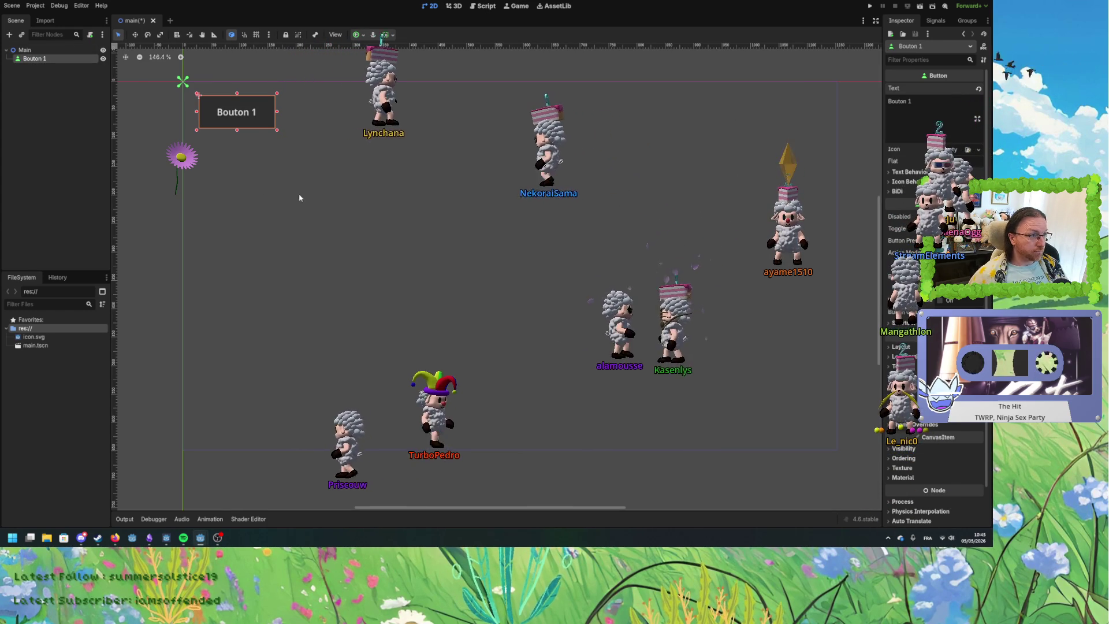
Start adding a node from the canvas context menu and pick Node2D in the type list.
left_click(456, 187)
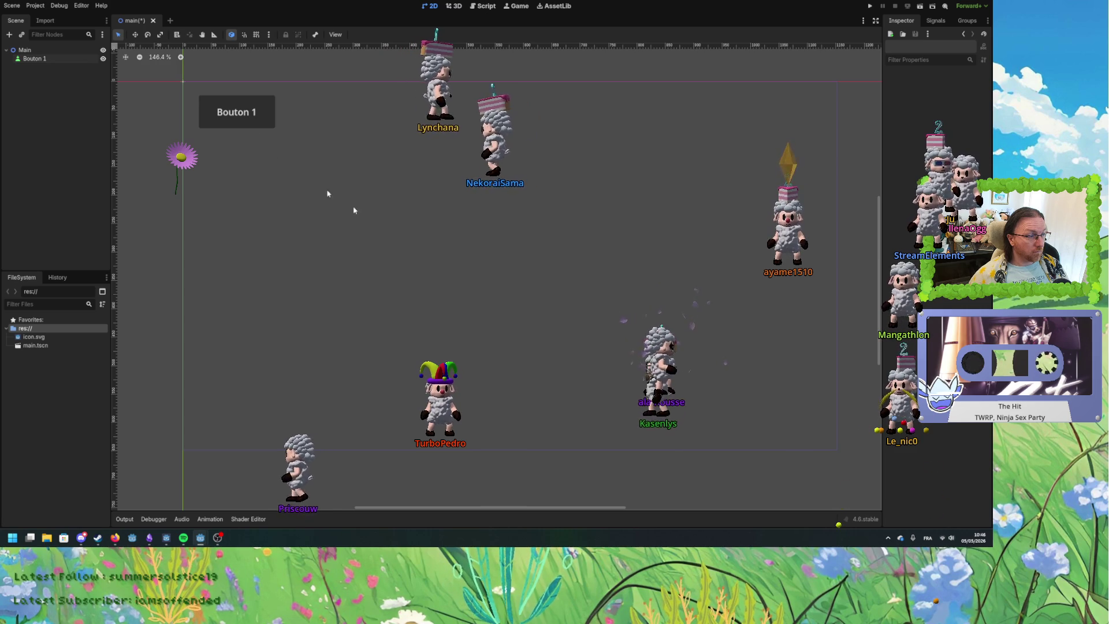
right_click(366, 191)
left_click(384, 194)
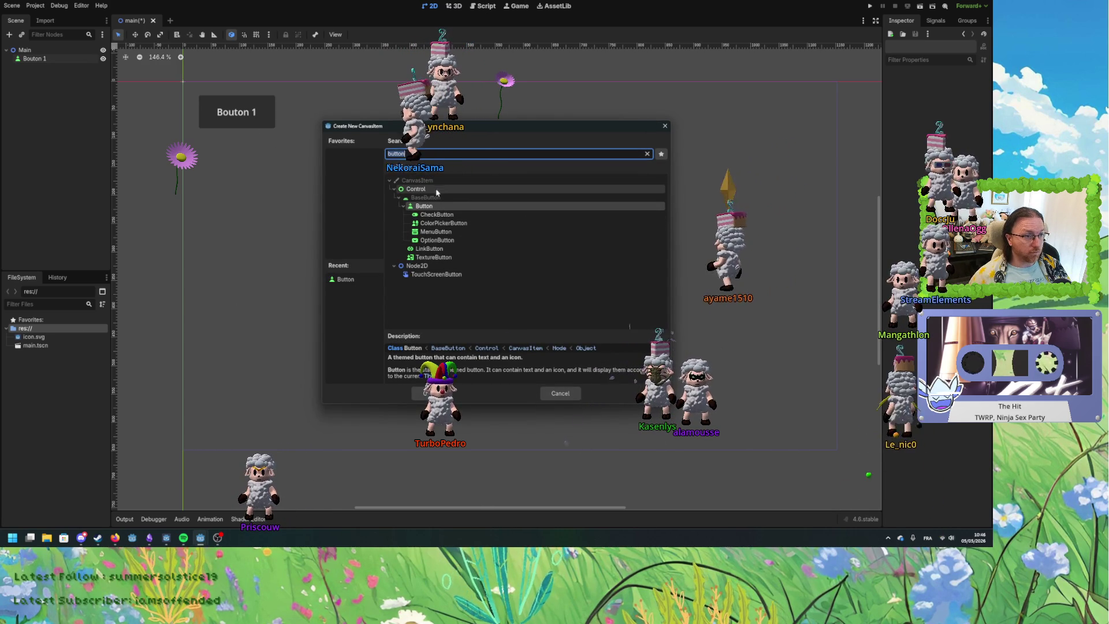
key("BackSpace")
left_click(393, 191)
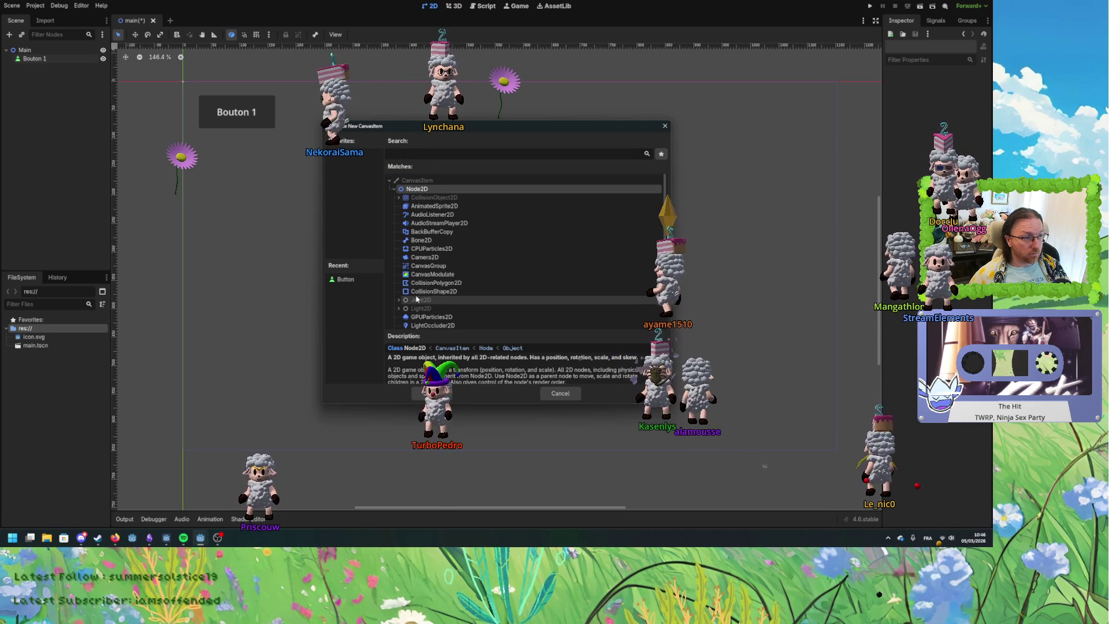
Cancel node creation, drag icon.svg into the viewport as an Icon sprite, and move Bouton 1.
scroll(454, 266, "down", 2)
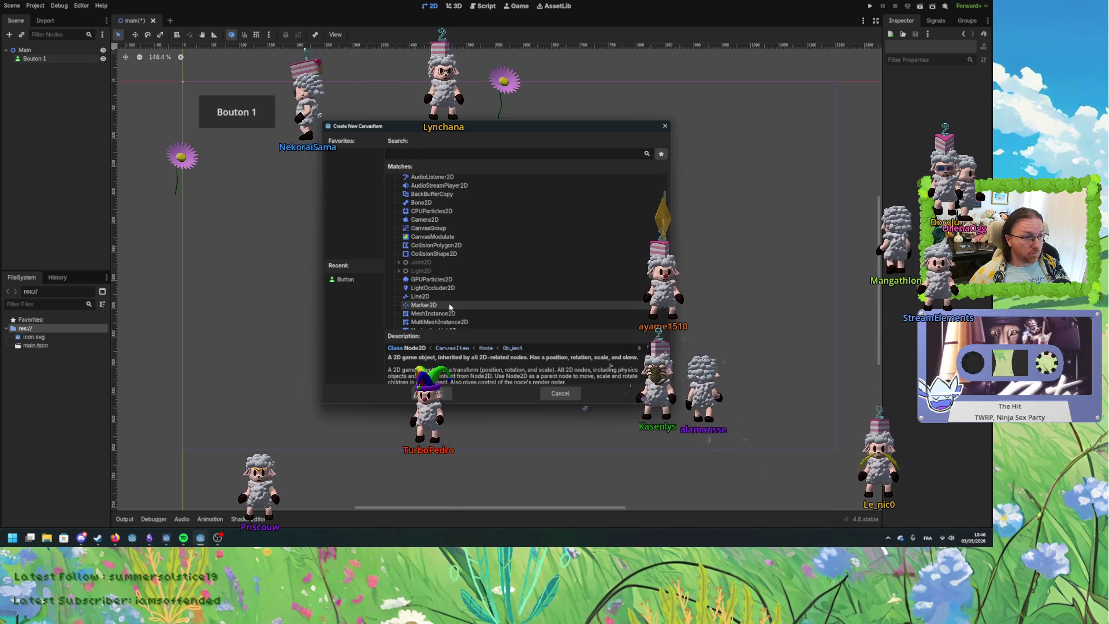
scroll(449, 306, "down", 1)
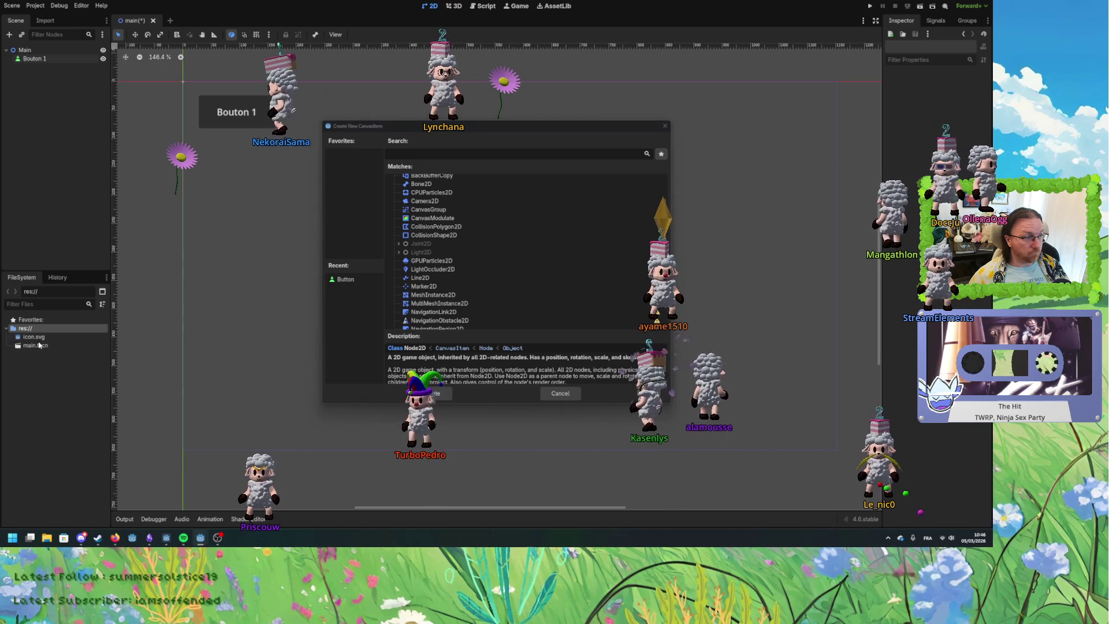
key("Escape")
mouse_move(42, 335)
left_mouse_down()
mouse_move(185, 322)
mouse_move(697, 173)
mouse_move(614, 153)
left_mouse_up()
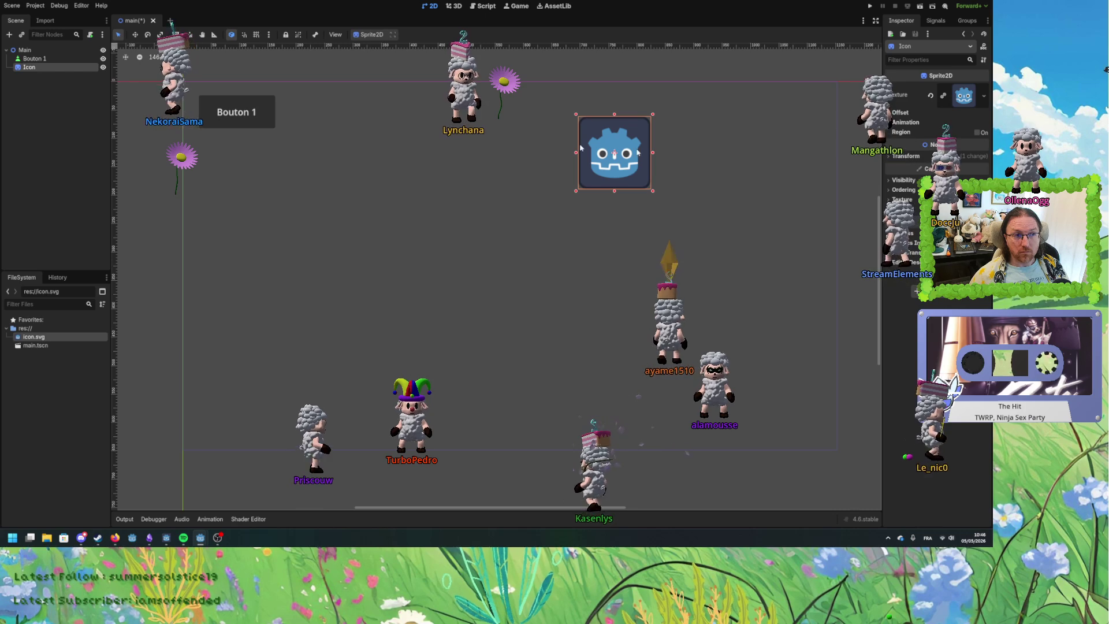
mouse_move(239, 115)
left_mouse_down()
mouse_move(257, 147)
mouse_move(330, 177)
left_mouse_up()
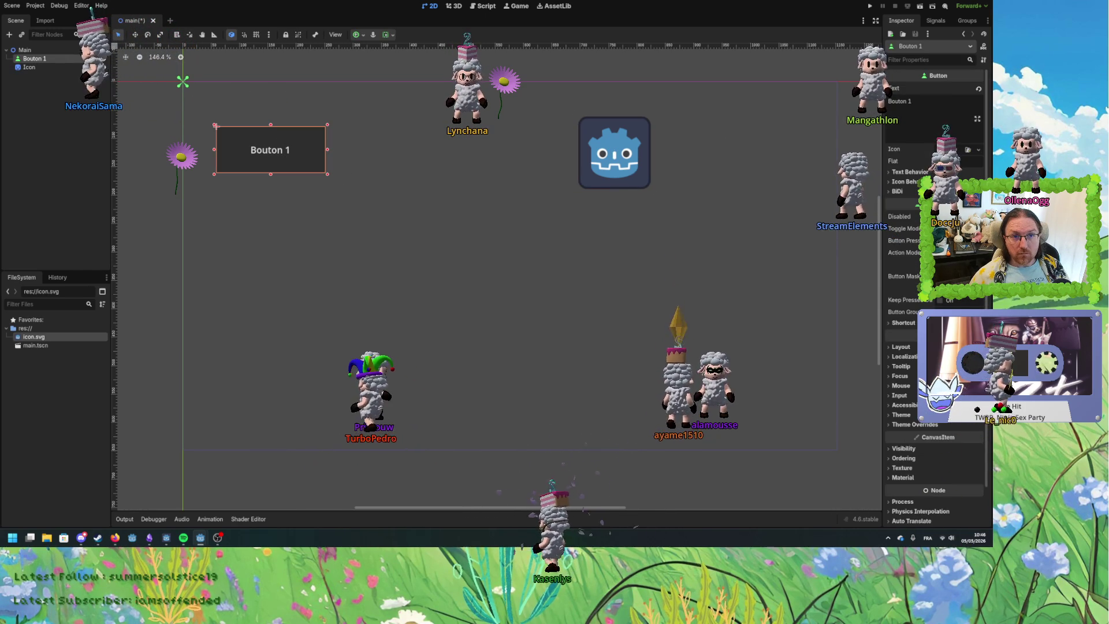
Open the connect dialog for Bouton 1's pressed signal, view Advanced options, cancel, then select Icon.
left_click(935, 20)
double_click(916, 76)
left_click(507, 365)
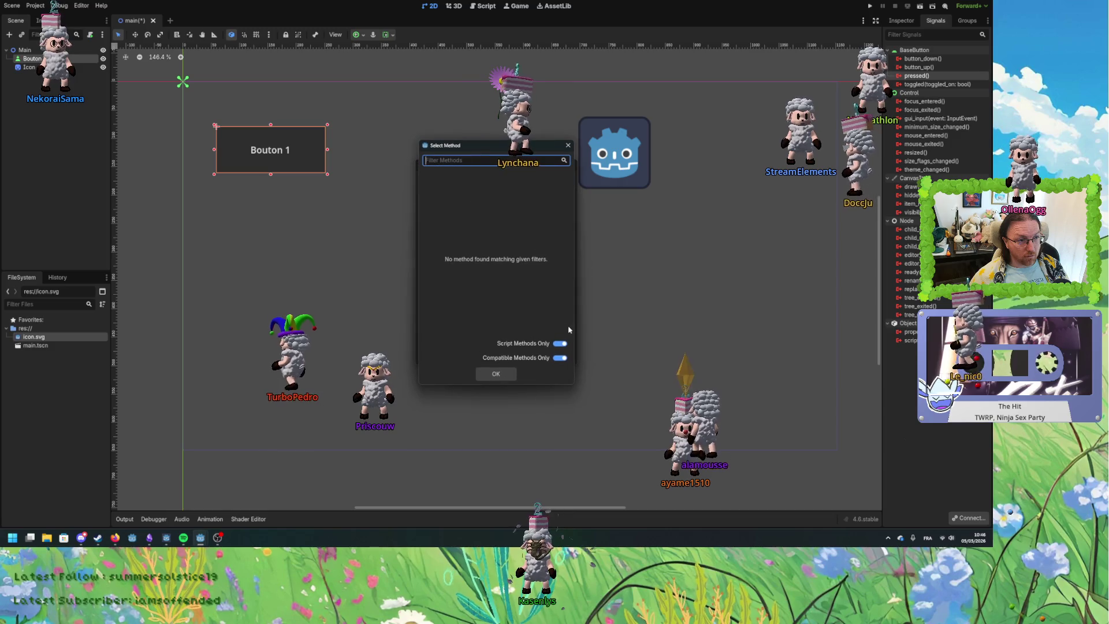
left_click(502, 373)
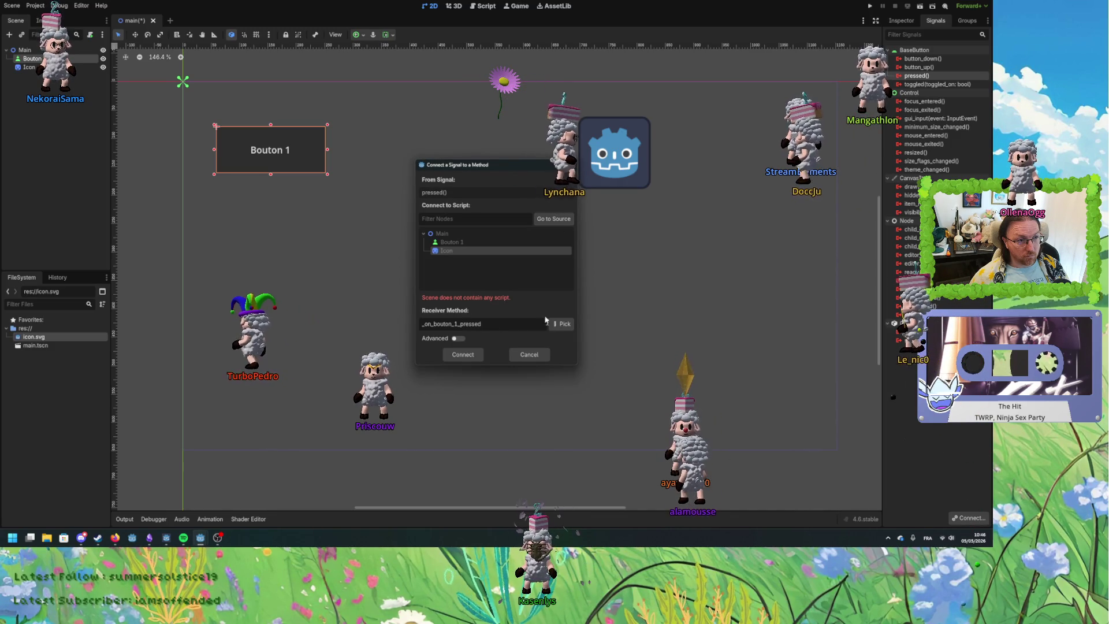
left_click(458, 338)
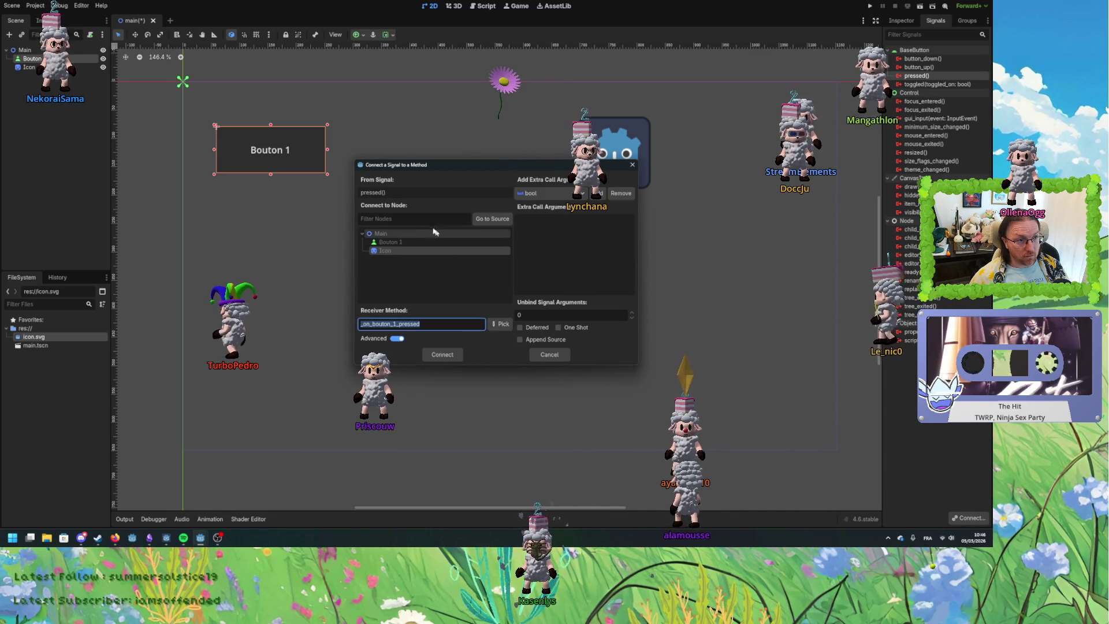
left_click(396, 250)
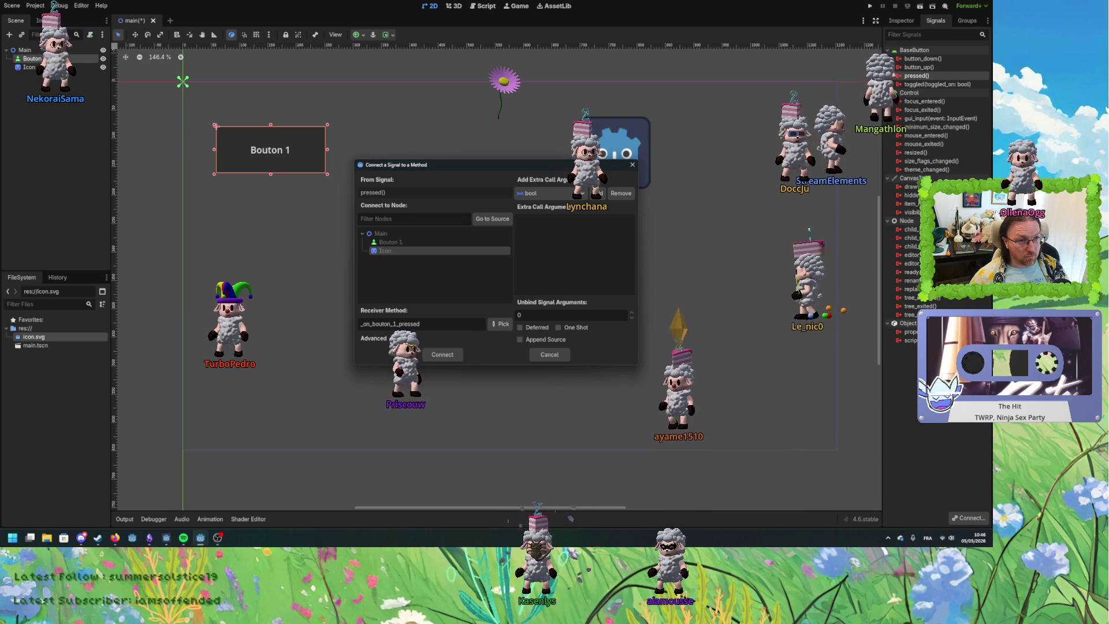
left_click(550, 354)
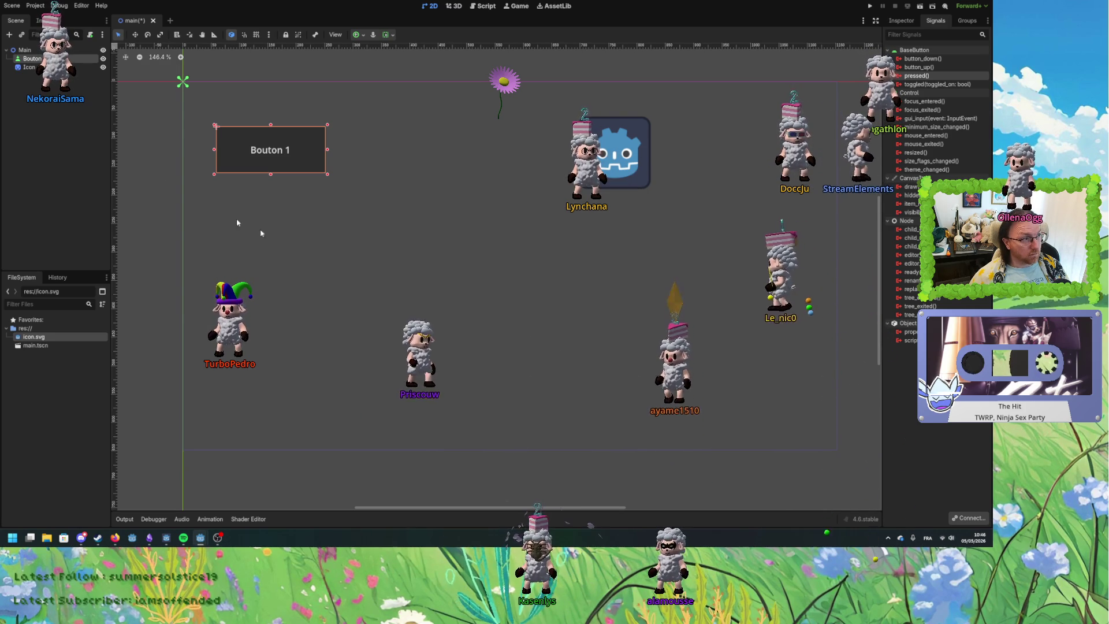
left_click(43, 67)
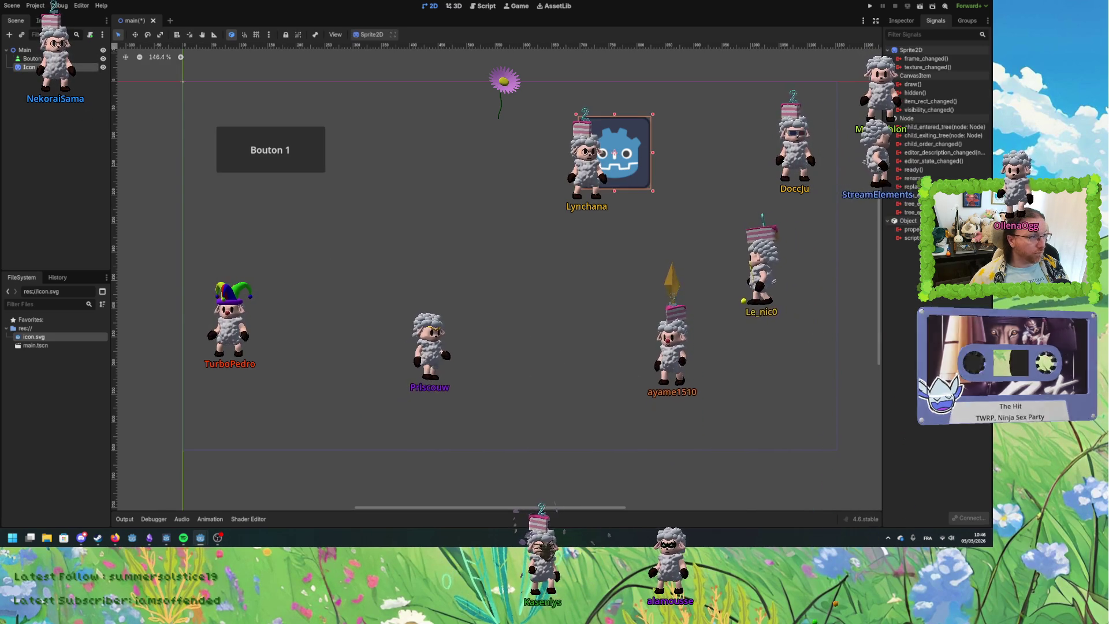
Attach a new built-in GDScript extending Sprite2D to the Icon sprite and save the scene.
right_click(47, 68)
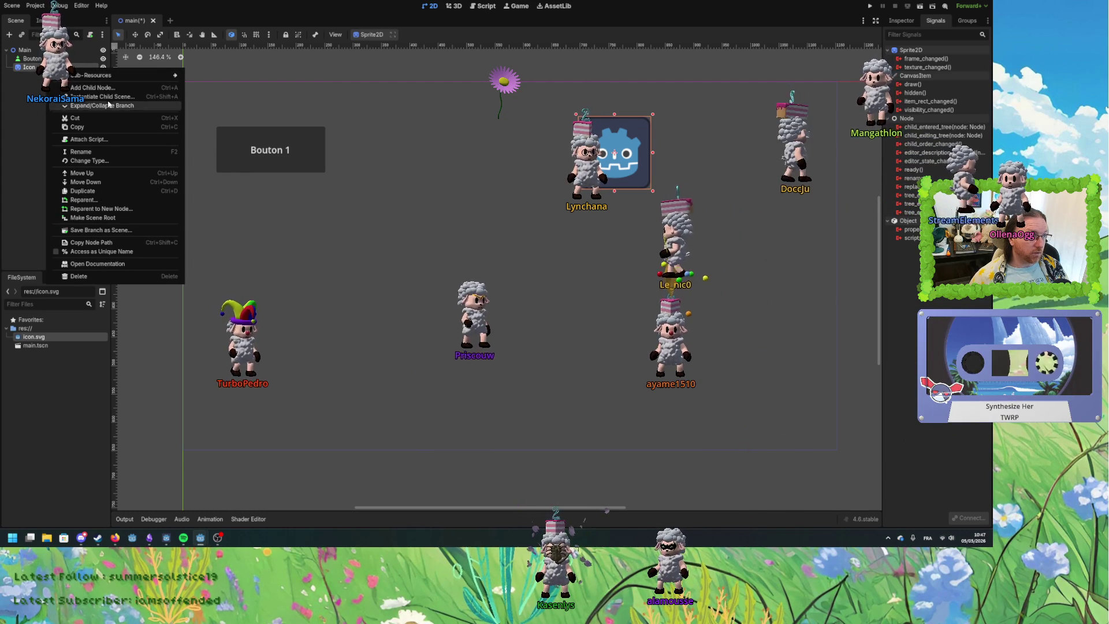
left_click(88, 139)
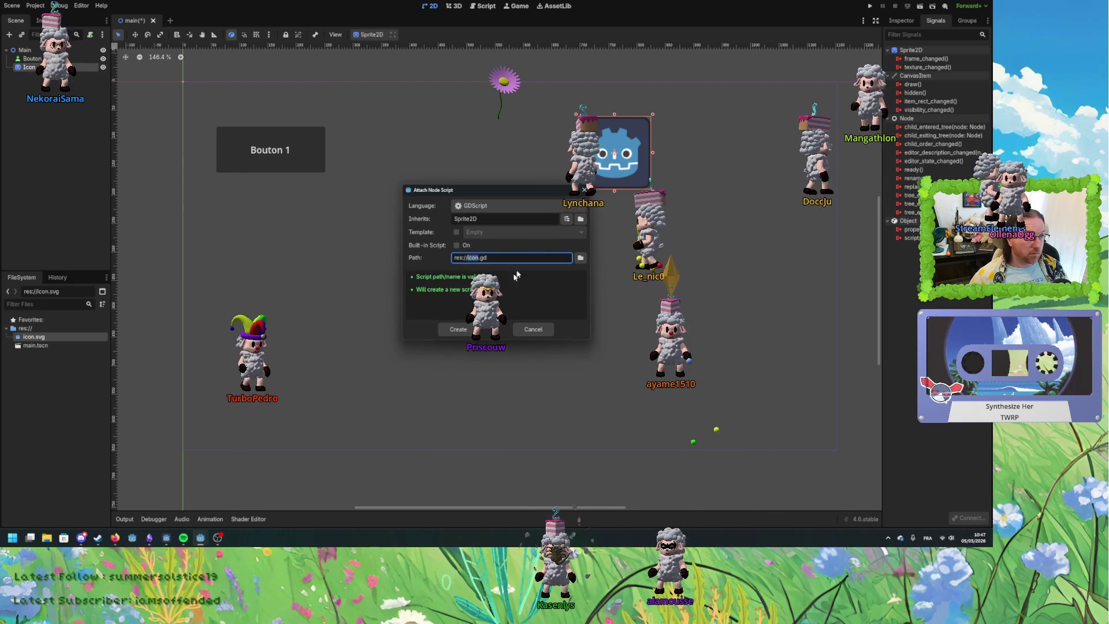
left_click(580, 258)
left_click(569, 394)
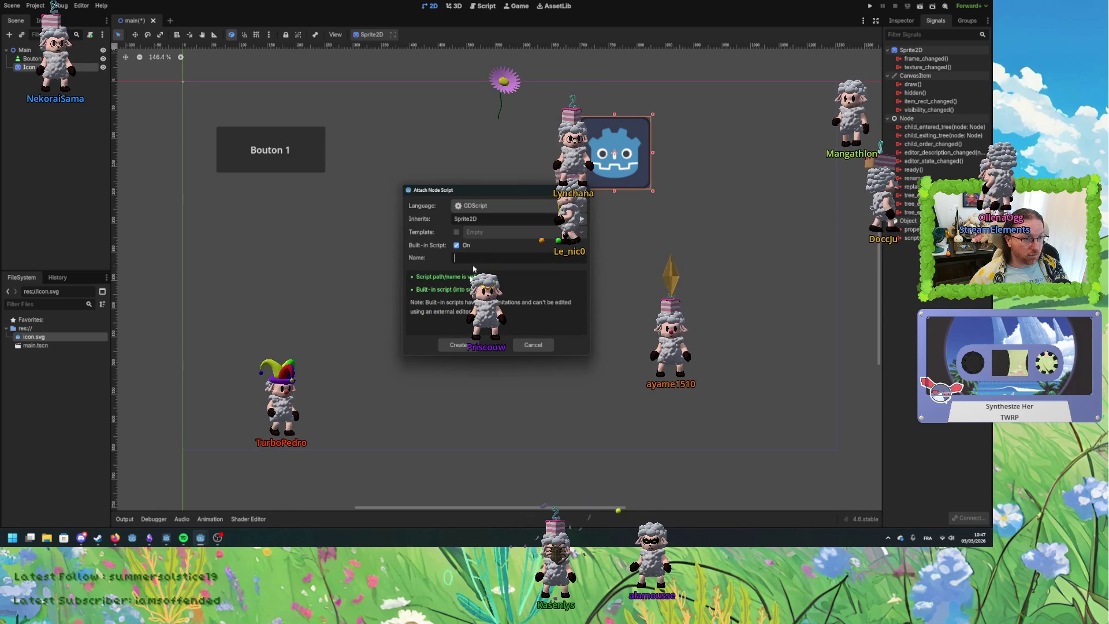
left_click(457, 346)
left_click(328, 123)
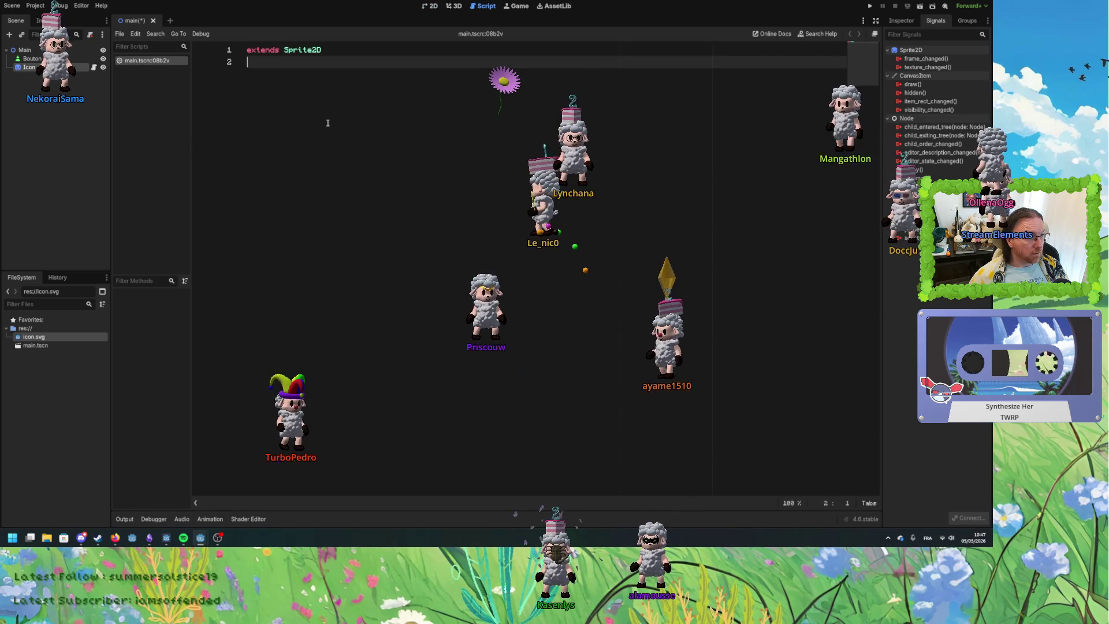
key("Return")
key("BackSpace")
key("ctrl+s")
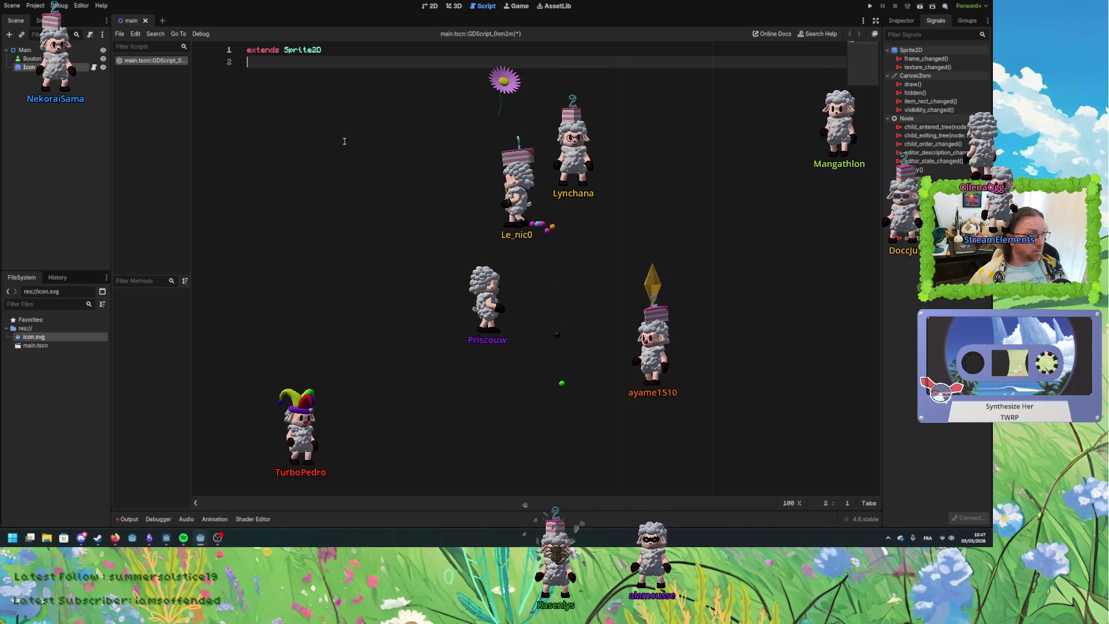
left_click(430, 7)
left_click(287, 152)
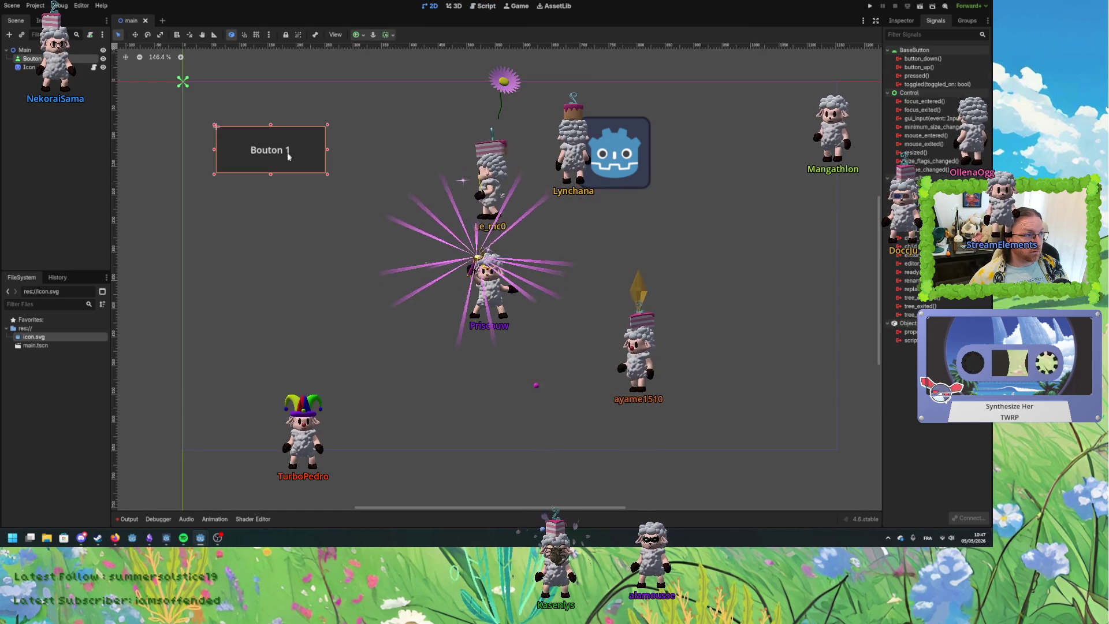
Connect Bouton 1's pressed signal to the Icon node, creating its _on_bouton_1_pressed handler.
double_click(930, 78)
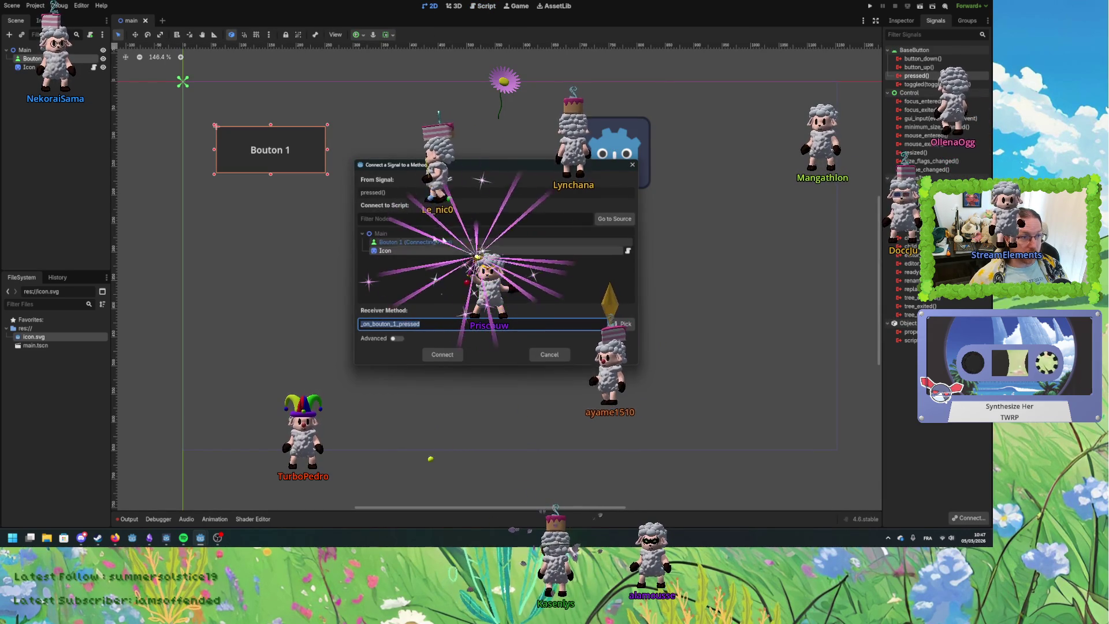
left_click(408, 250)
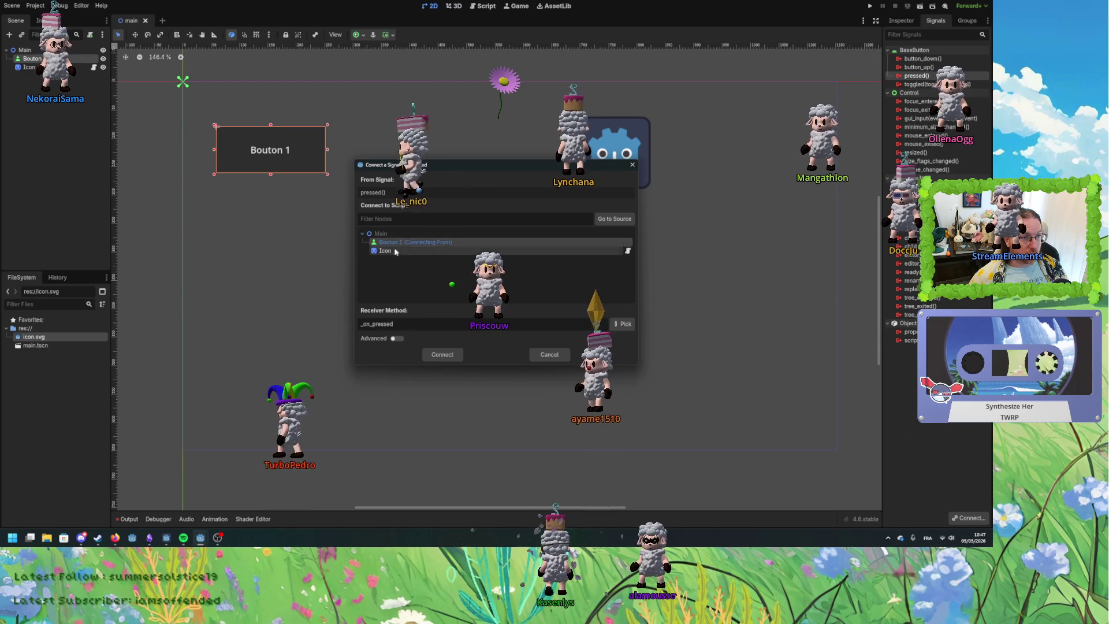
left_click(446, 358)
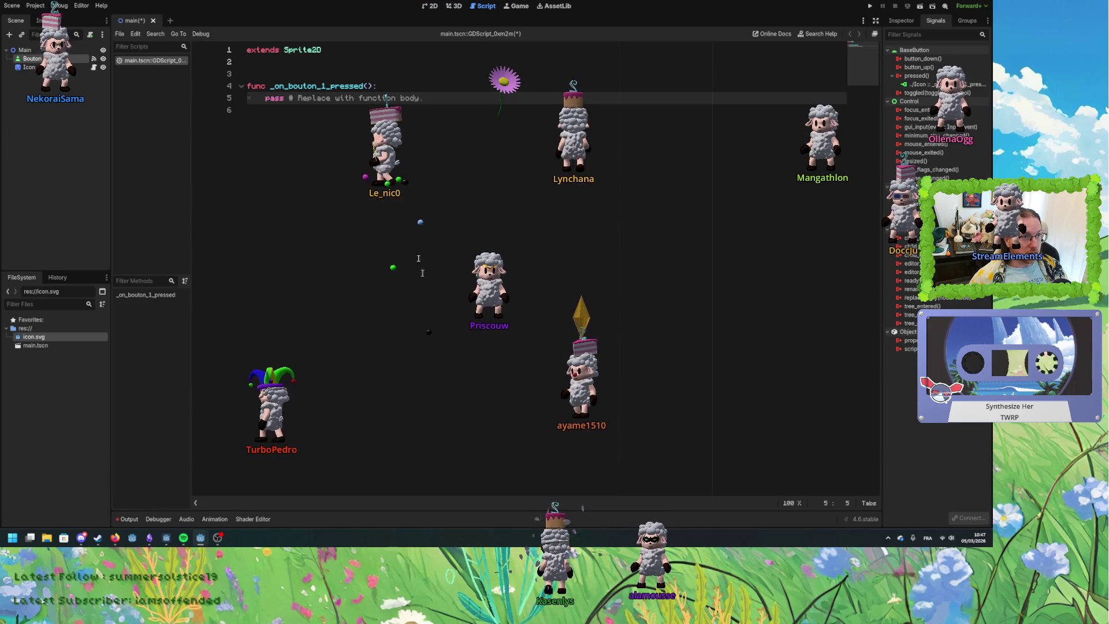
Replace the handler's pass with modulate = Color.RED and save the script.
key("shift+End")
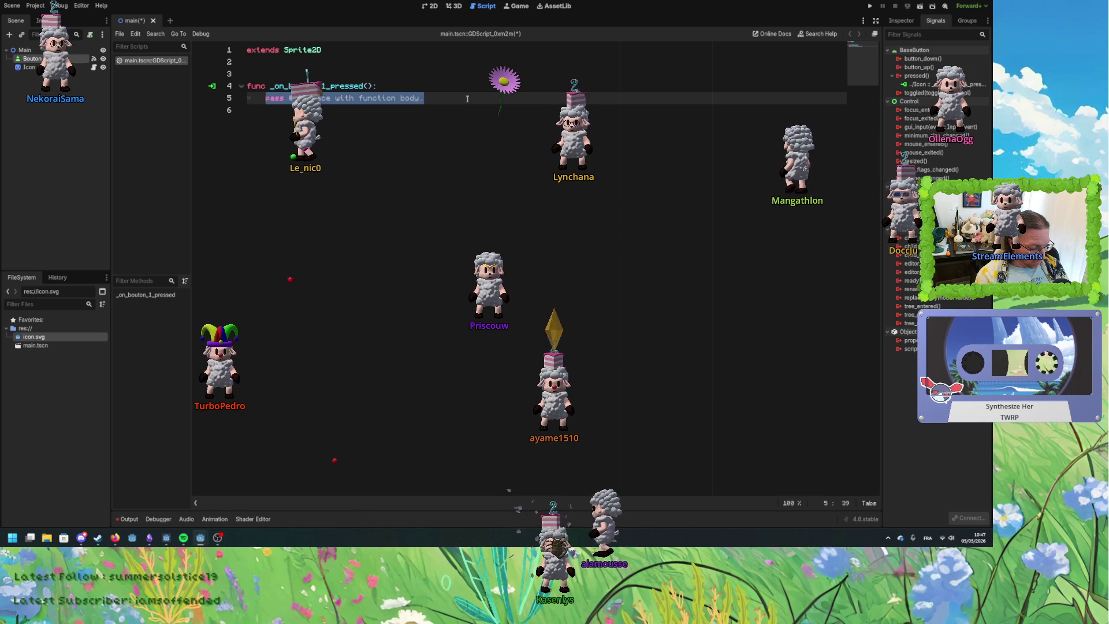
type("el")
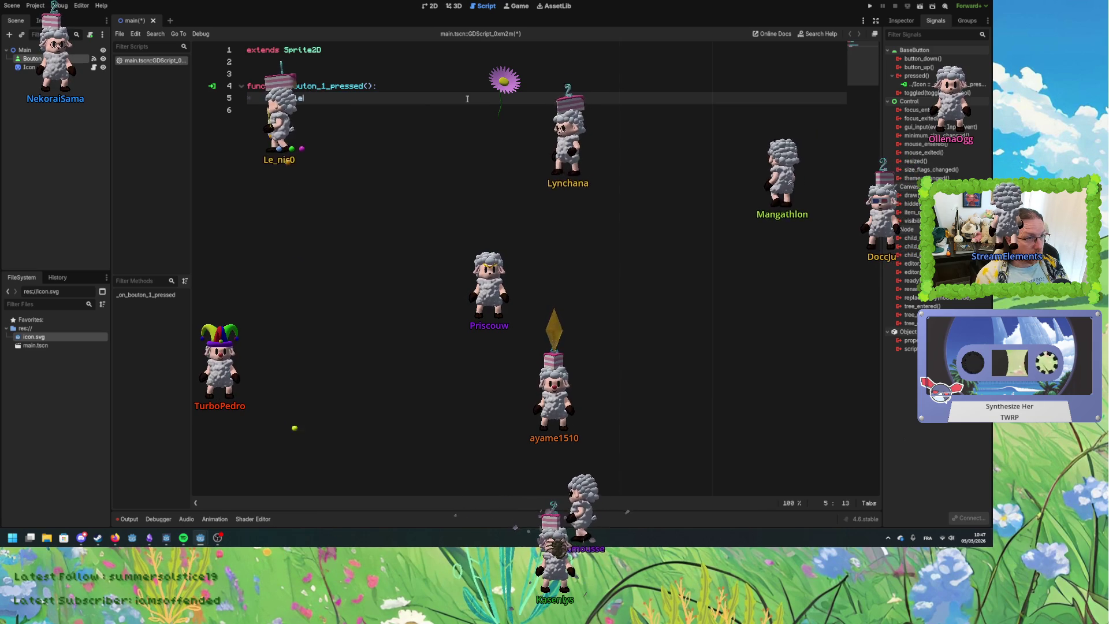
type("ate = ")
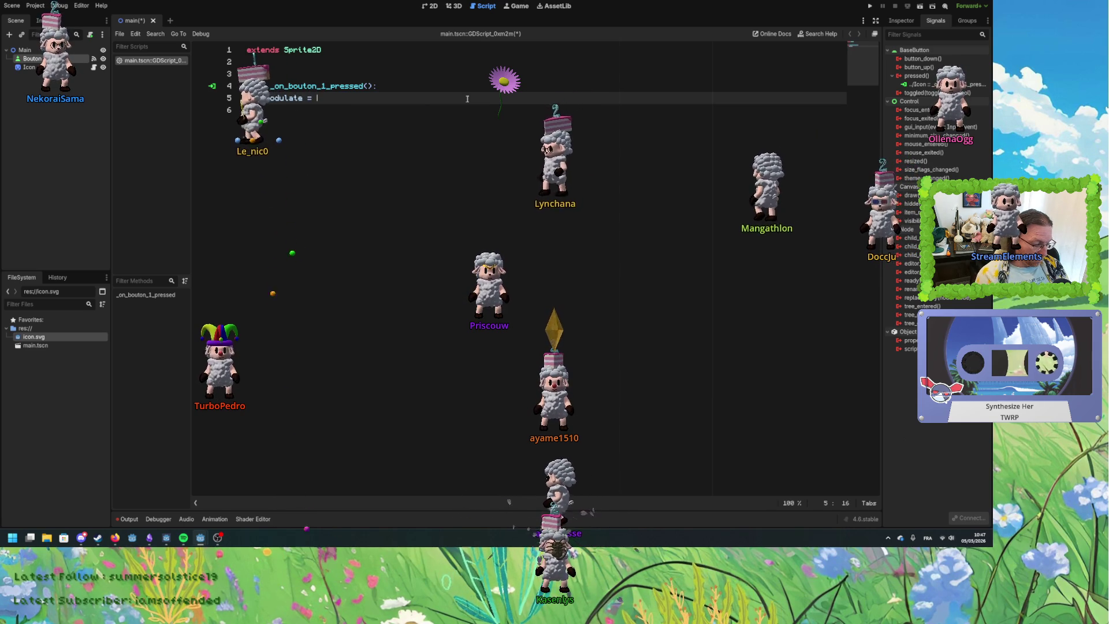
type("Color.RO")
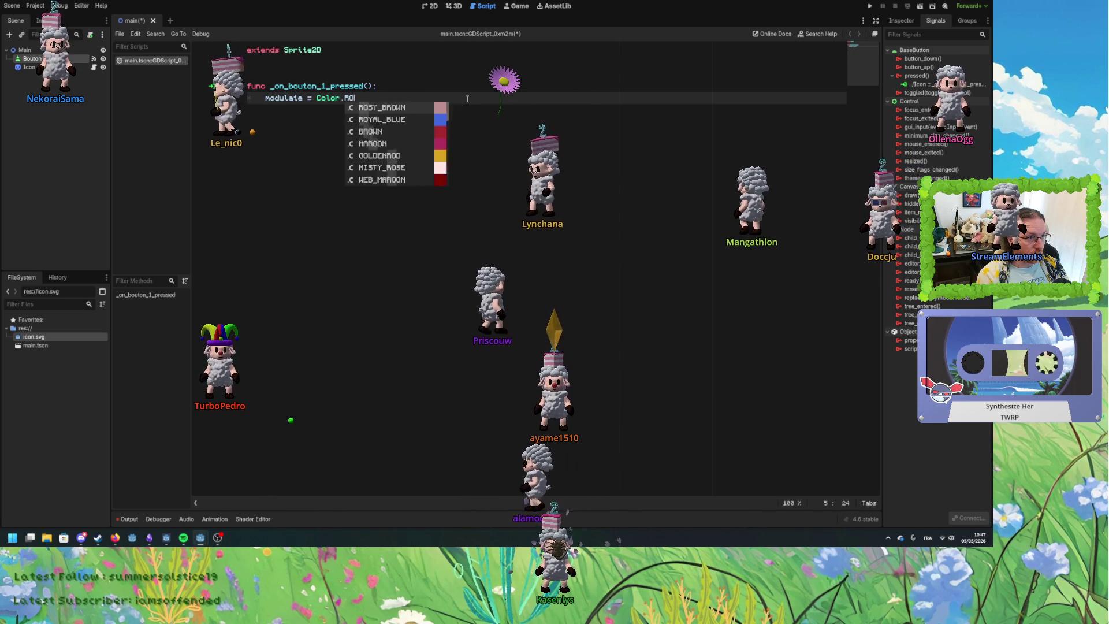
key("BackSpace")
type("ED")
key("Escape")
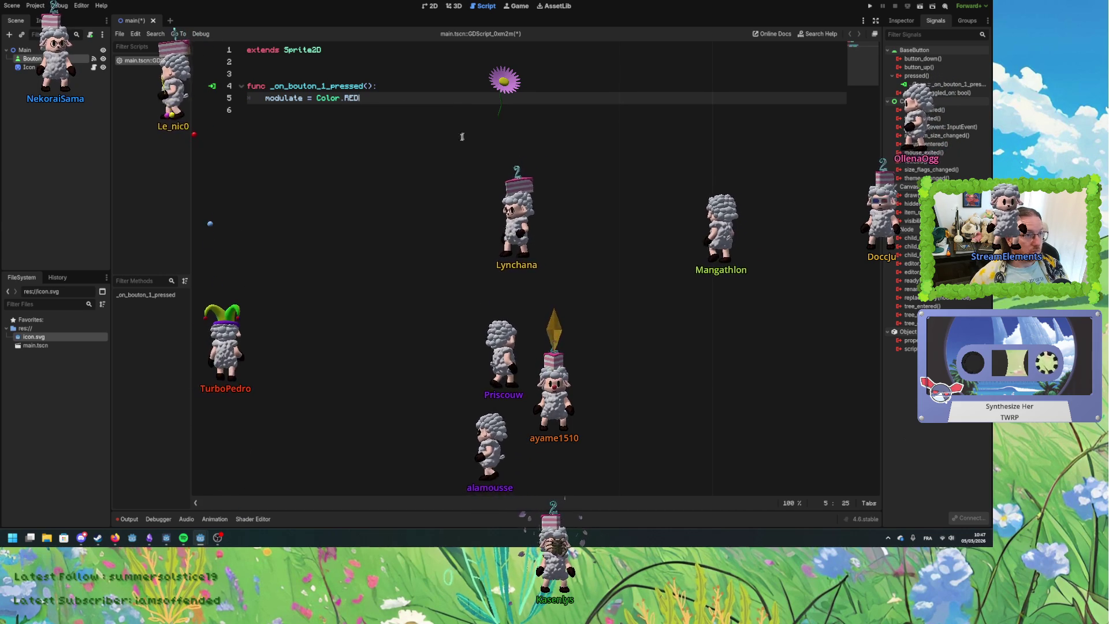
left_click(461, 136)
key("ctrl+s")
left_click(457, 6)
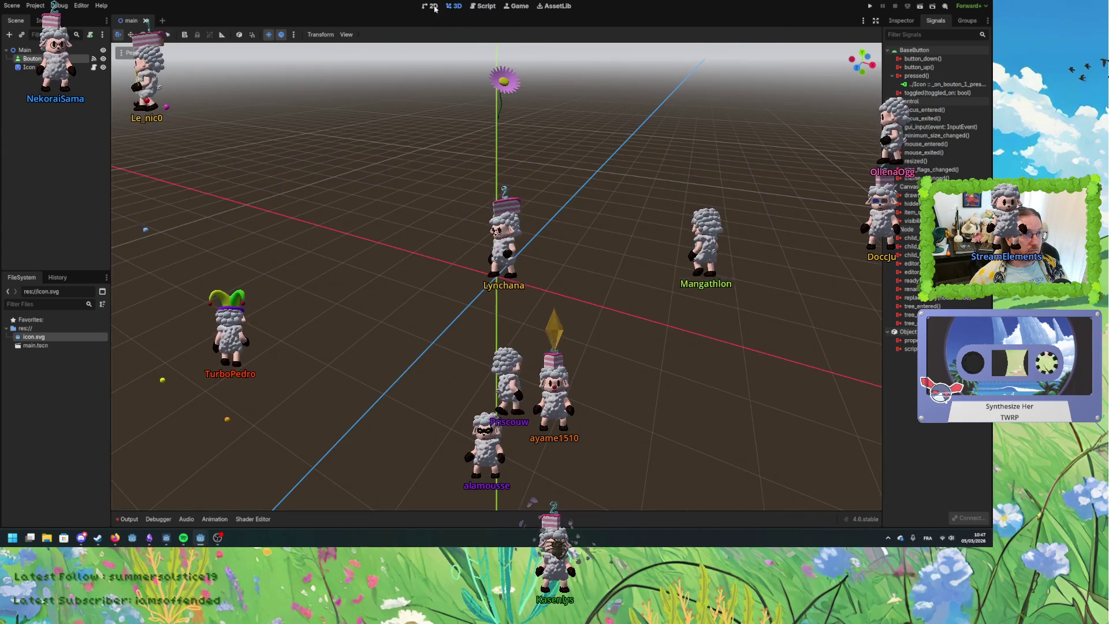
Run the game with F5, make main the project's main scene, and test Bouton 1.
left_click(430, 6)
key("F5")
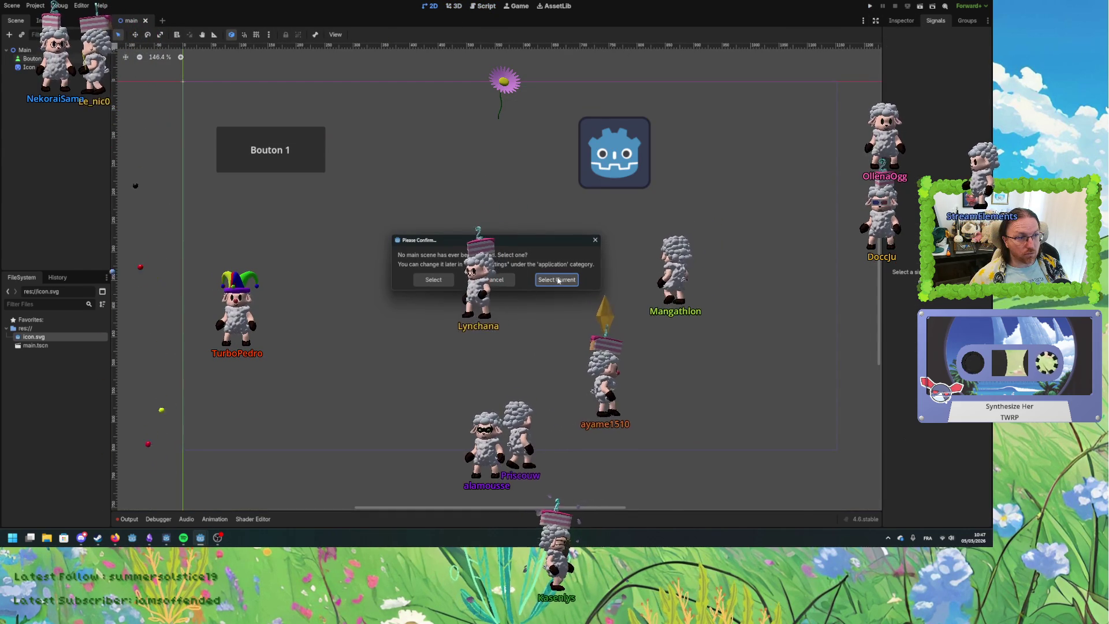
key("Return")
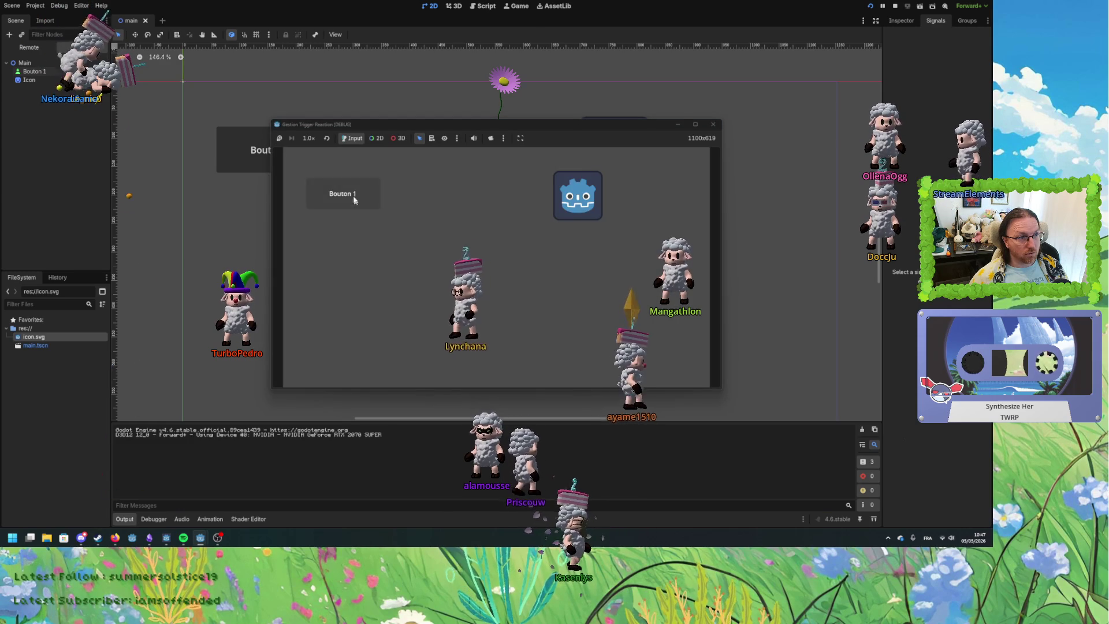
left_click(351, 196)
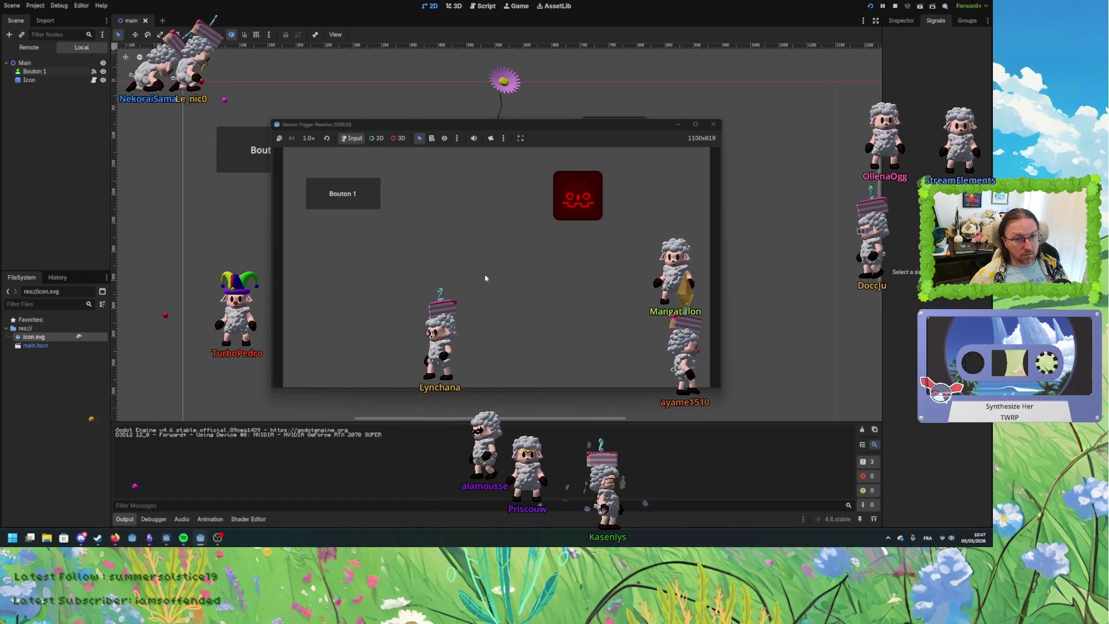
left_click(714, 126)
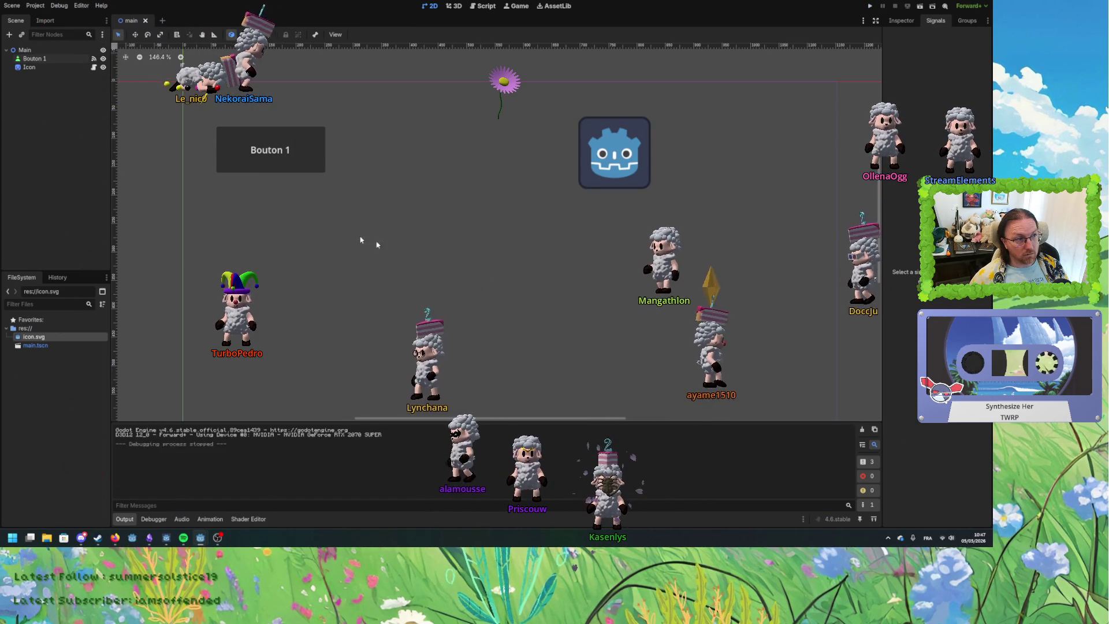
Rerun the game, click Bouton 1 again to check the icon turns red, then close it.
left_click(290, 158)
left_click(869, 4)
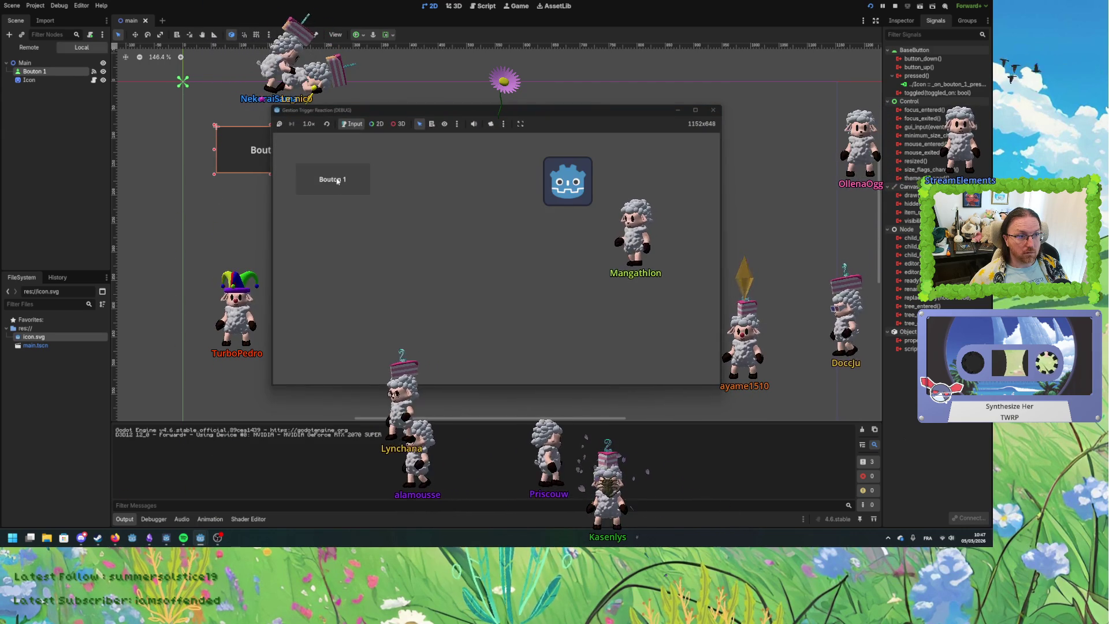
left_click(333, 179)
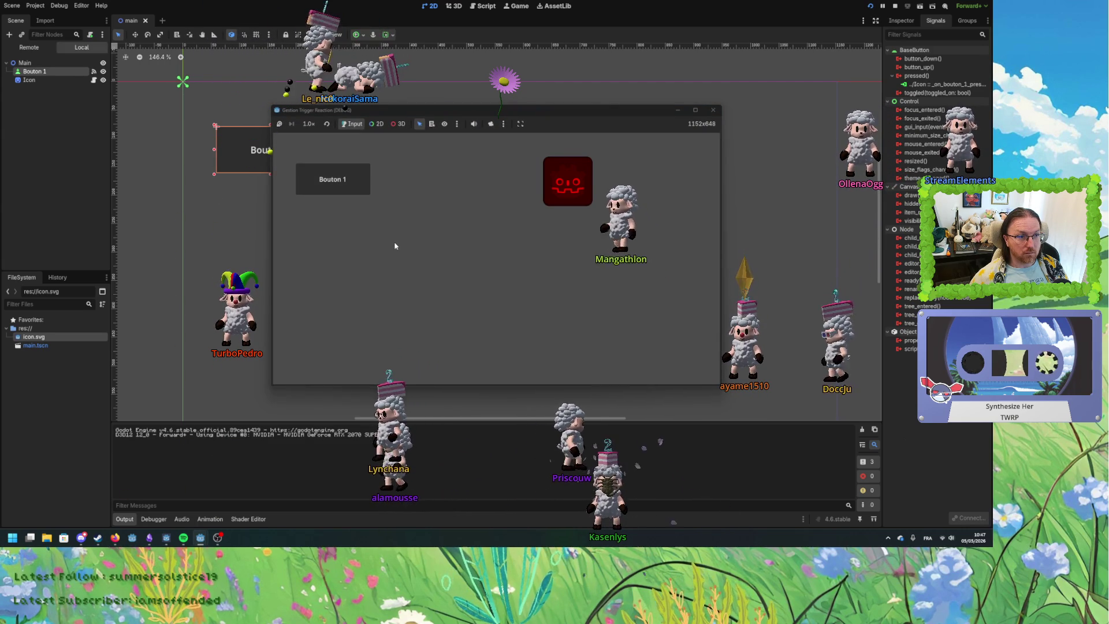
left_click(719, 111)
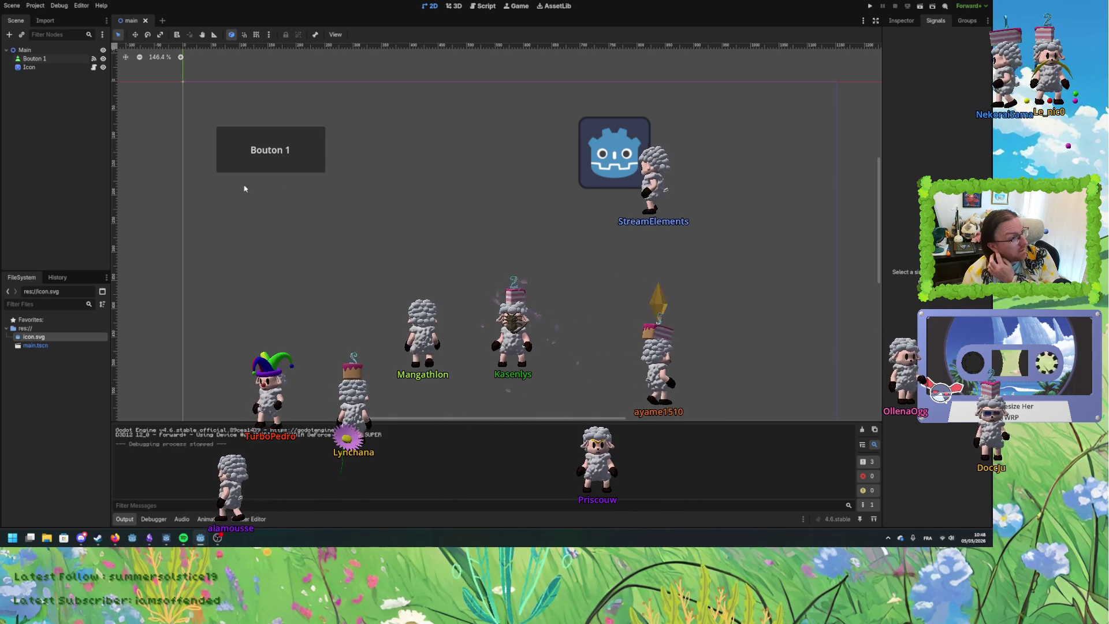
left_click(46, 51)
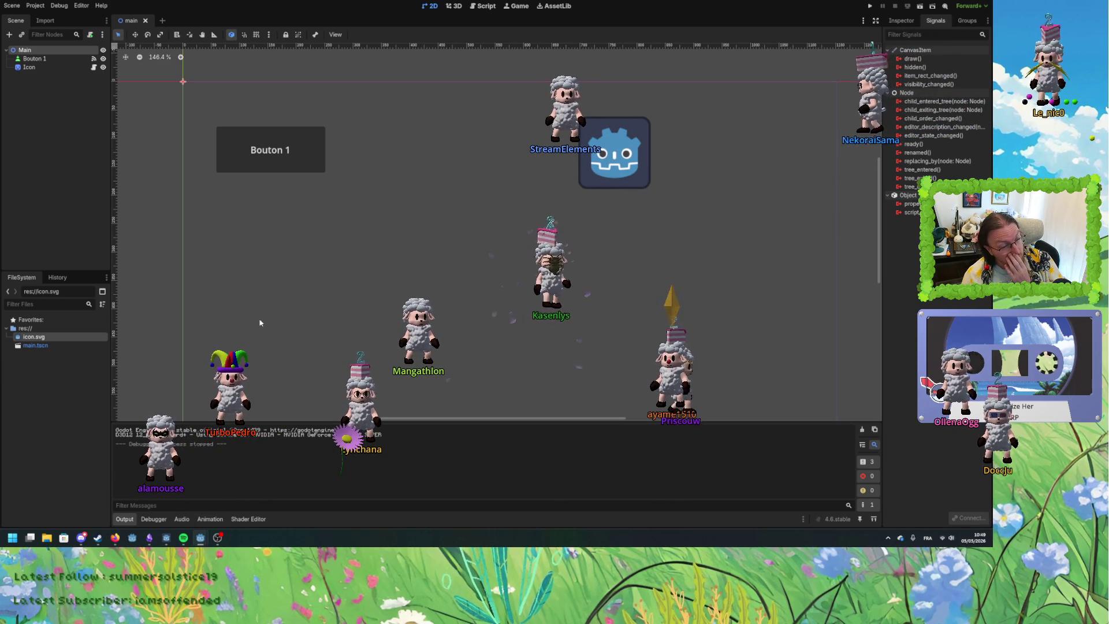
left_click(291, 302)
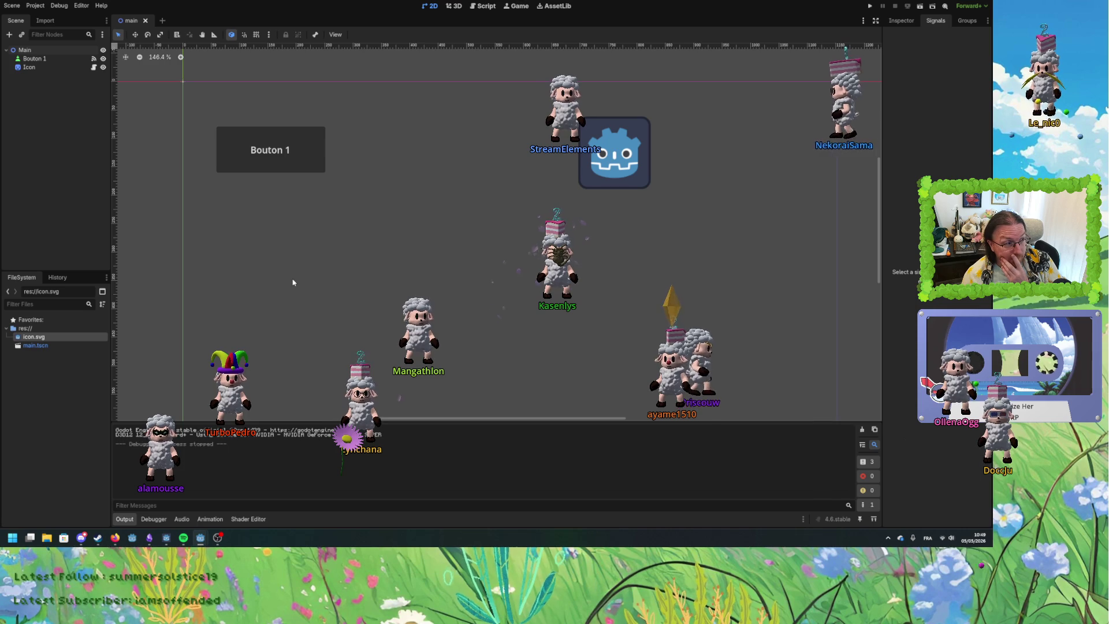
left_click(44, 67)
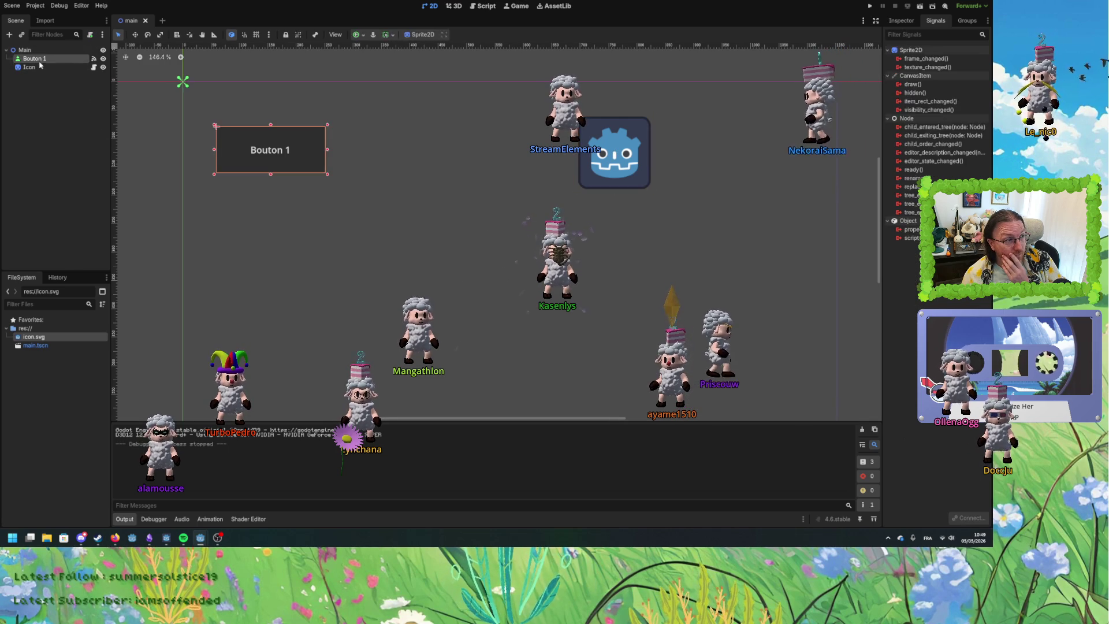
right_click(36, 51)
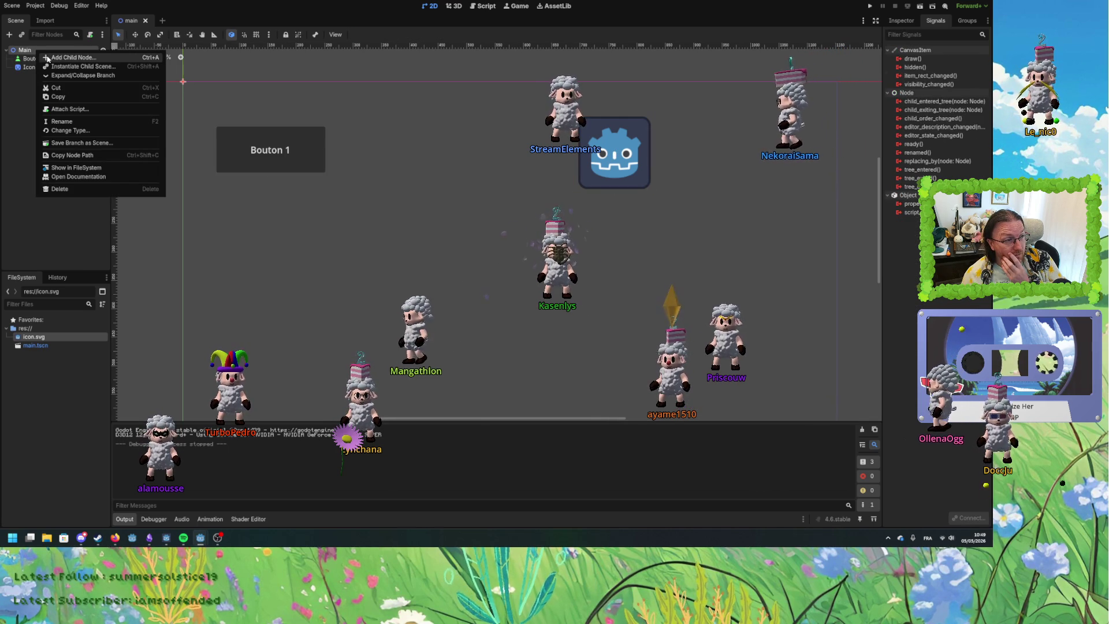
Browse the Create New Node list and add a plain Node as a child of Main.
left_click(58, 57)
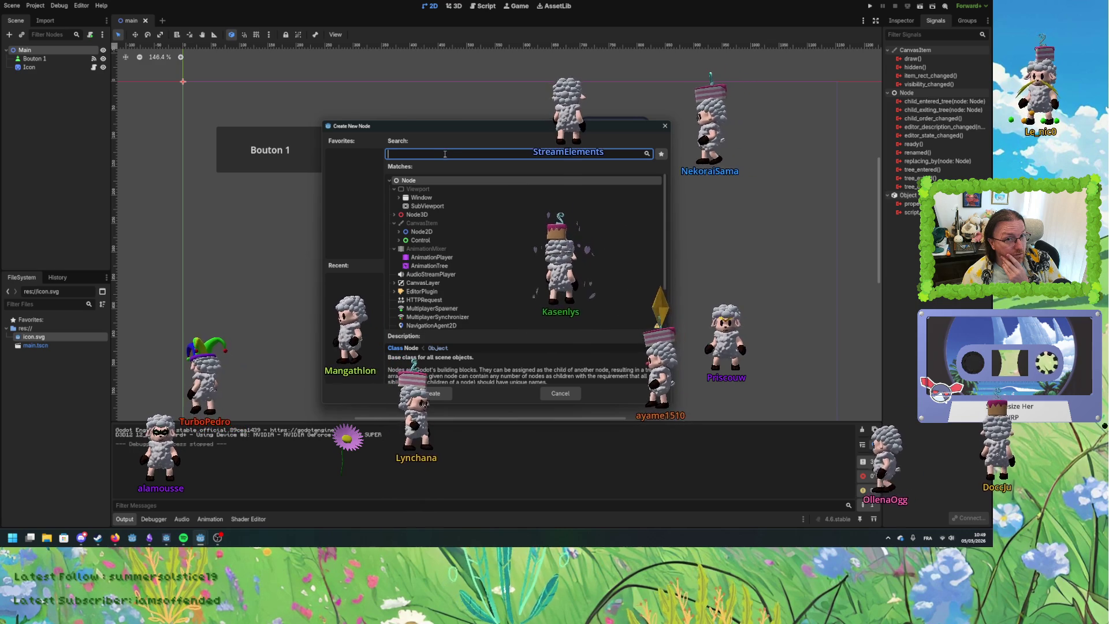
scroll(465, 274, "down", 2)
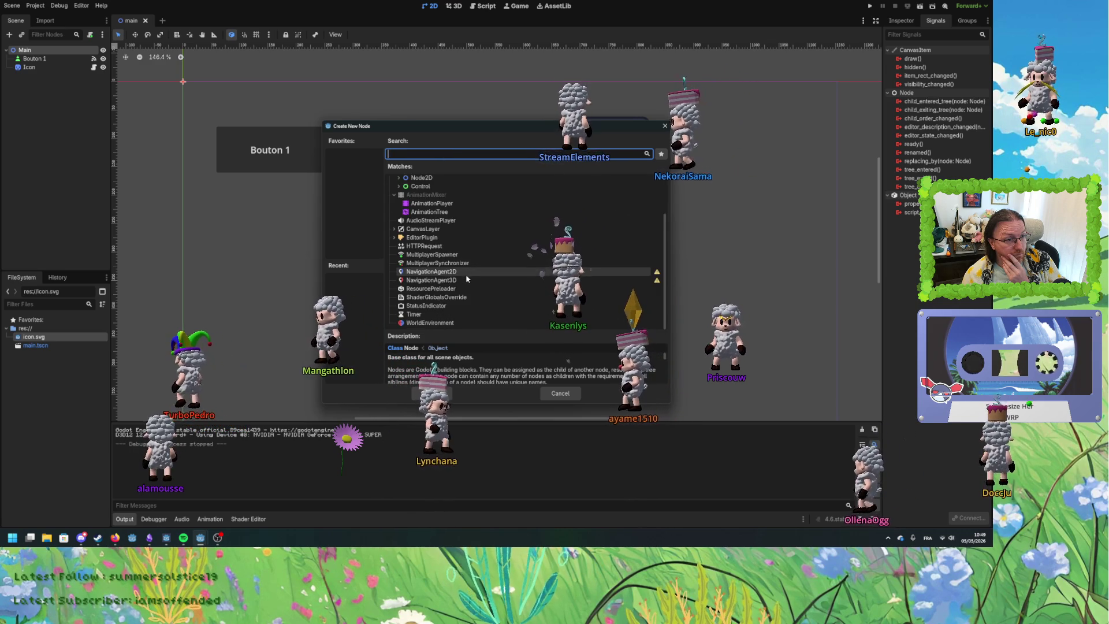
scroll(481, 300, "up", 2)
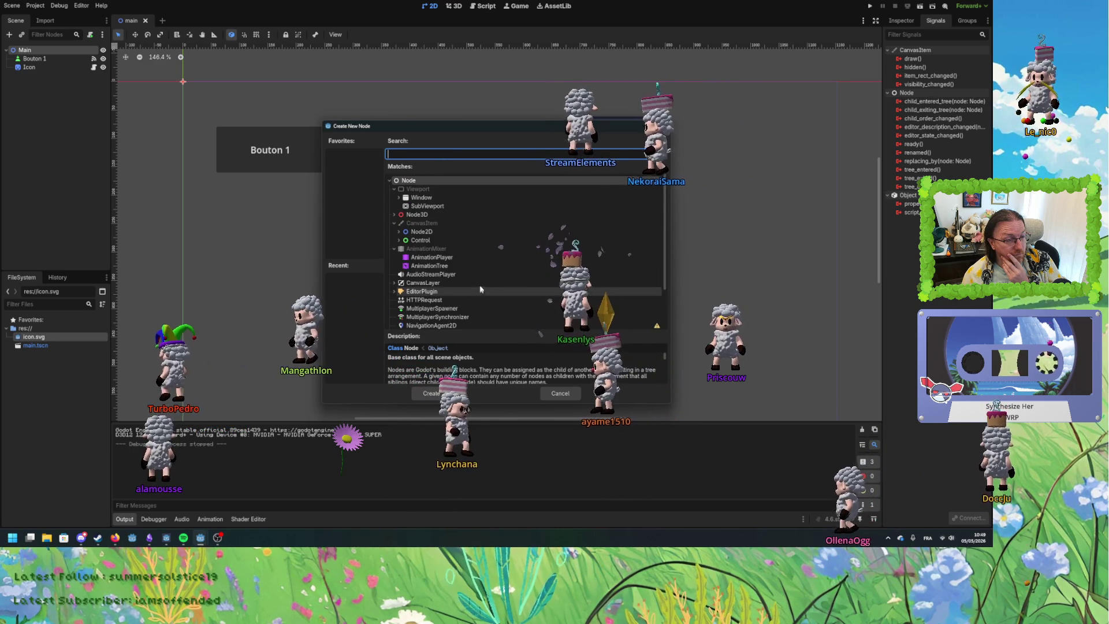
scroll(418, 293, "down", 2)
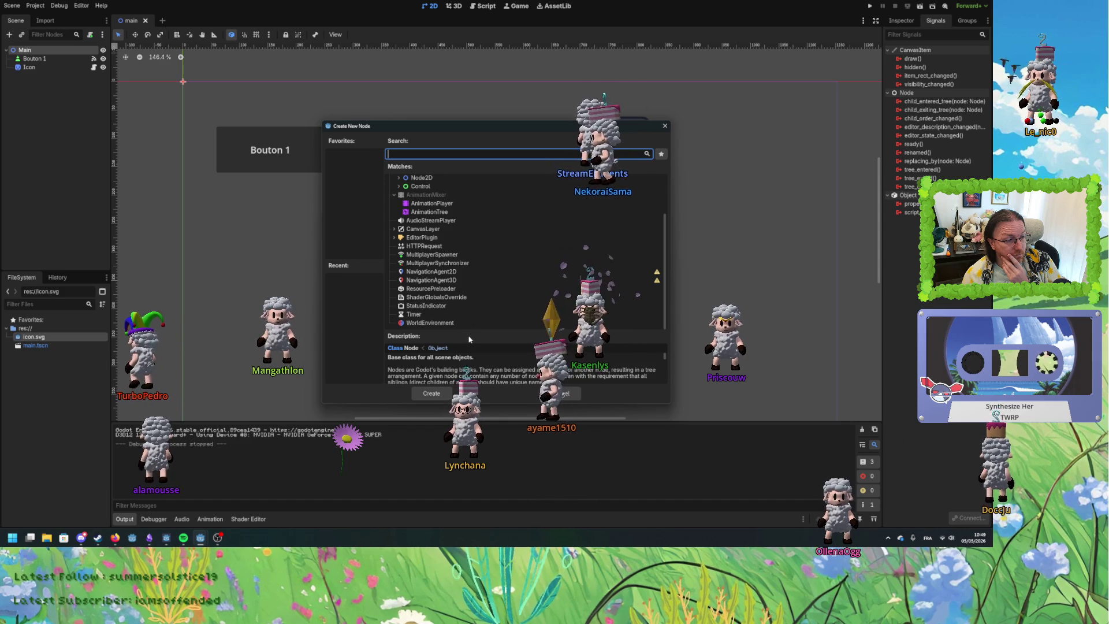
scroll(471, 318, "up", 2)
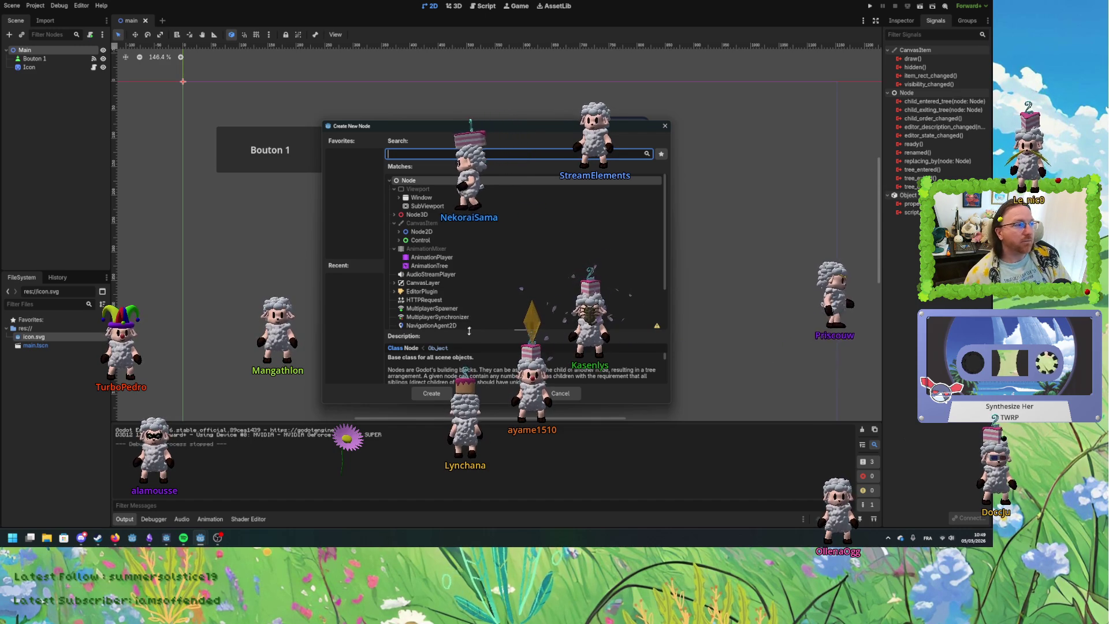
left_click(431, 394)
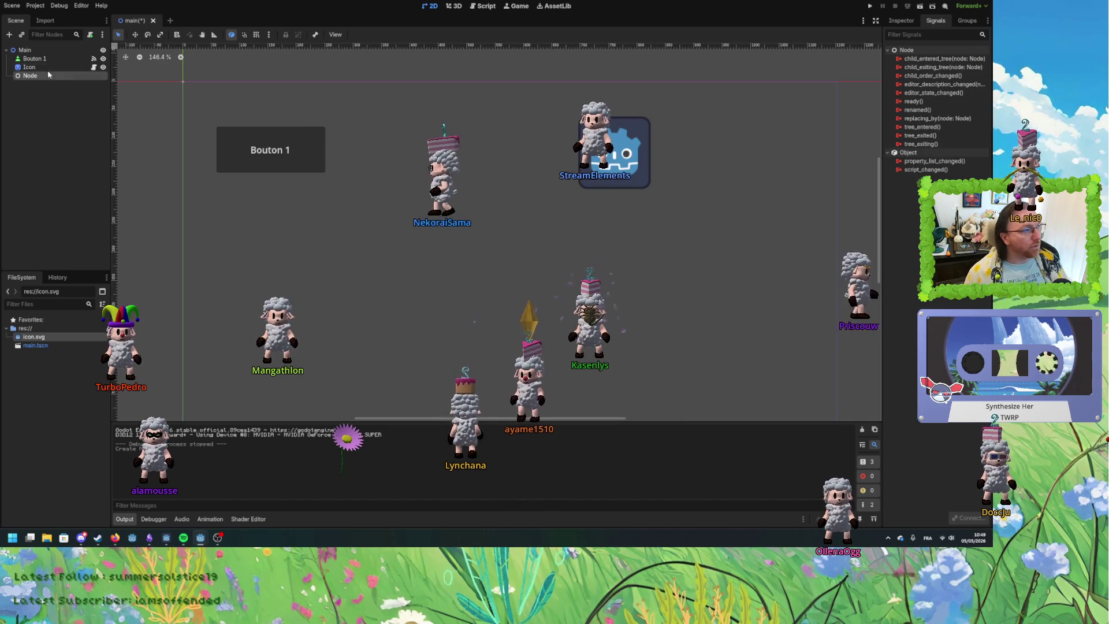
Move the new Node above Bouton 1, back out of Attach Script, and begin renaming it.
left_click_drag(41, 57, 42, 57)
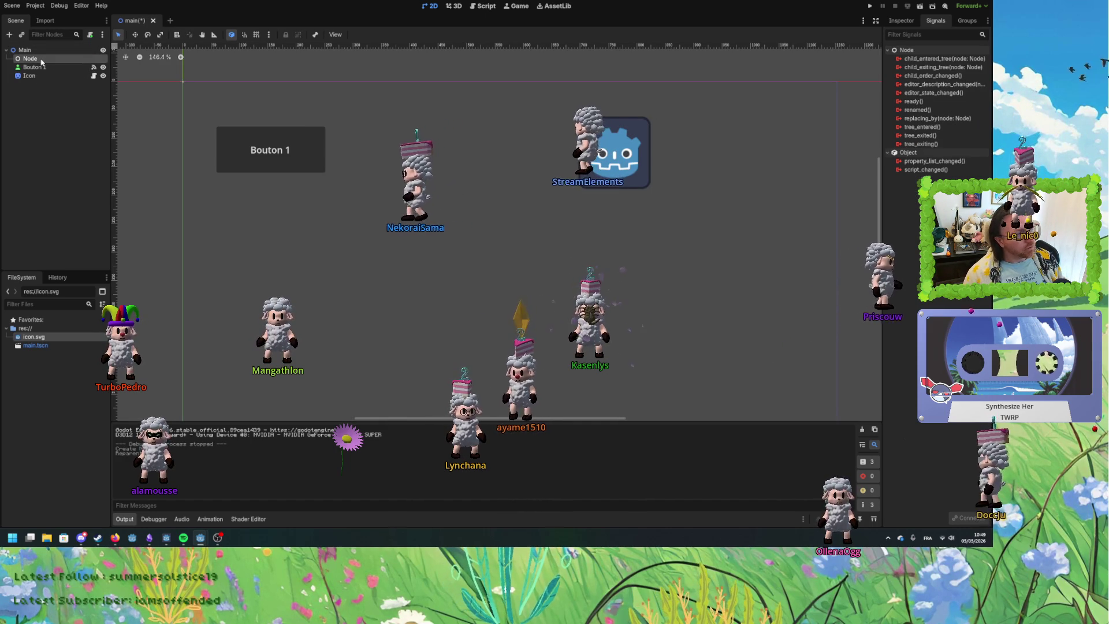
right_click(41, 60)
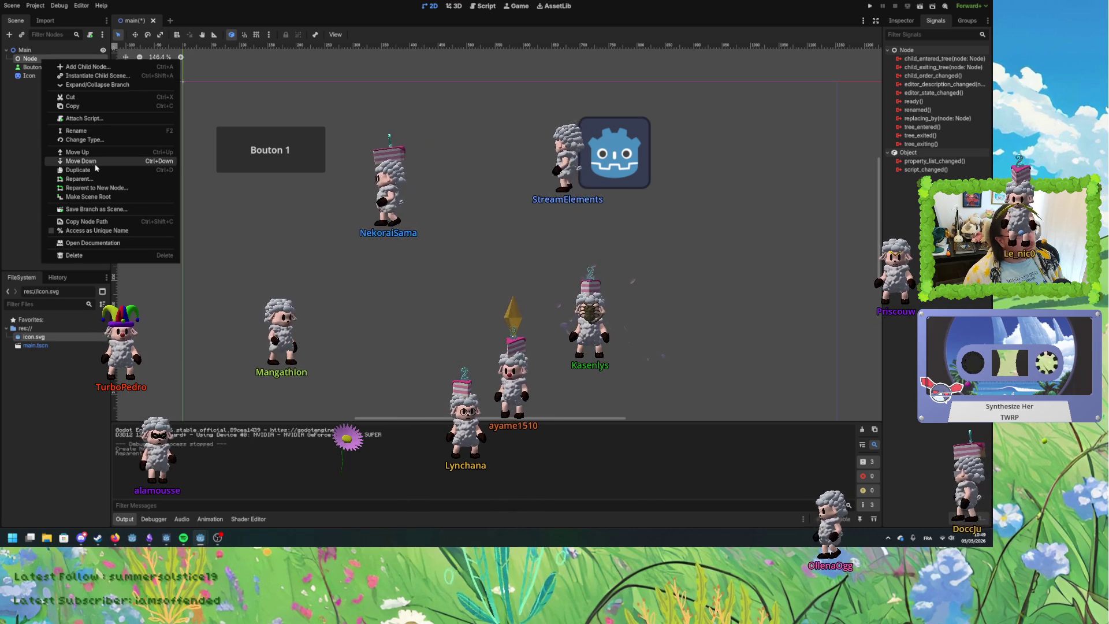
left_click(84, 119)
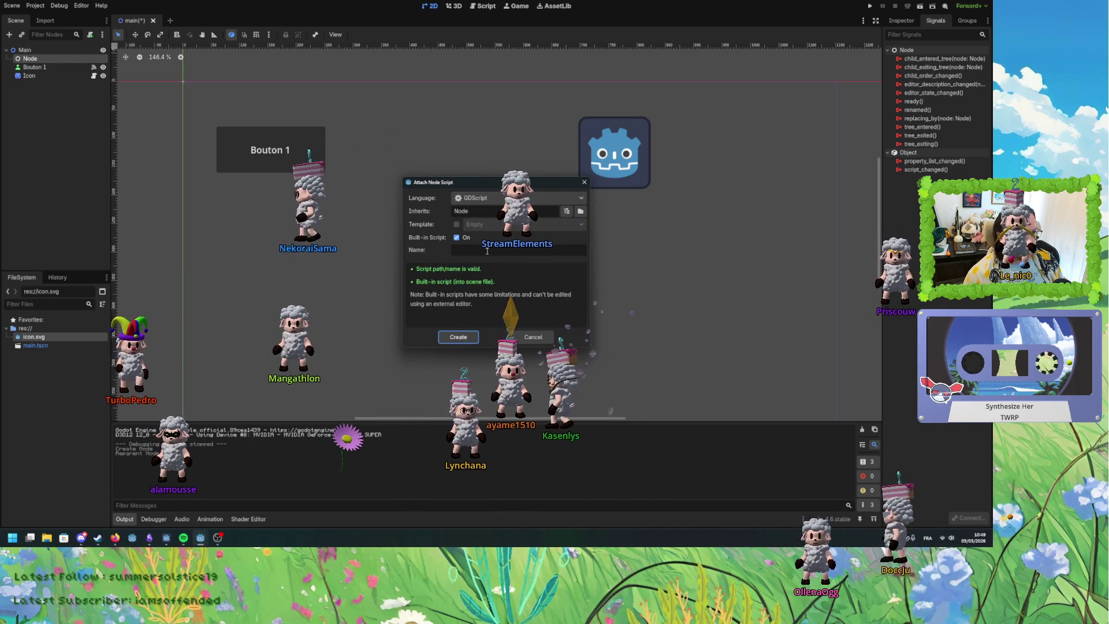
left_click(534, 340)
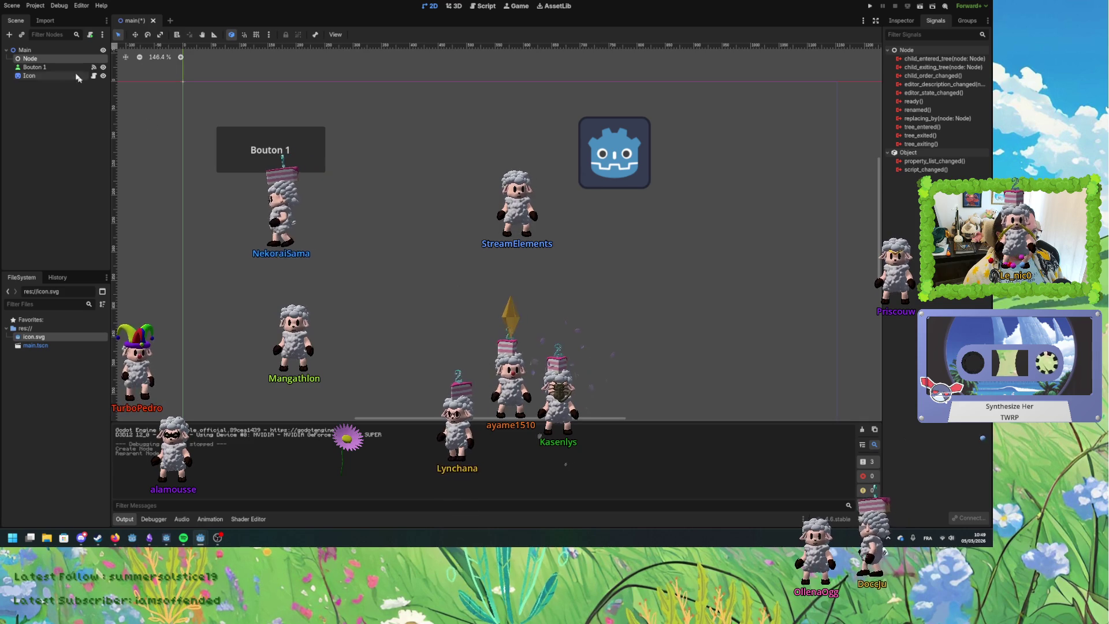
double_click(46, 60)
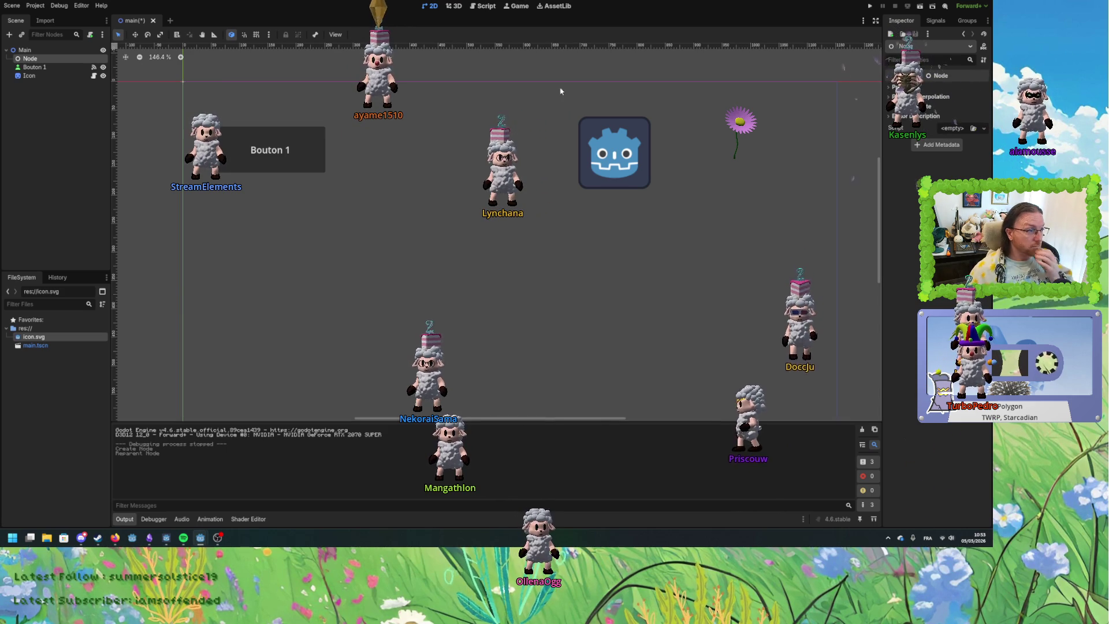
Show the Icon sprite's Sprite2D properties, then bring the museum_gamejam project window to the front.
left_click(47, 76)
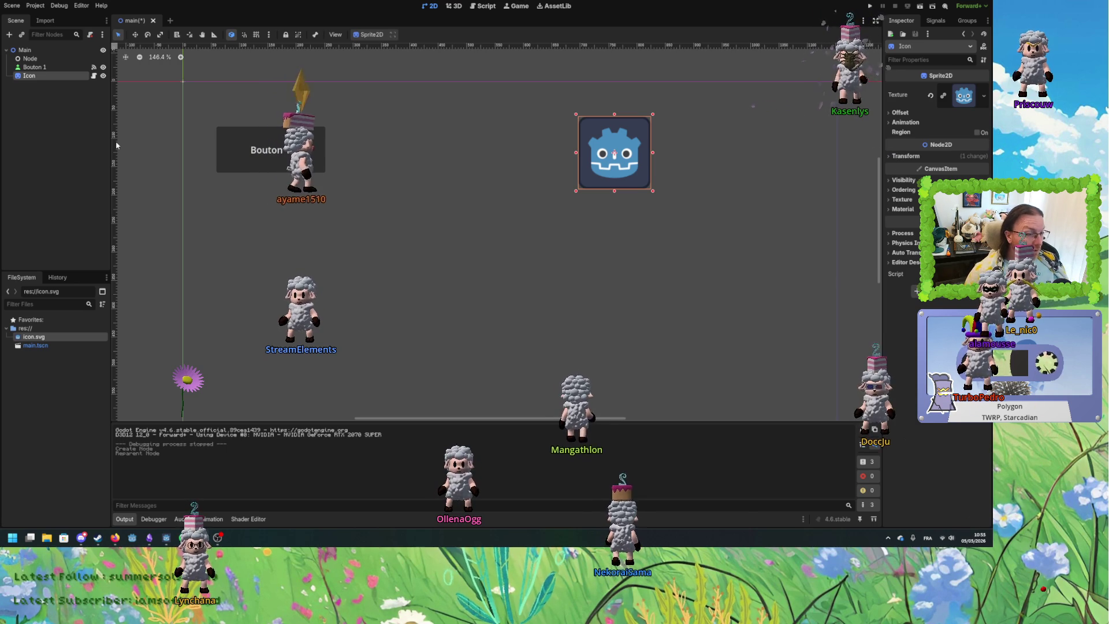
key("super+Tab")
left_click(565, 166)
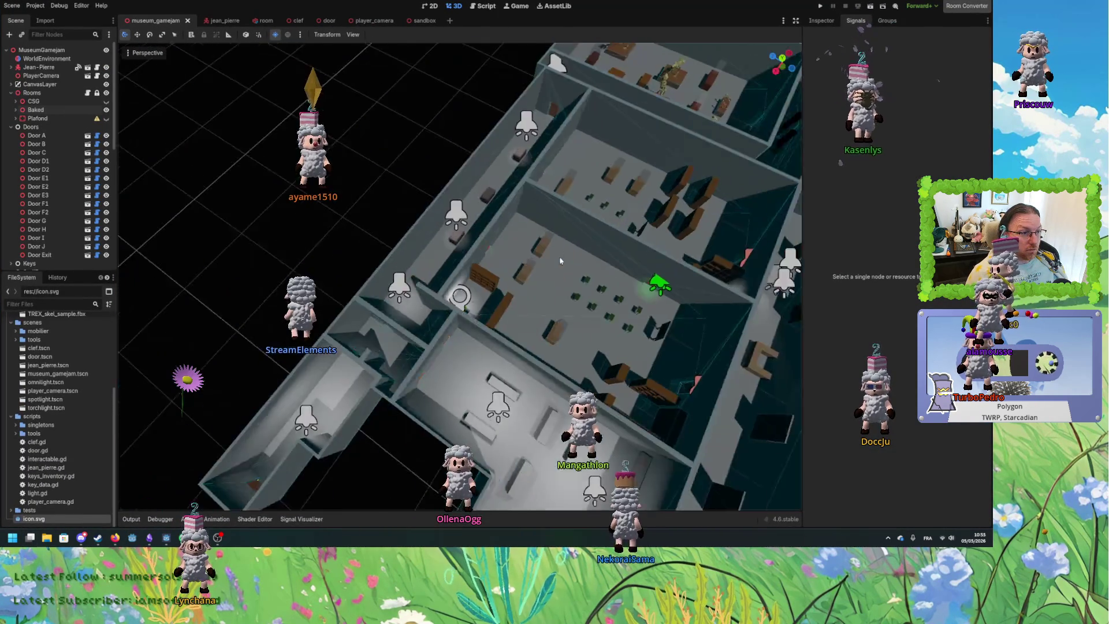
Look around the museum level, briefly selecting the Gallery's WallsCollision, then switch to the other project.
scroll(407, 257, "down", 3)
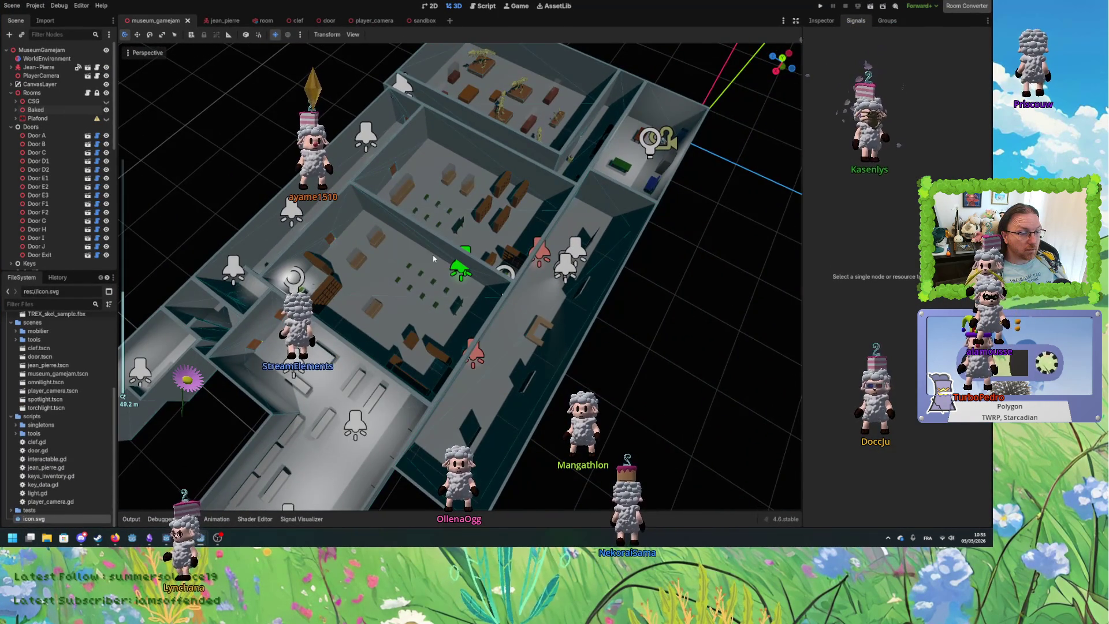
left_click_drag(434, 259, 379, 332)
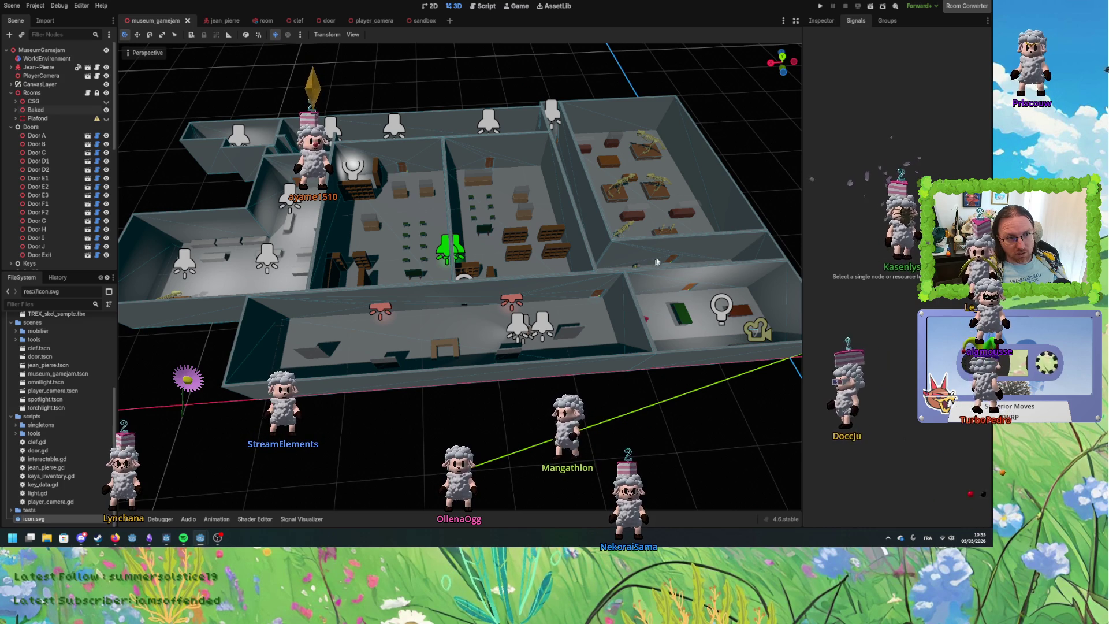
mouse_move(657, 262)
left_mouse_down()
mouse_move(545, 276)
mouse_move(570, 281)
mouse_move(554, 283)
left_mouse_up()
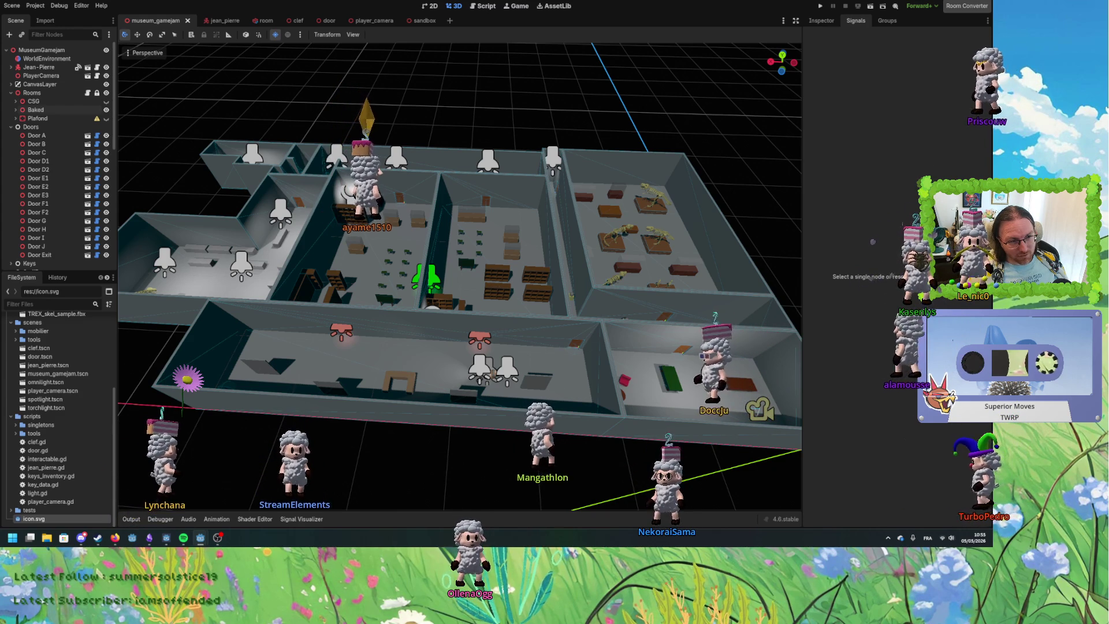
left_click(603, 390)
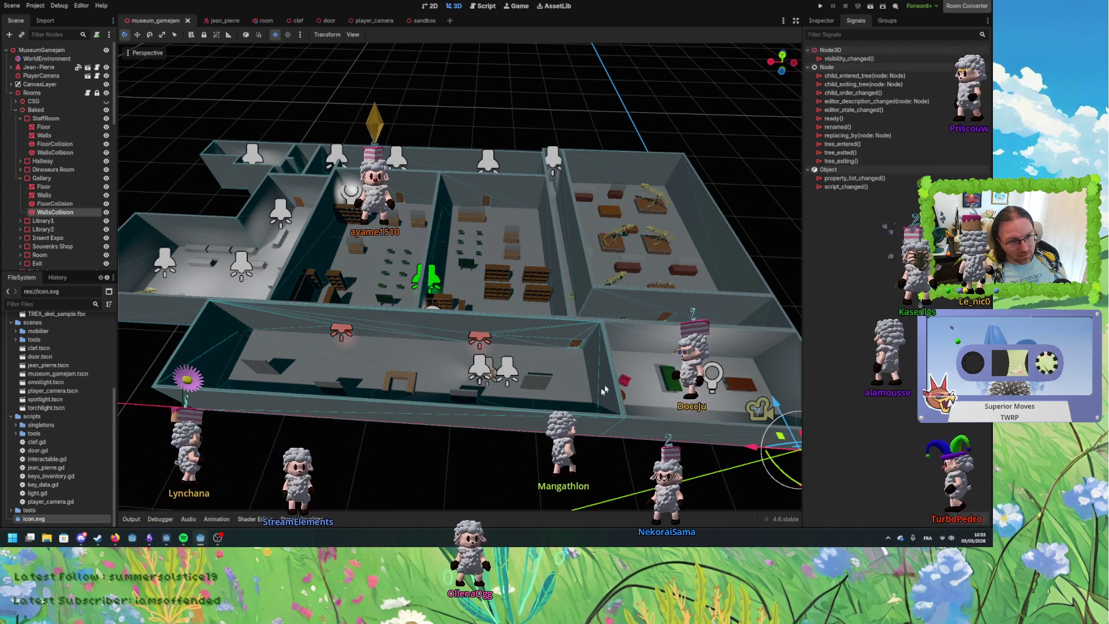
left_click(345, 388)
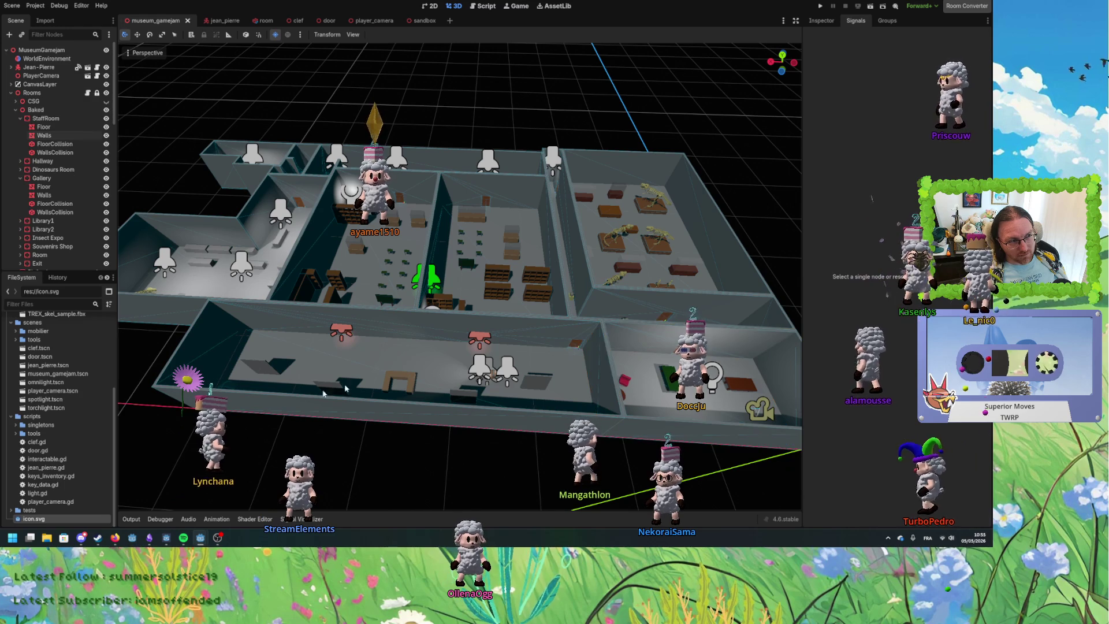
key("alt+Tab")
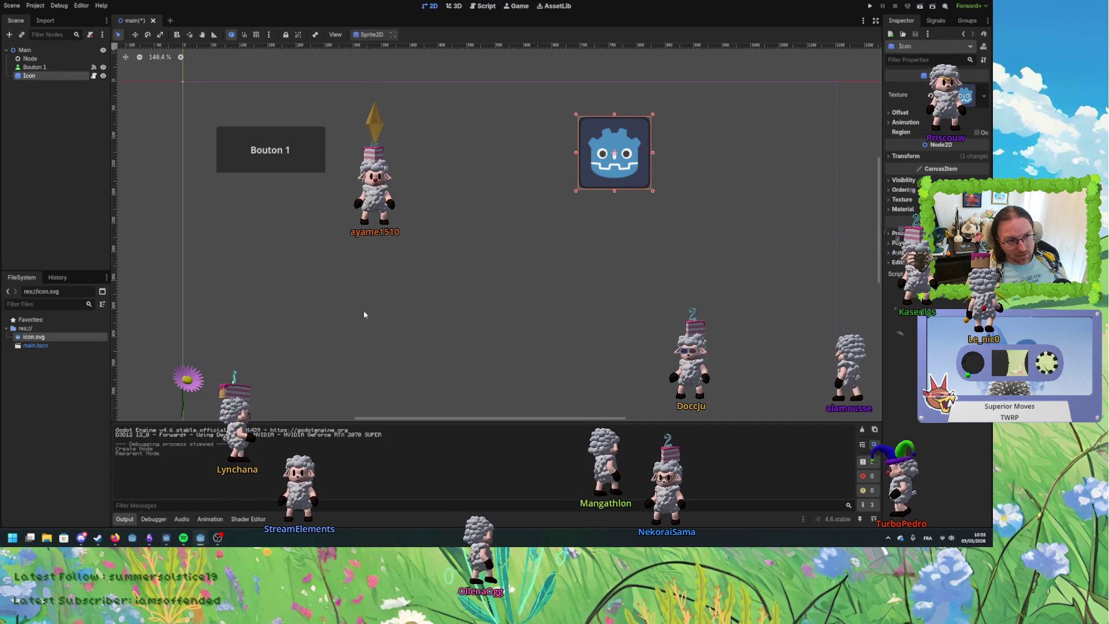
left_click_drag(373, 310, 361, 280)
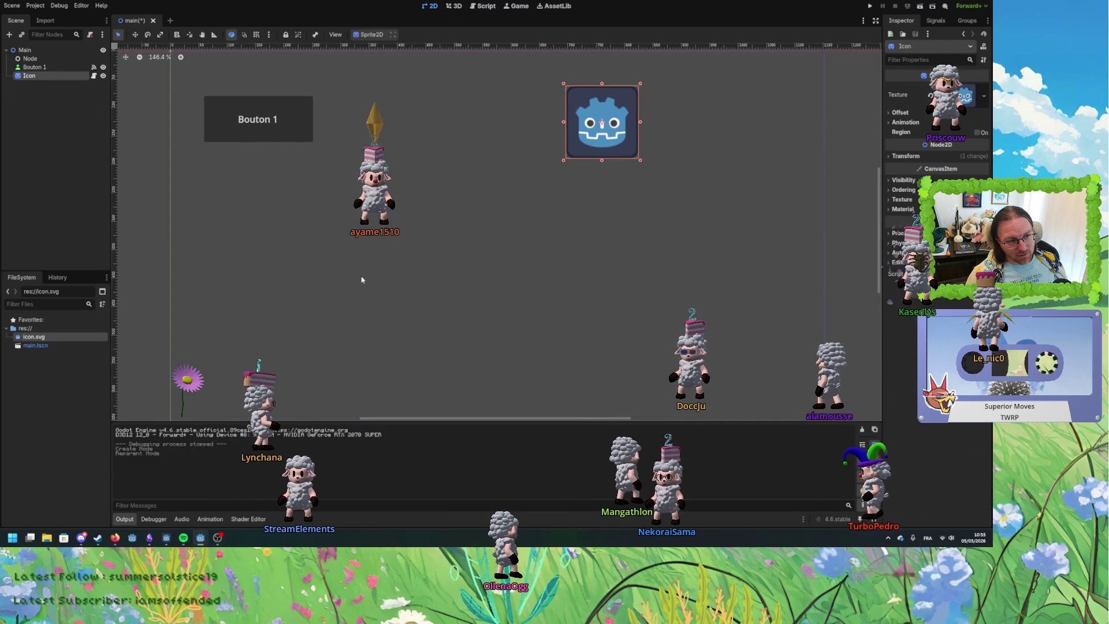
scroll(361, 280, "up", 1)
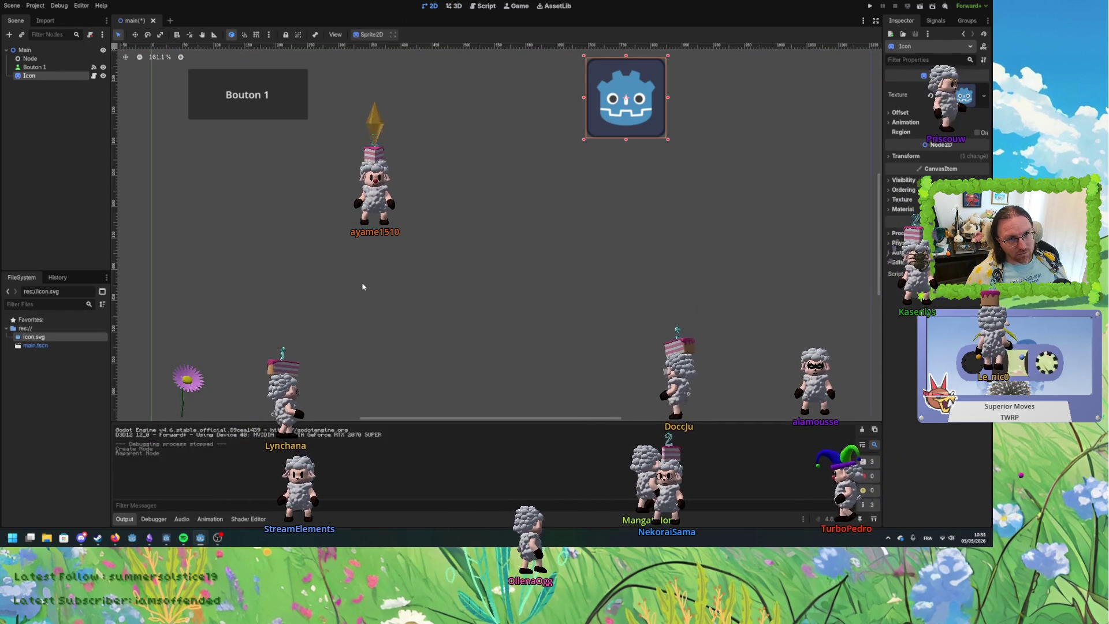
scroll(362, 287, "down", 3)
mouse_move(393, 311)
left_mouse_down()
mouse_move(338, 299)
mouse_move(369, 291)
left_mouse_up()
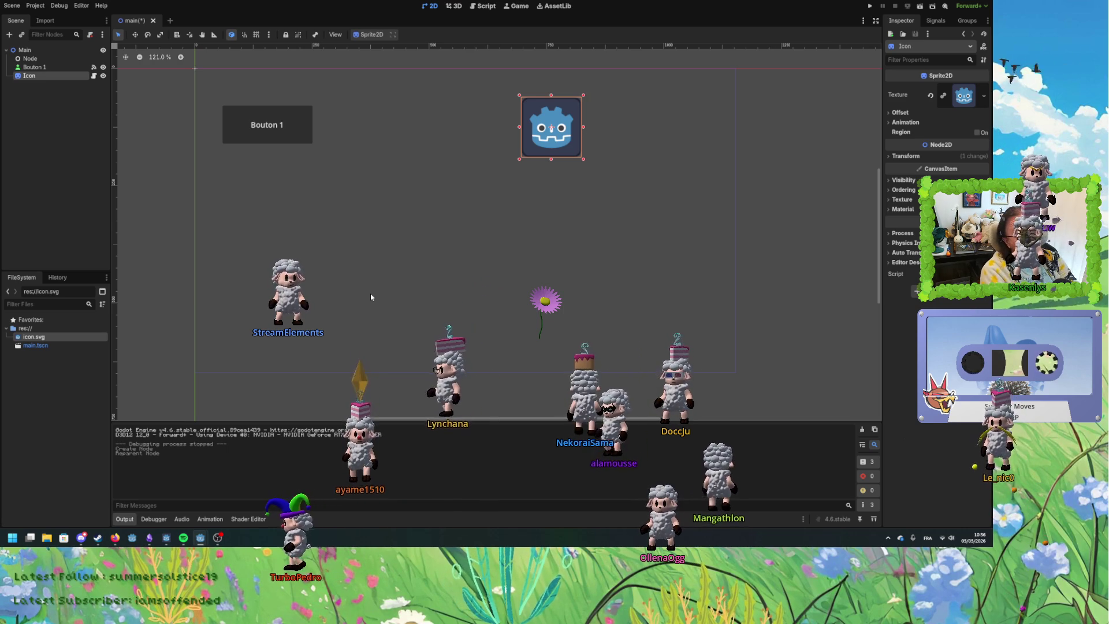
Drag the Icon sprite about 26 px to the right, then select Bouton 1.
left_click(591, 225)
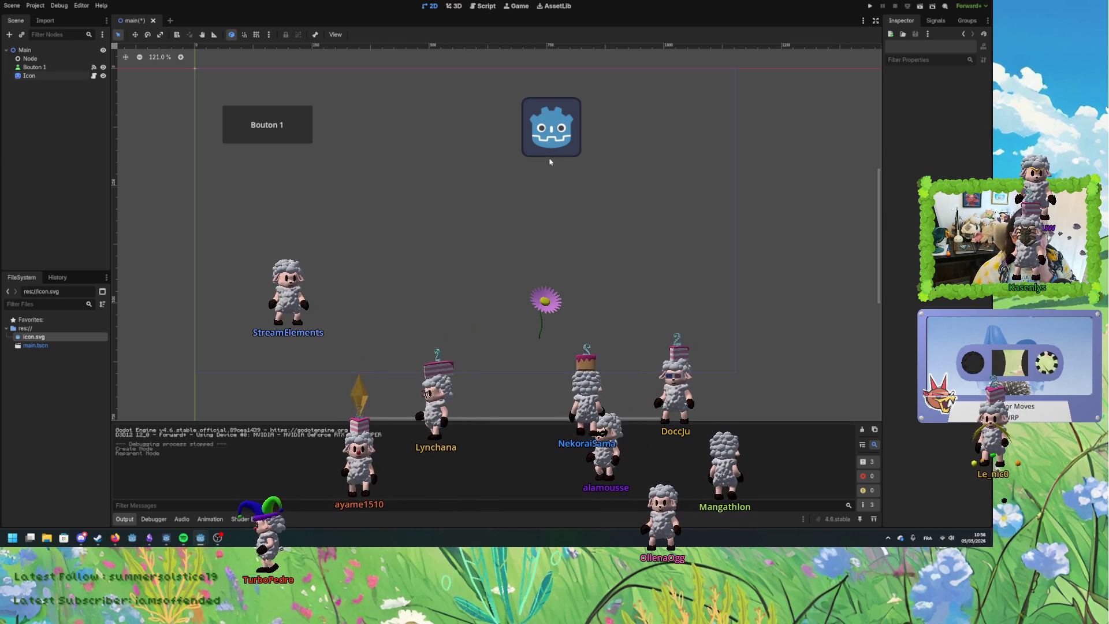
left_click(548, 135)
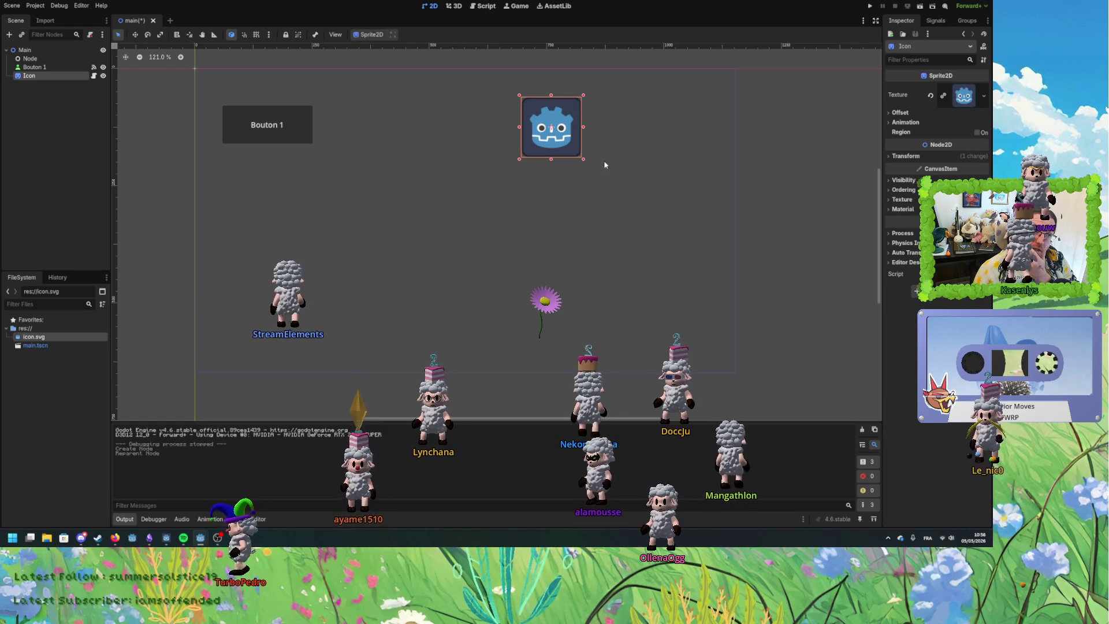
mouse_move(556, 146)
left_mouse_down()
mouse_move(599, 149)
mouse_move(572, 150)
mouse_move(582, 152)
left_mouse_up()
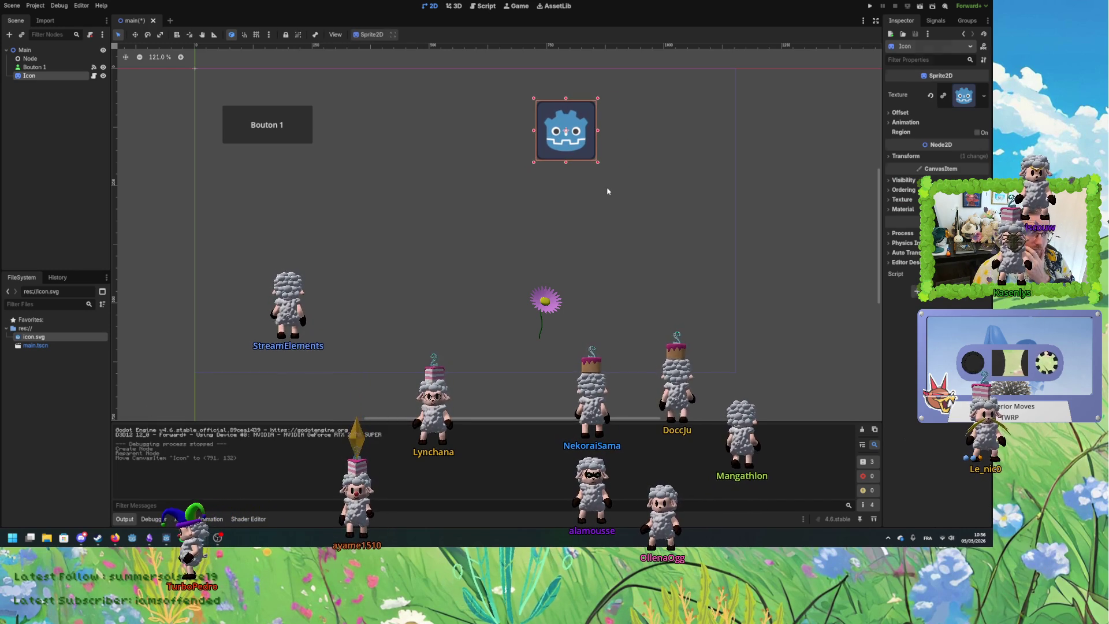
left_click(582, 152)
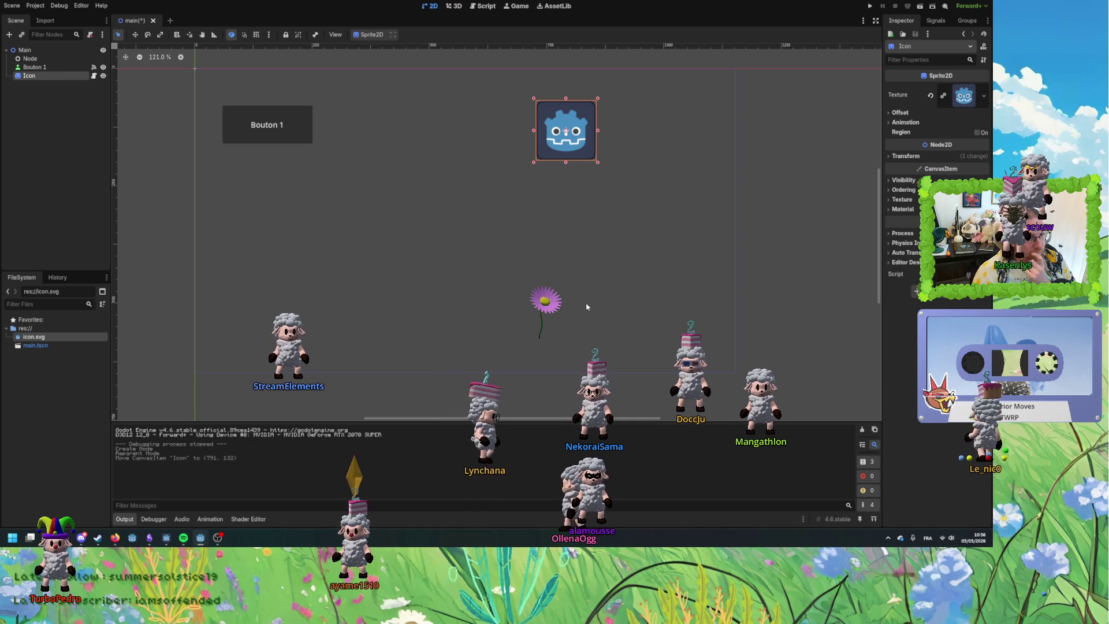
left_click(286, 150)
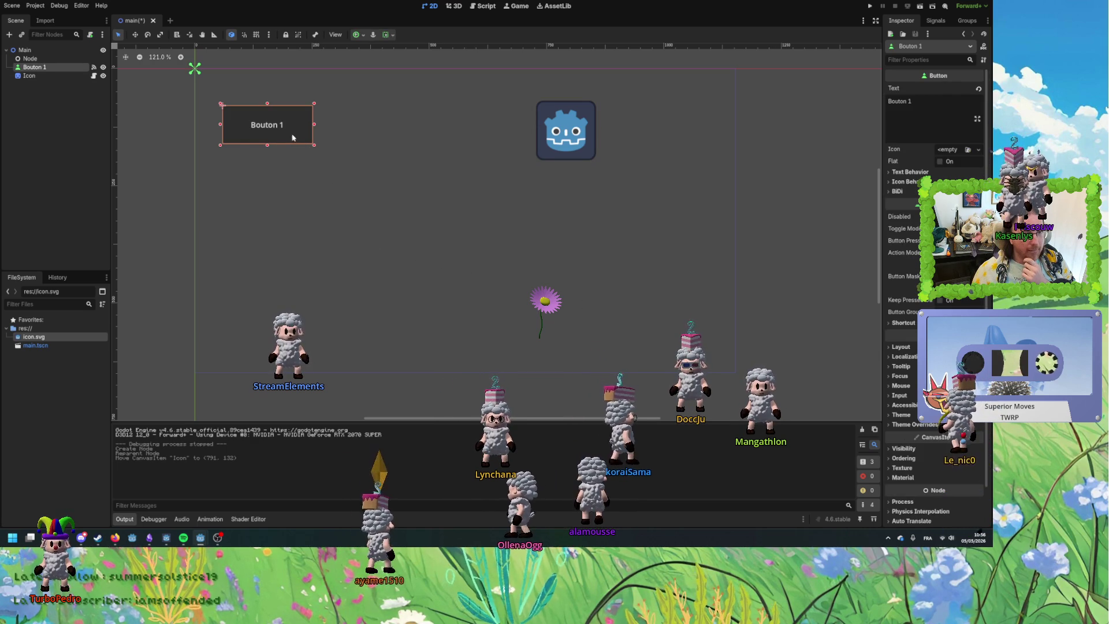
Move Bouton 1 up and paste two copies, stacking them vertically below it.
left_click_drag(270, 138, 272, 116)
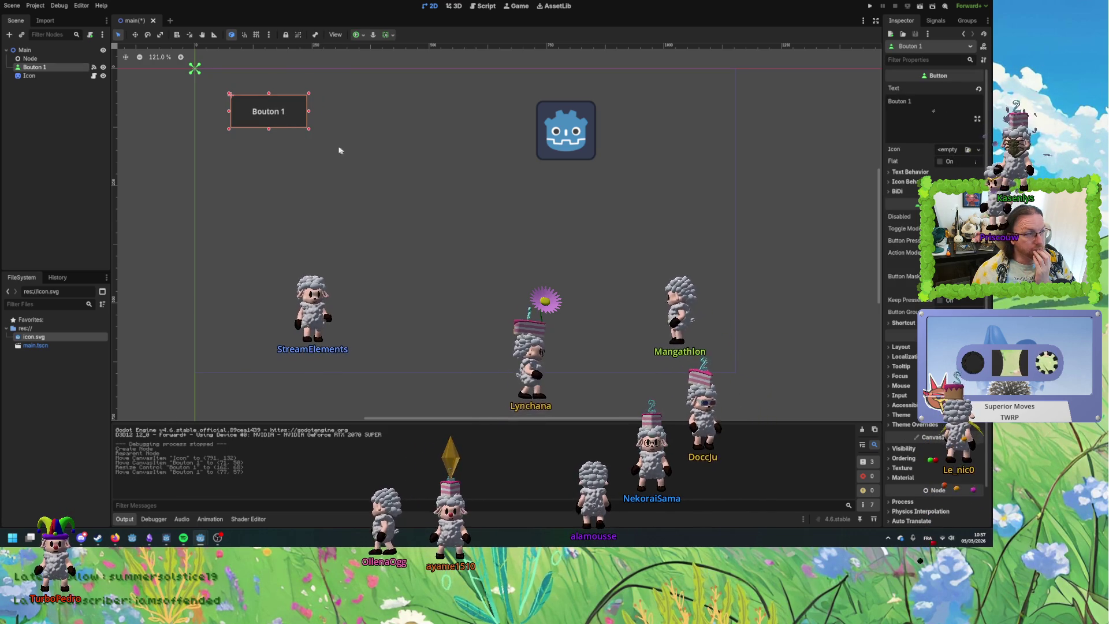
left_click_drag(287, 121, 294, 120)
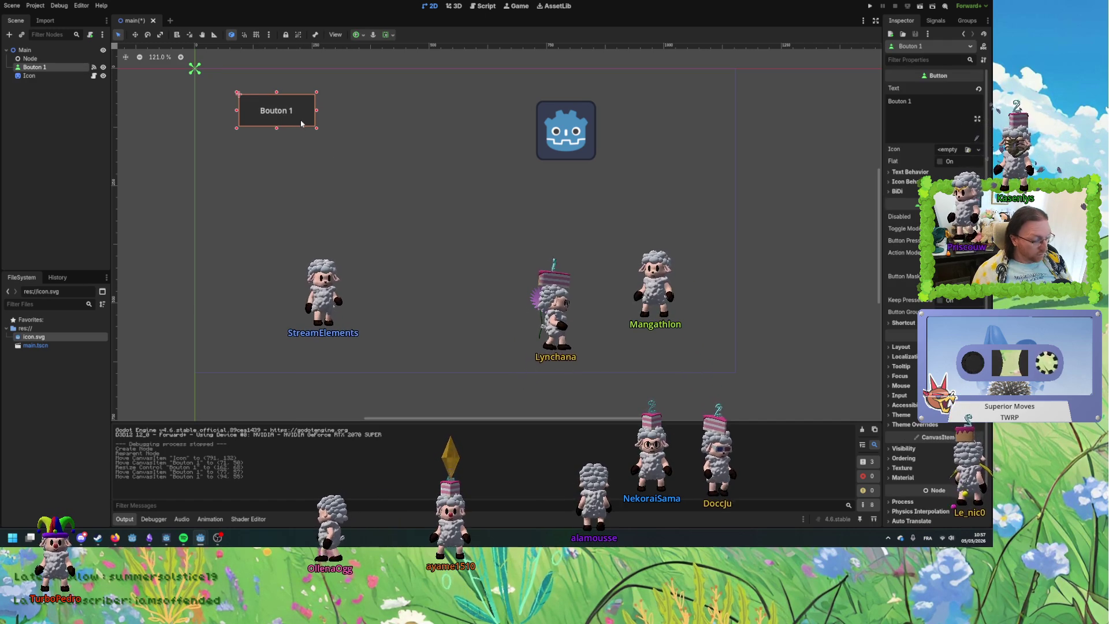
key("ctrl+v")
key("ctrl+v")
mouse_move(317, 135)
left_mouse_down()
mouse_move(270, 164)
mouse_move(275, 151)
left_mouse_up()
left_click_drag(335, 186, 293, 204)
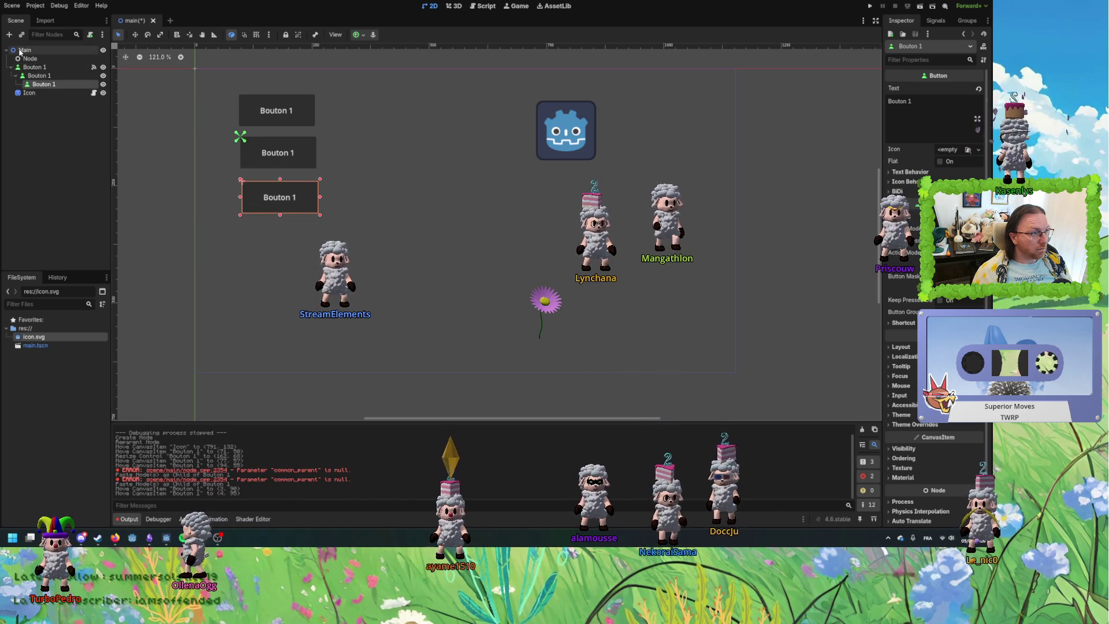
Add a Node2D child under Main named Porte and put the three buttons under it.
right_click(26, 51)
left_click(28, 58)
type("node2")
key("Return")
type("Poi")
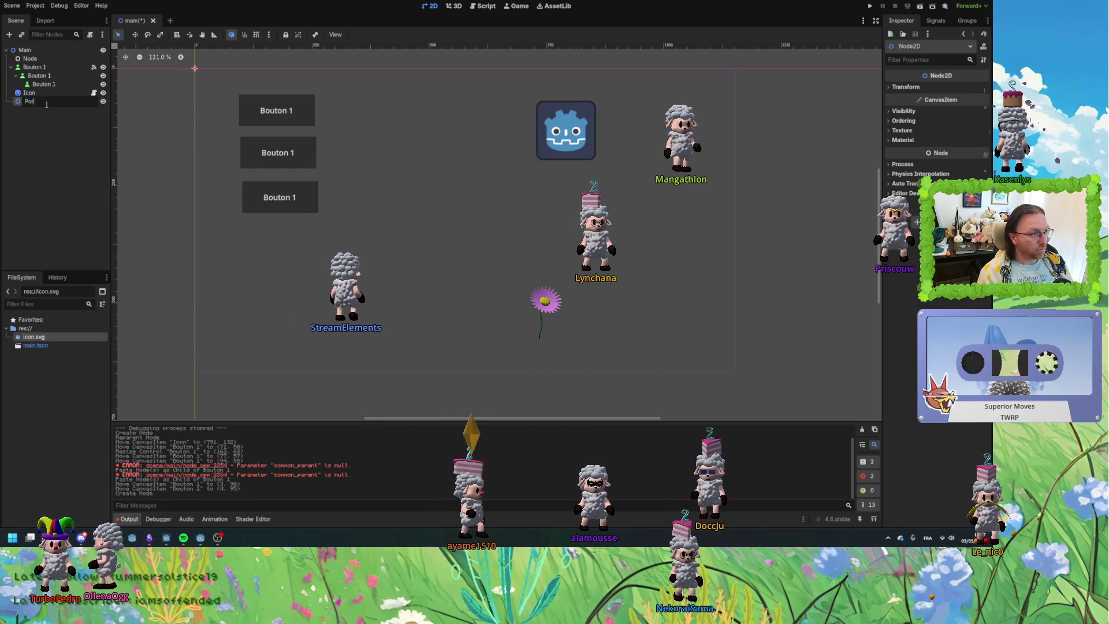
type("te")
key("Return")
mouse_move(35, 67)
left_mouse_down()
mouse_move(50, 103)
mouse_move(40, 90)
left_mouse_up()
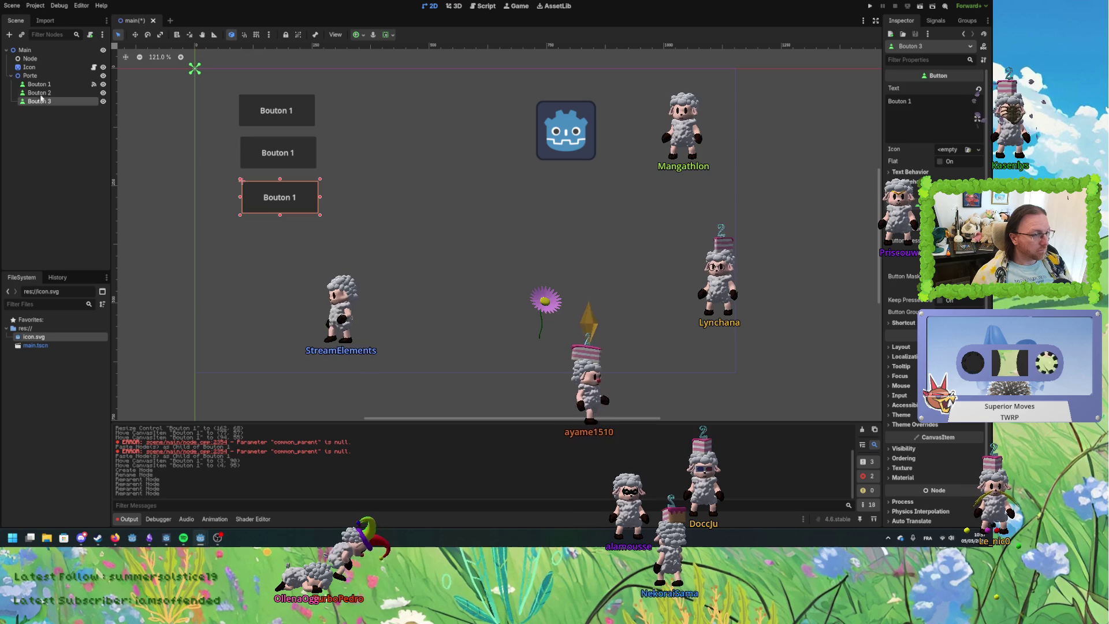
Rename the three button nodes under Porte to Unlock, Open and Close.
left_click(62, 85)
left_click(63, 85)
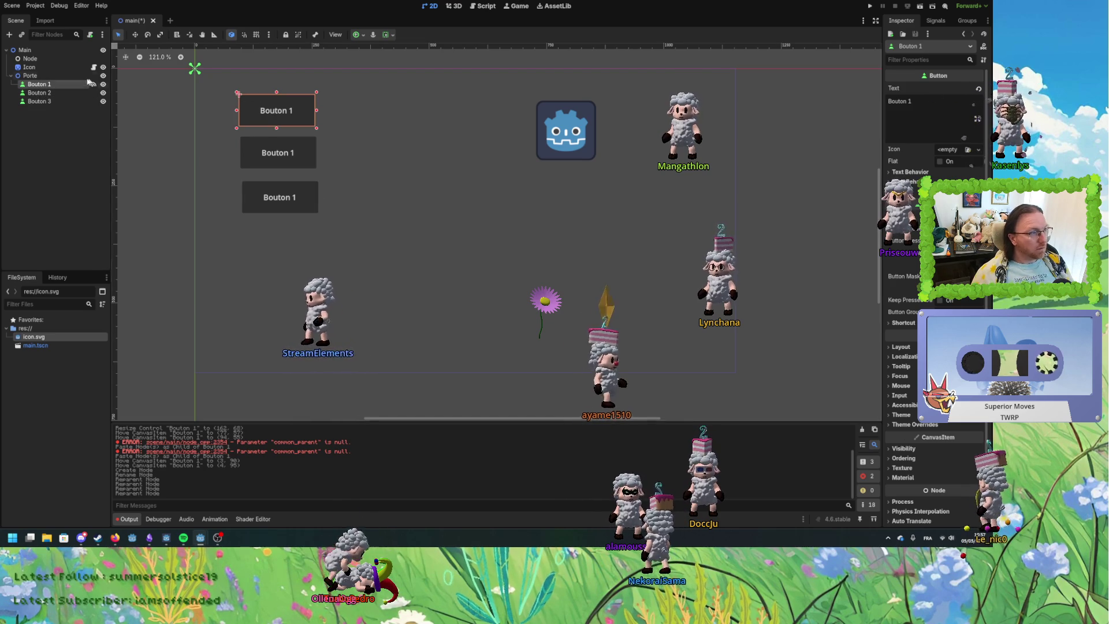
type("Unlock")
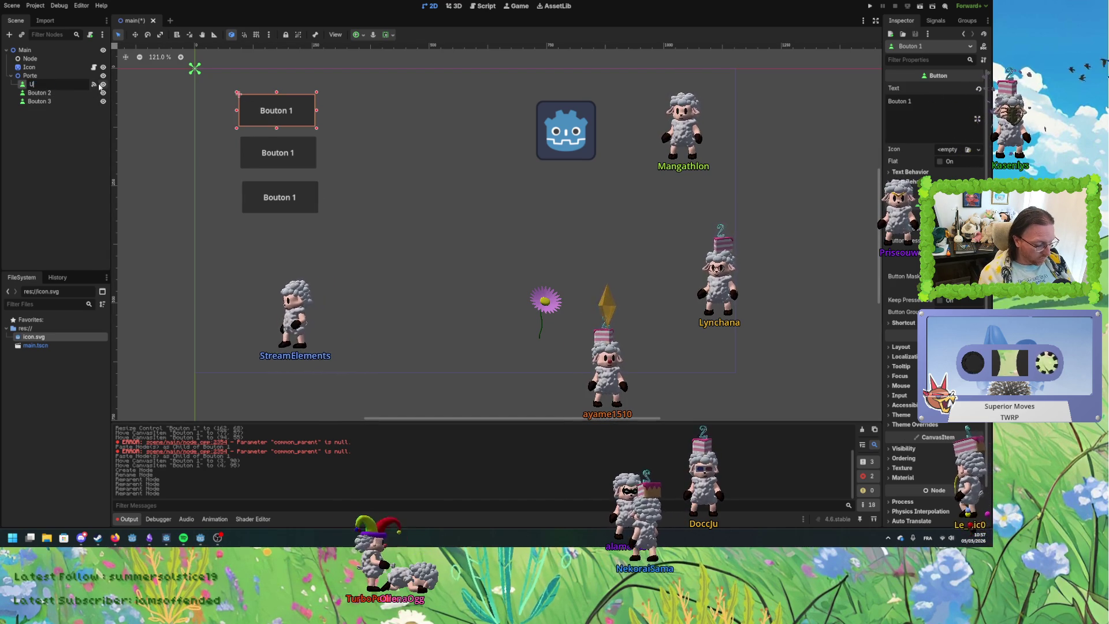
key("Return")
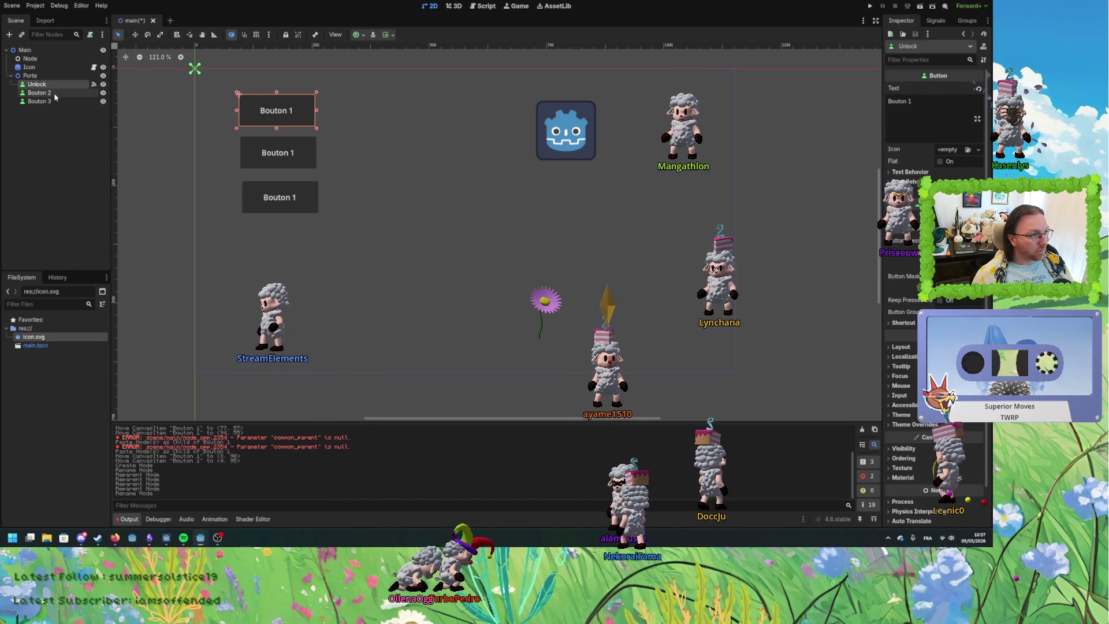
left_click(40, 92)
left_click(56, 92)
type("Open")
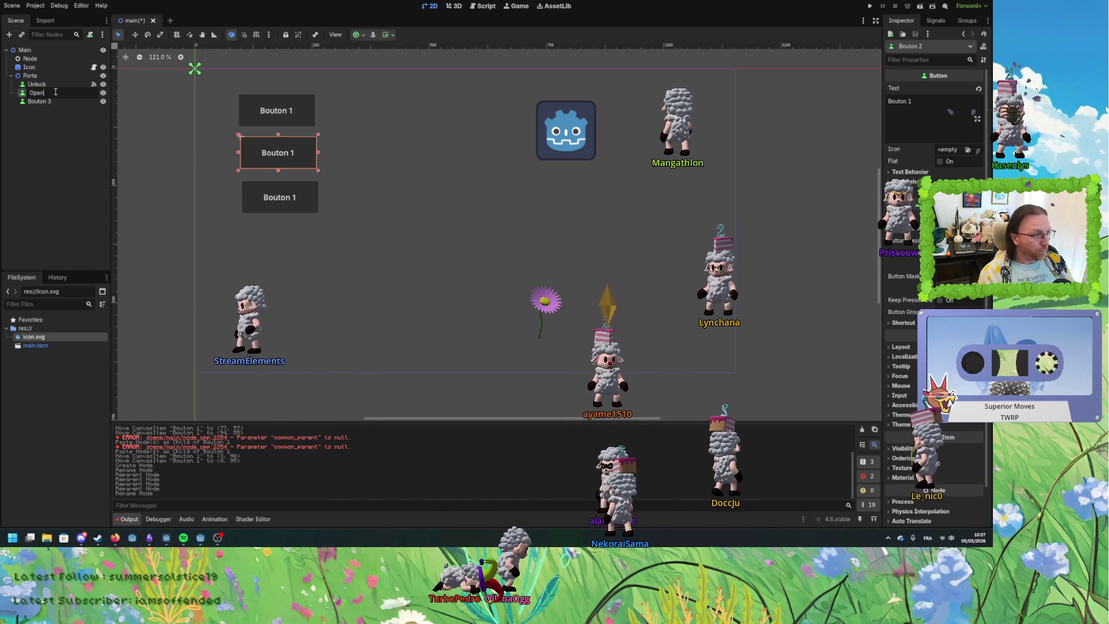
key("Return")
left_click(52, 102)
left_click(52, 102)
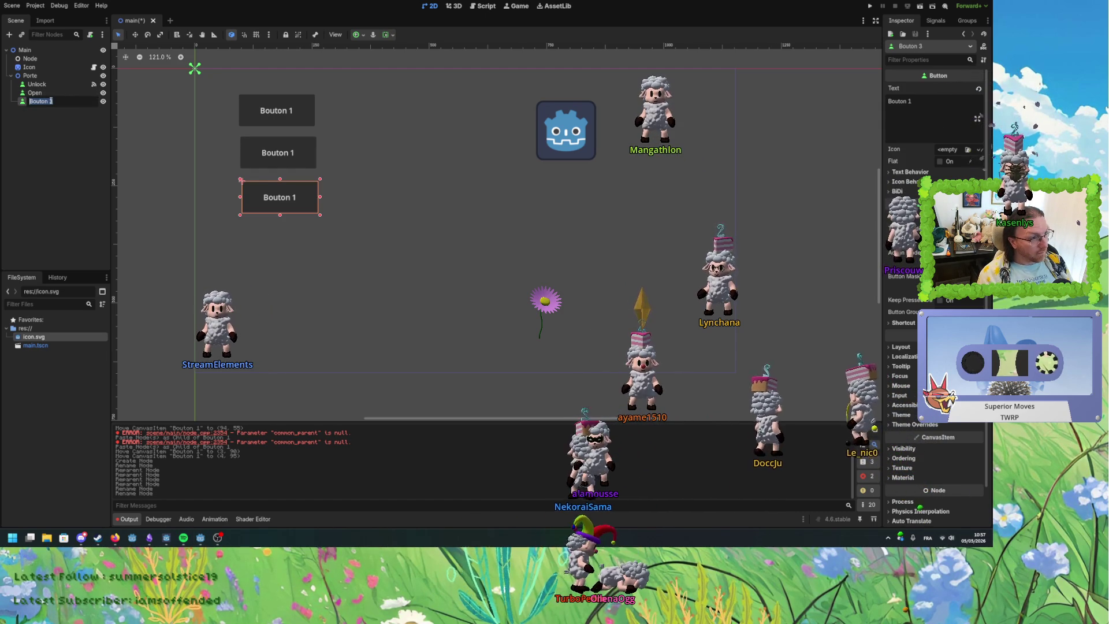
type("Close")
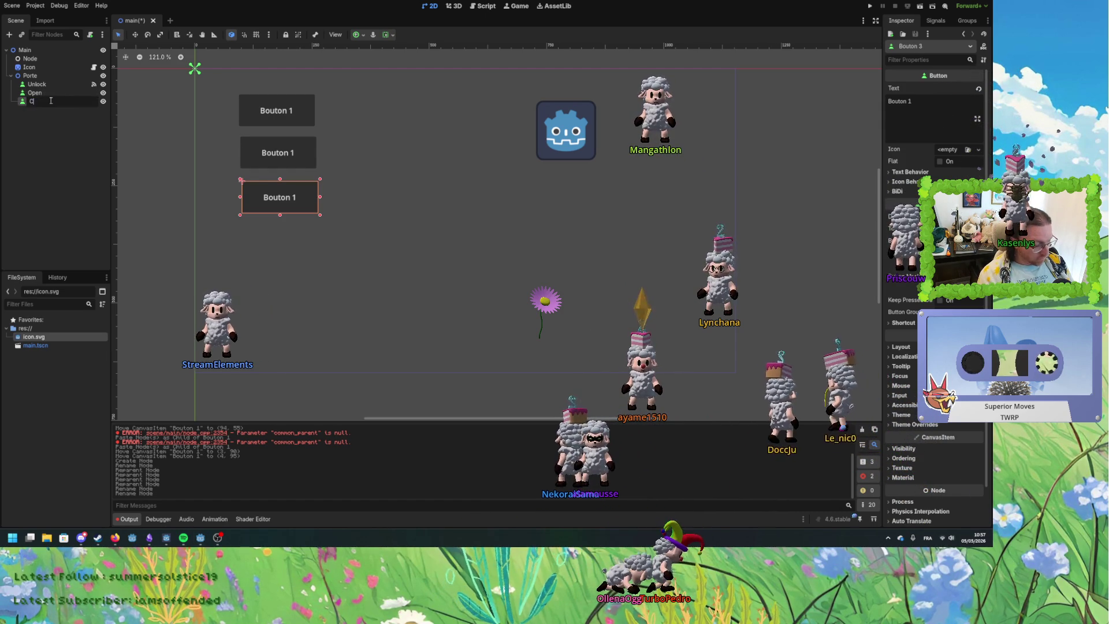
key("Return")
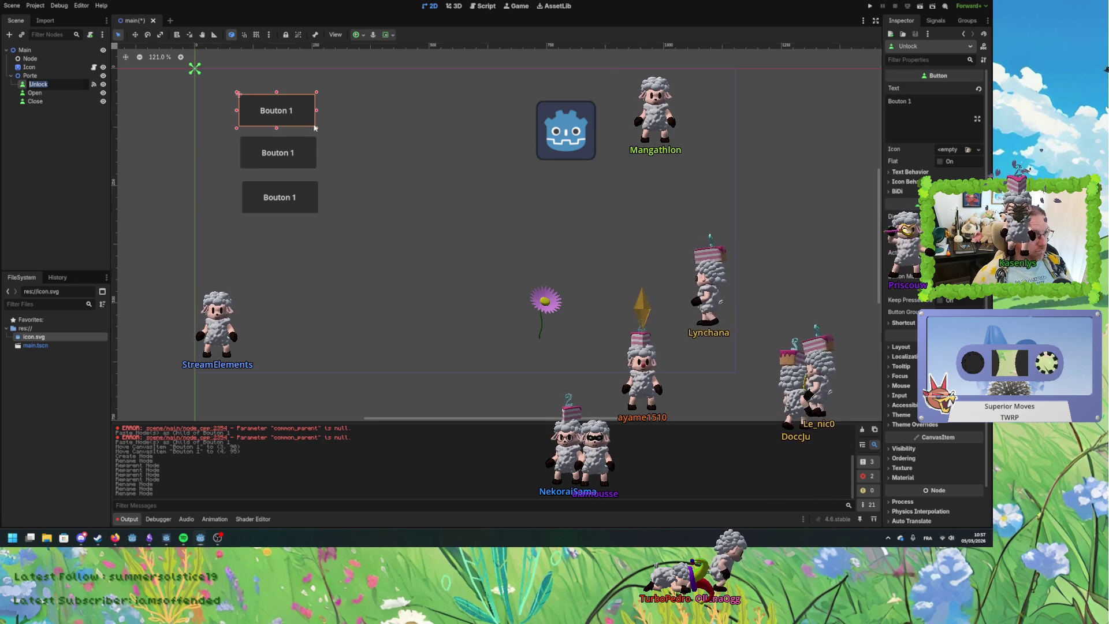
key("Return")
Set the buttons' label text to Unlock, Open and Close, nudging Close slightly up.
left_click_drag(914, 101, 860, 107)
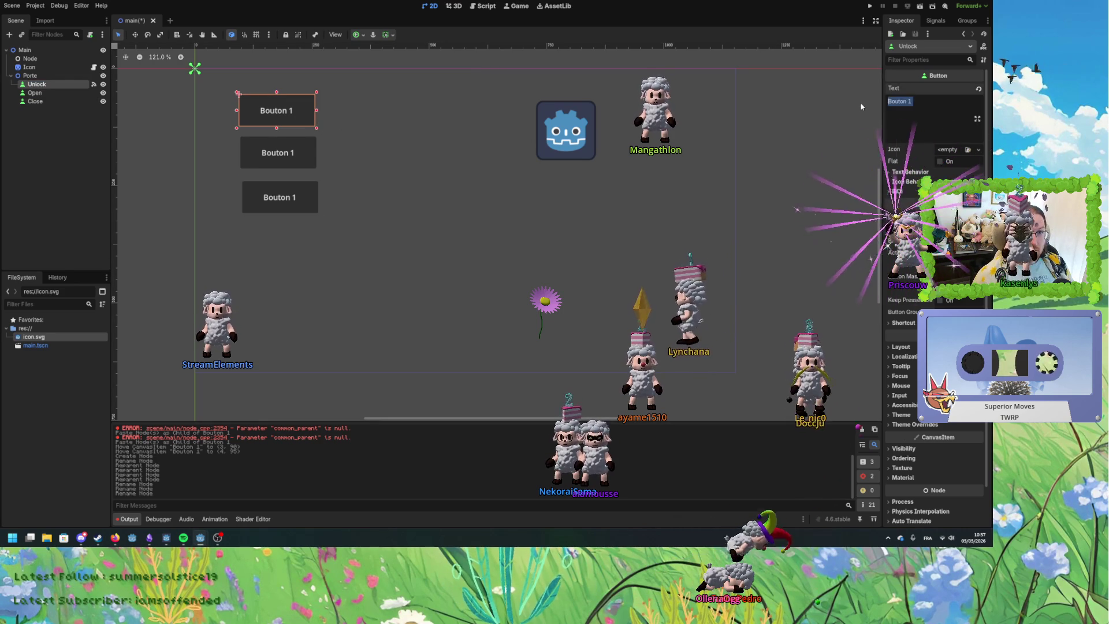
type("Open")
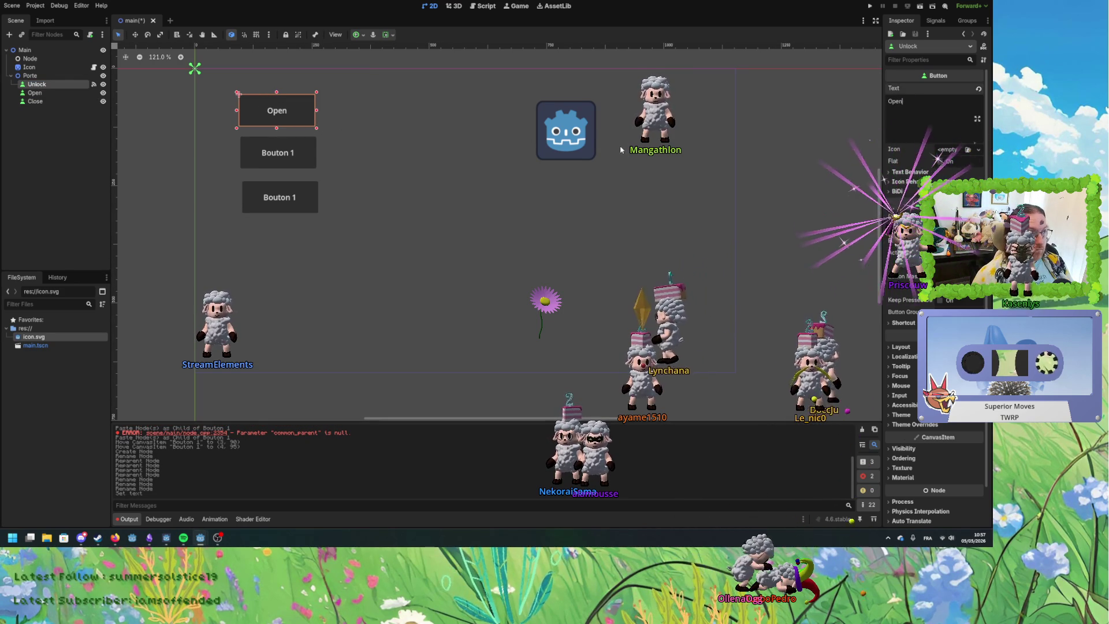
type("Unlock")
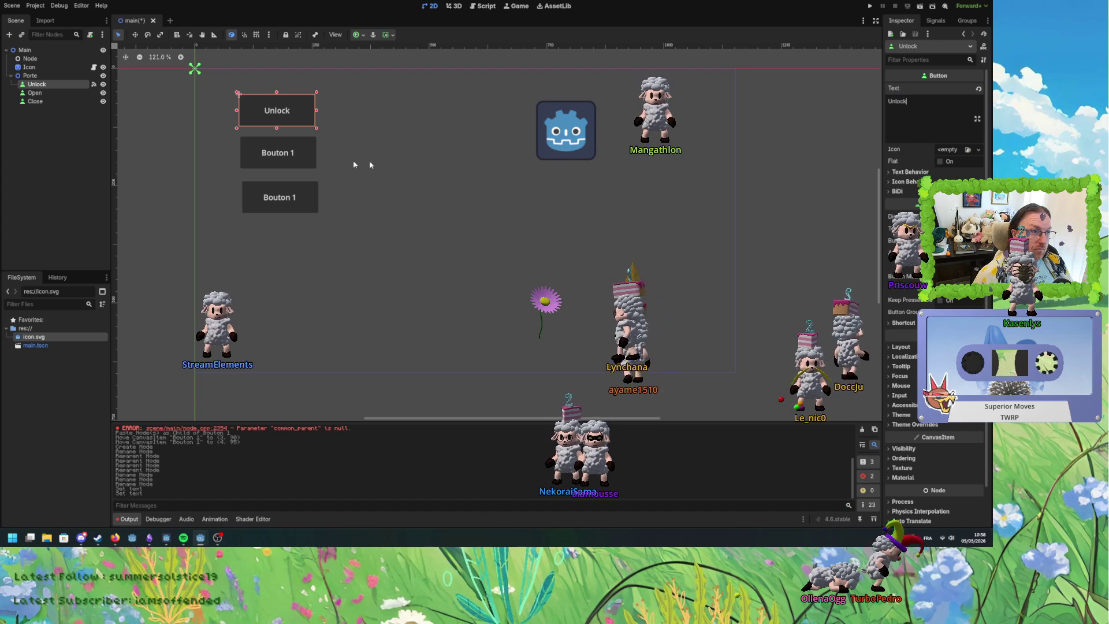
left_click(283, 154)
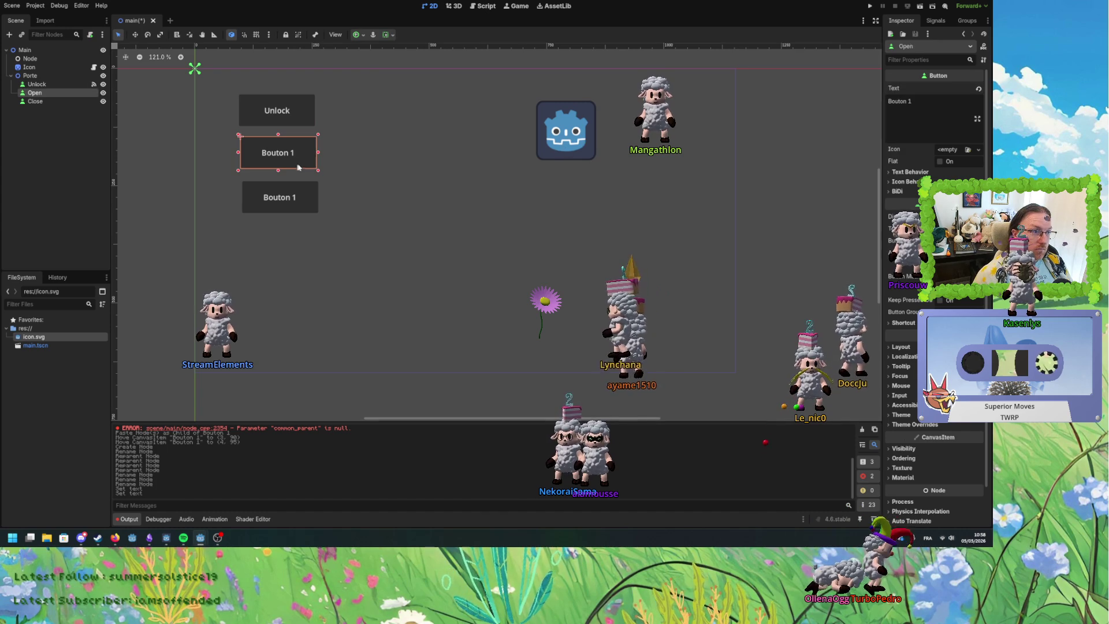
type("Open")
left_click(279, 197)
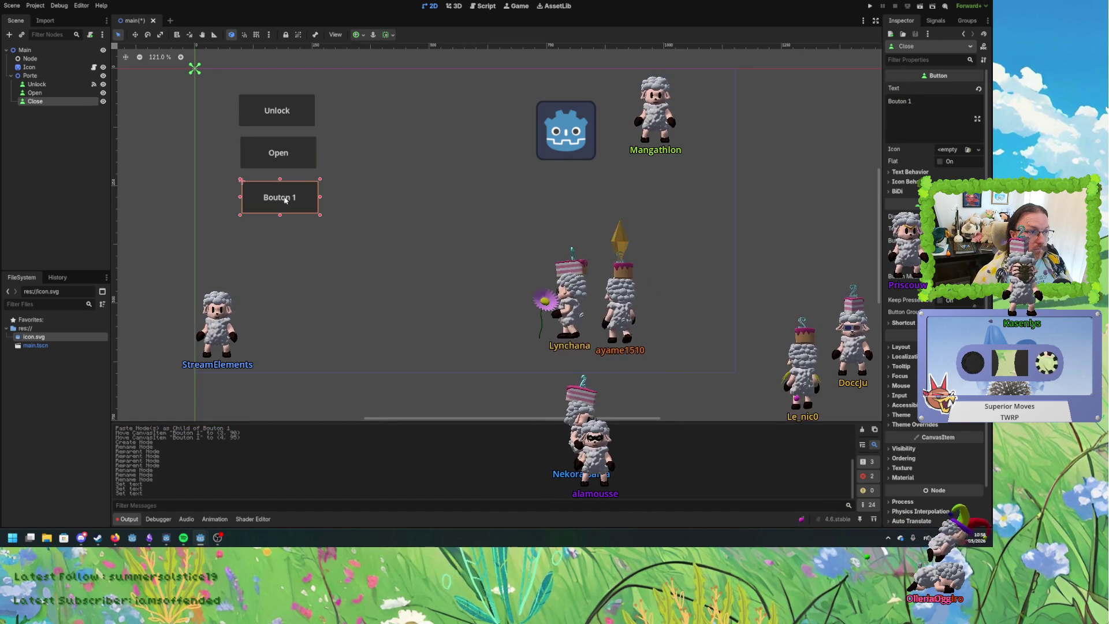
type("Close")
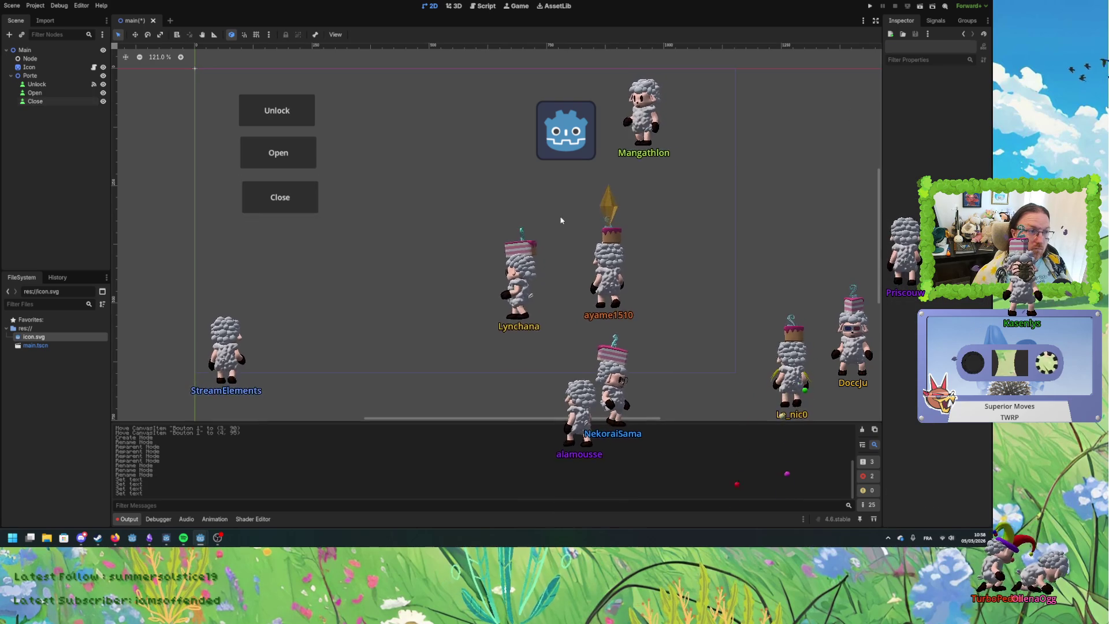
left_click_drag(292, 194, 289, 192)
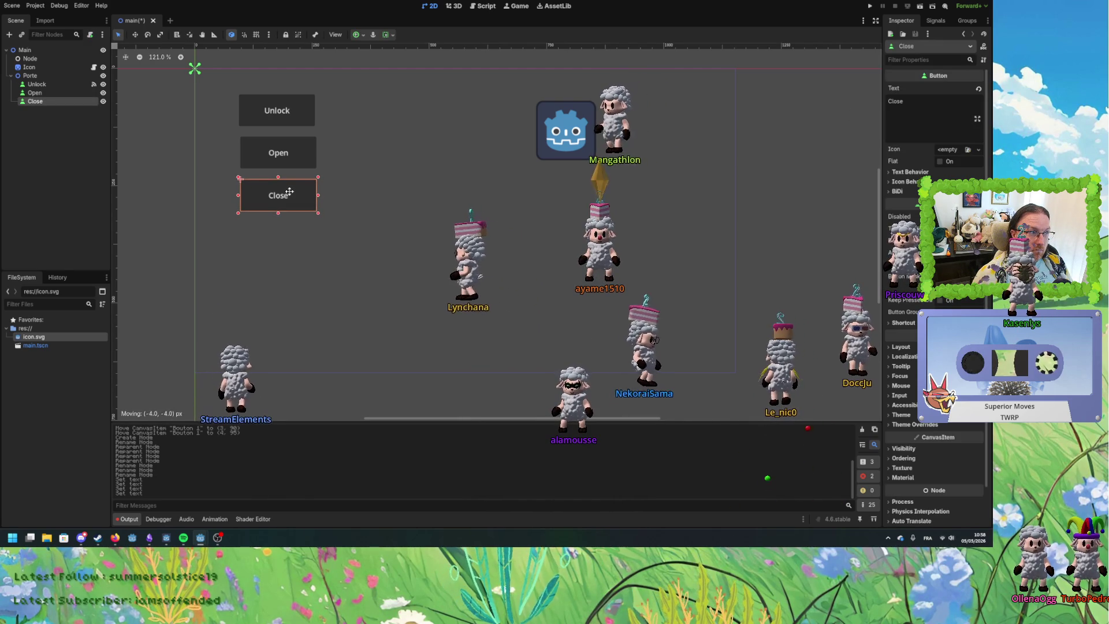
left_click(400, 220)
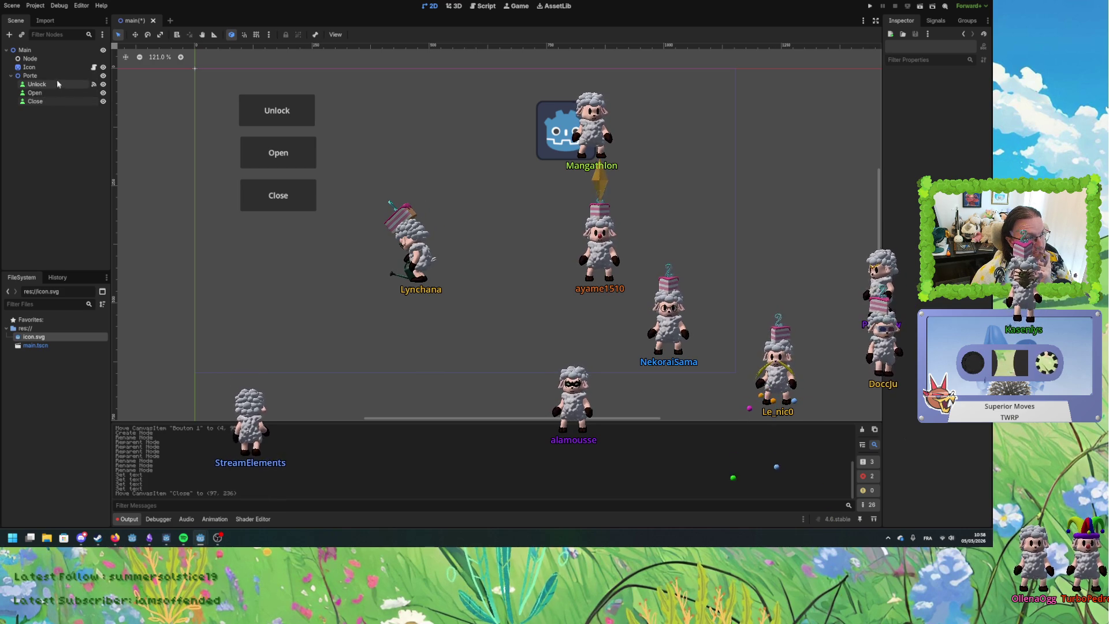
Select Porte, Main, the Icon sprite and Node in turn in the Scene dock.
left_click(58, 76)
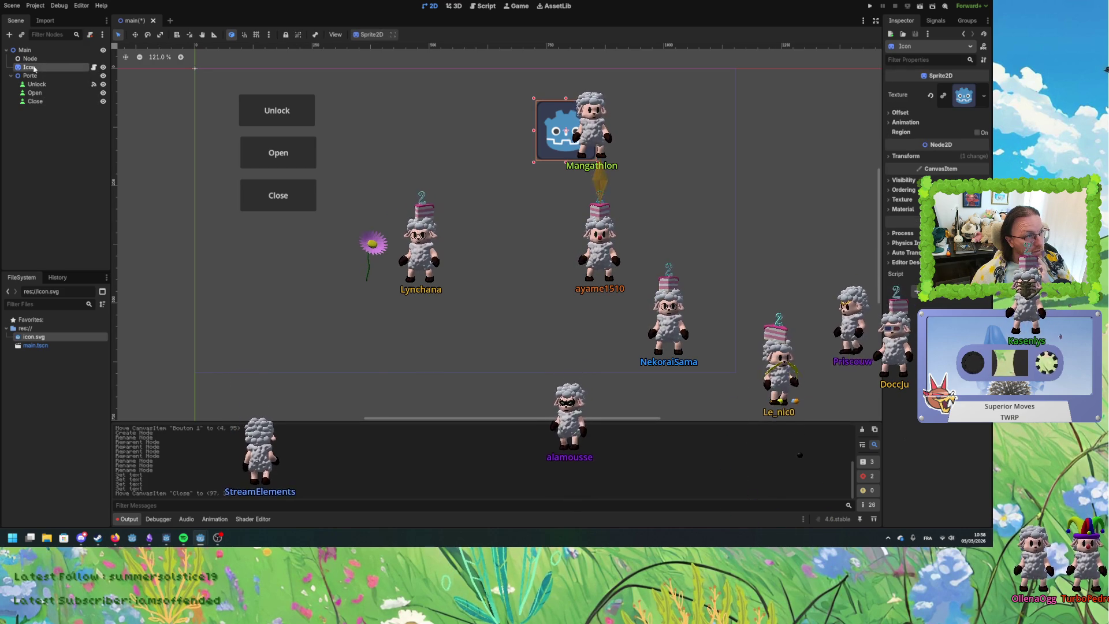
left_click(25, 50)
left_click(35, 68)
type("Lampe")
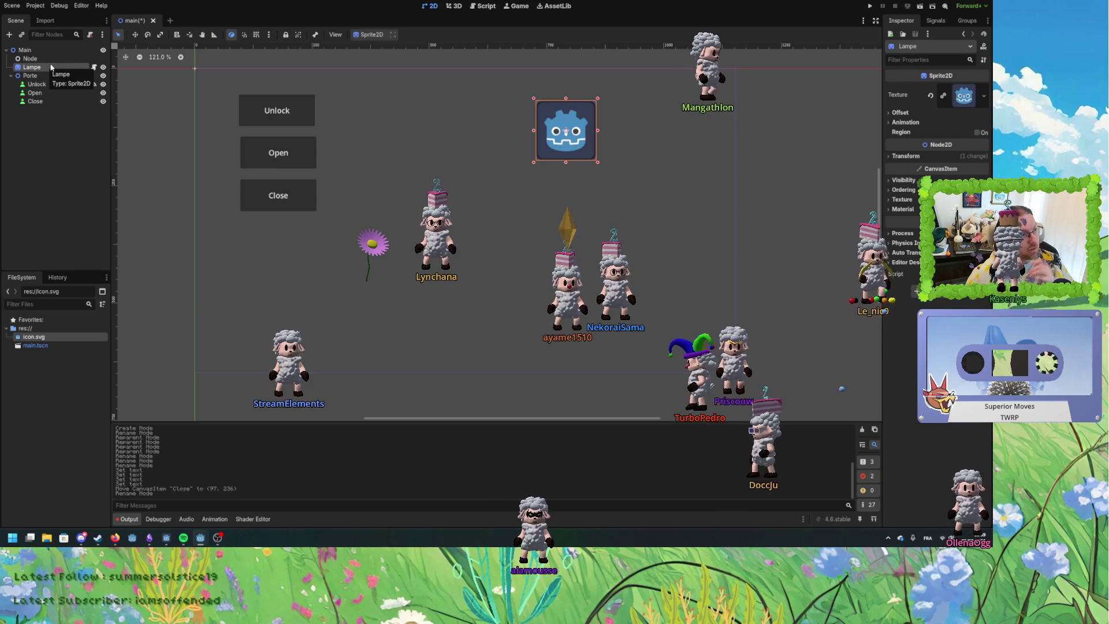
left_click(36, 59)
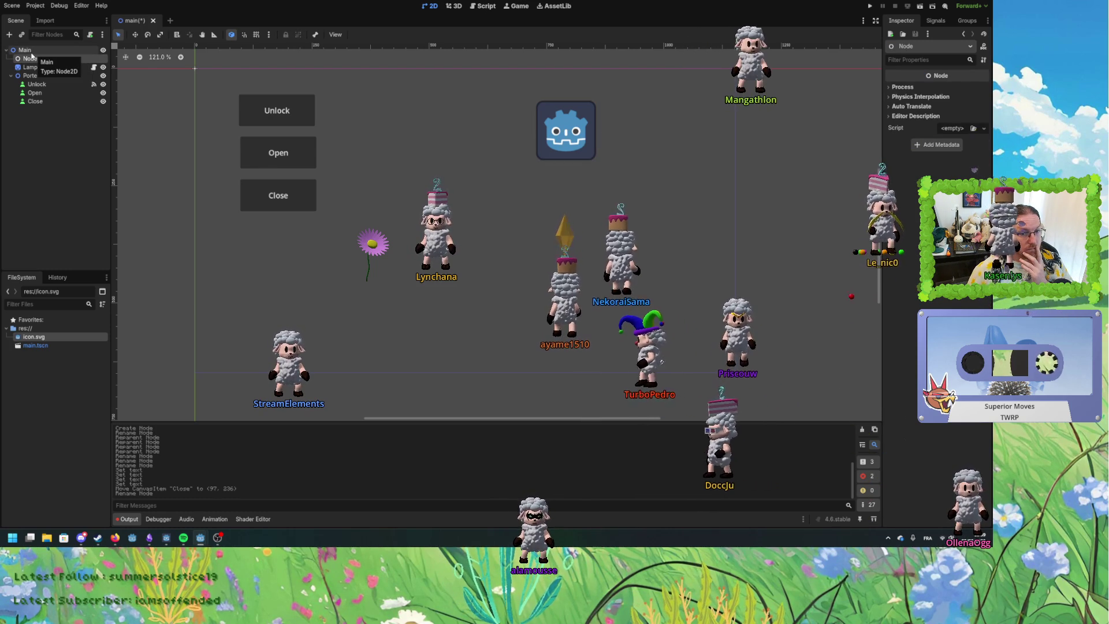
Collapse the Porte group to hide its buttons and try moving it within the hierarchy.
left_click(11, 76)
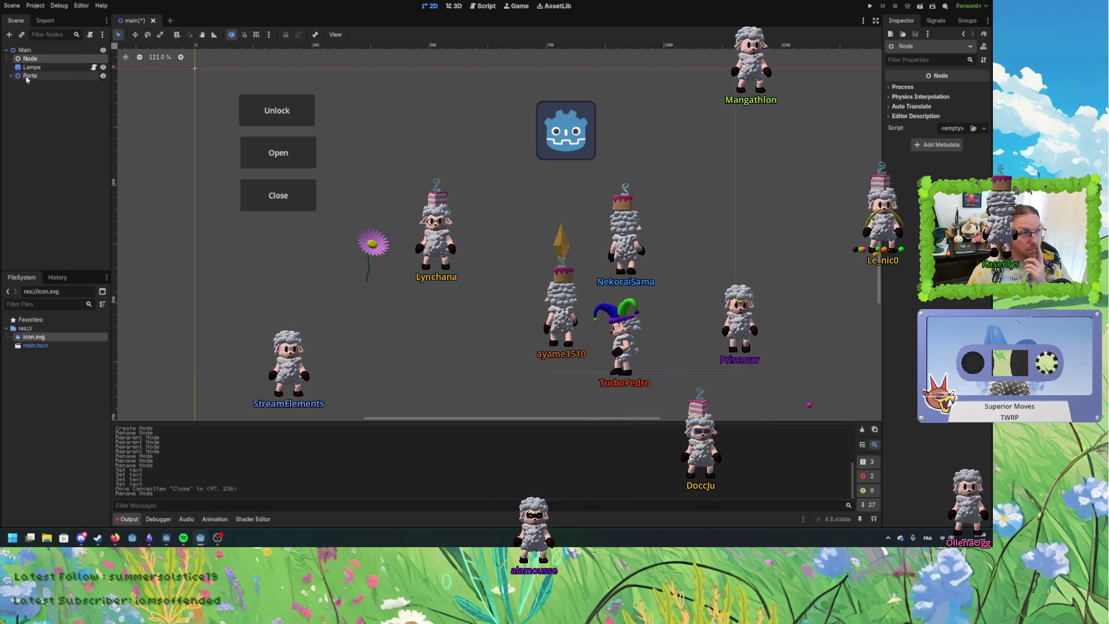
left_click_drag(37, 79, 43, 61)
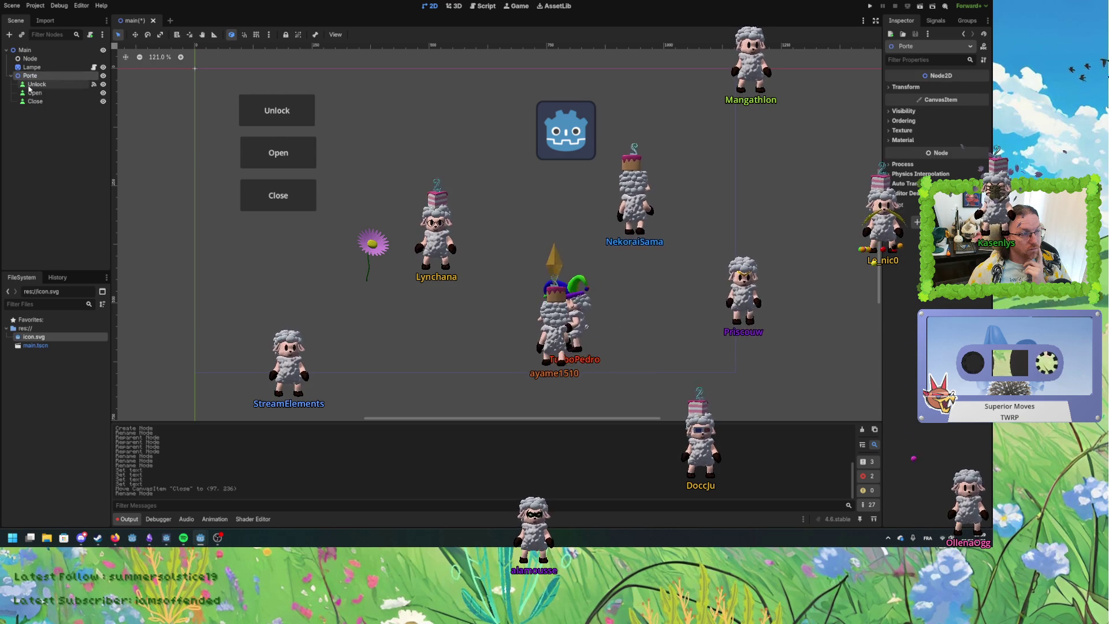
left_click(29, 84)
left_click(36, 102)
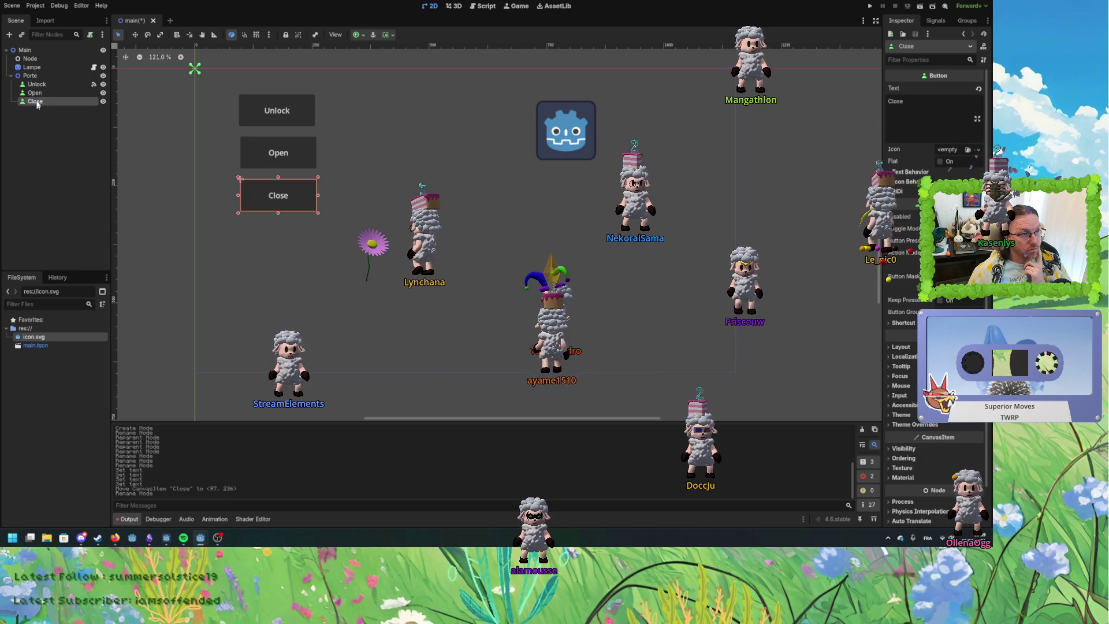
left_click(13, 79)
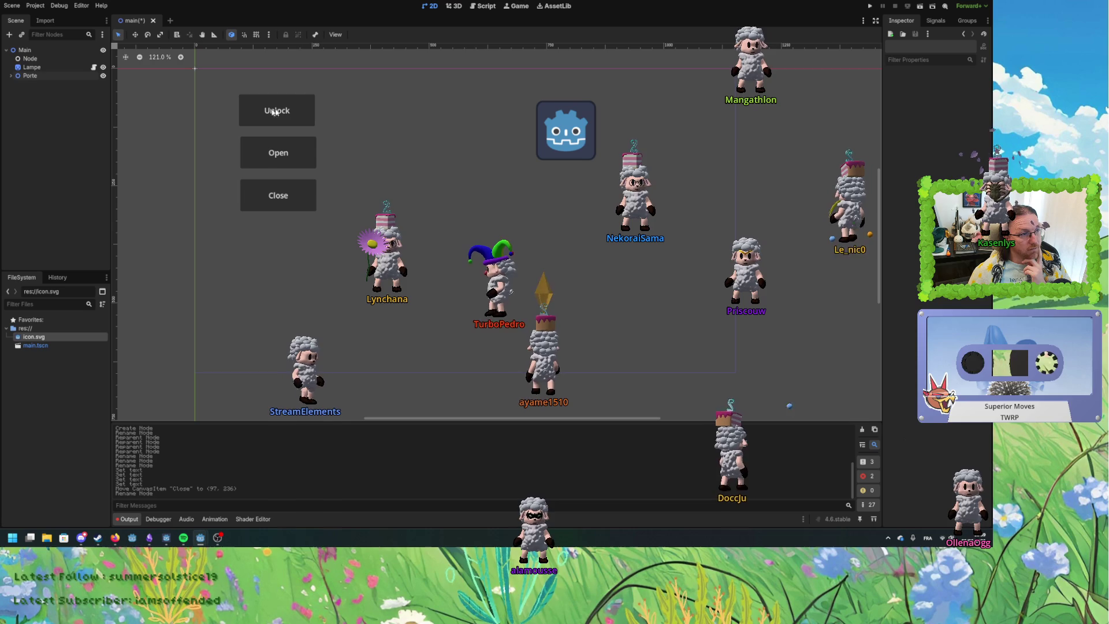